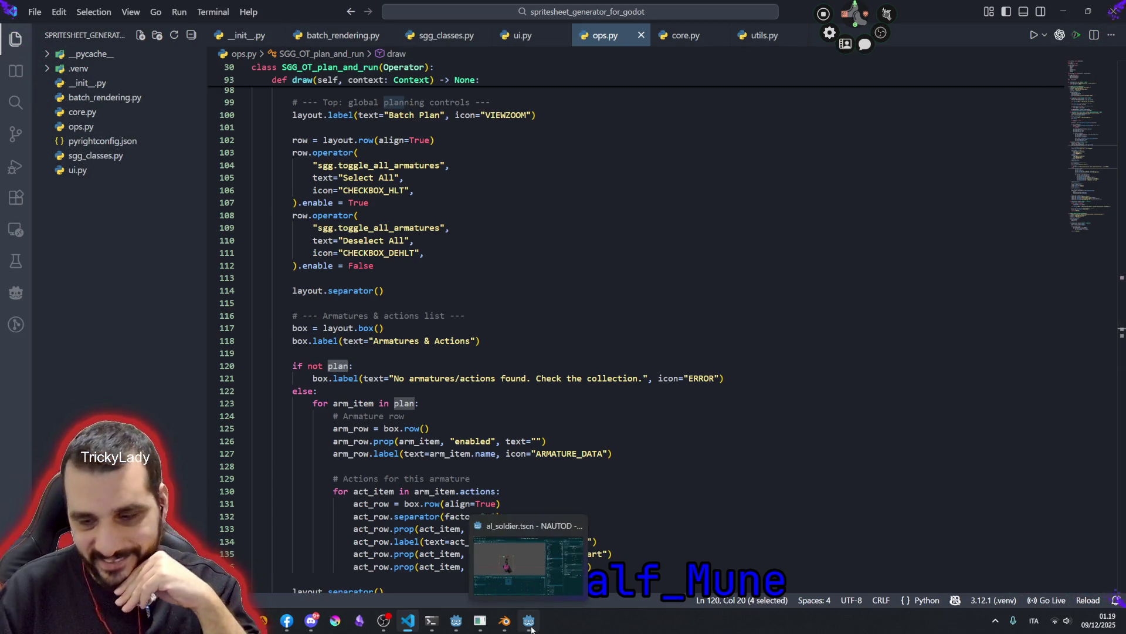
- Highlight the armatures, Armatures and label identifiers around lines 118-121 in ops.py to trace their uses
{"action": "left_click", "coordinate": [428, 365]}
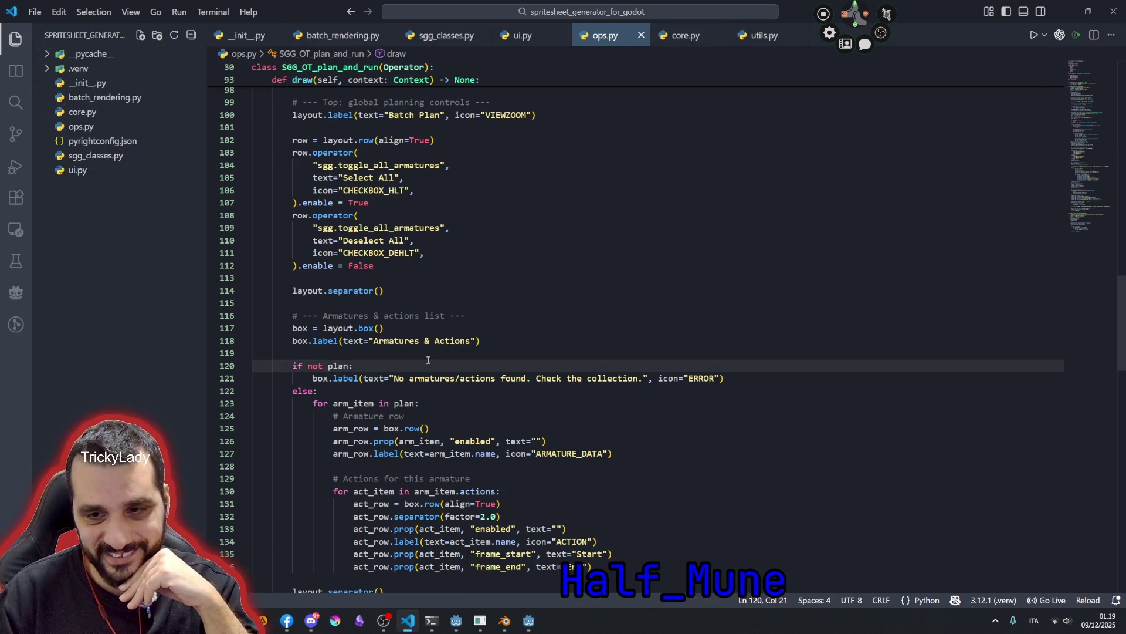
{"action": "scroll", "coordinate": [429, 360], "scroll_direction": "down", "scroll_amount": 2}
{"action": "double_click", "coordinate": [423, 322]}
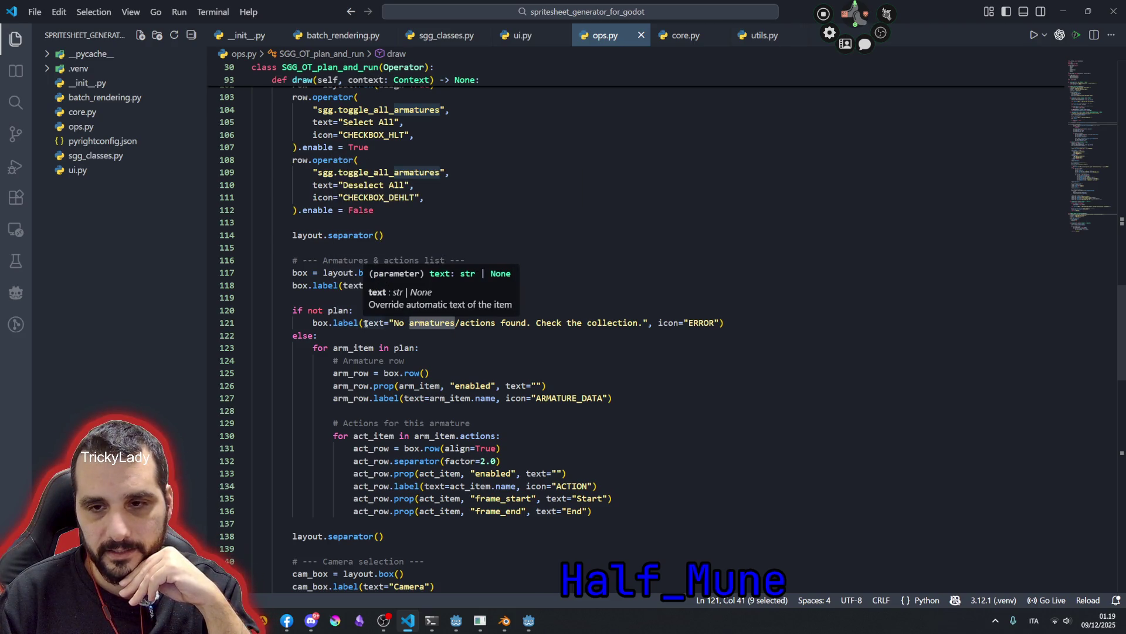
{"action": "double_click", "coordinate": [346, 322]}
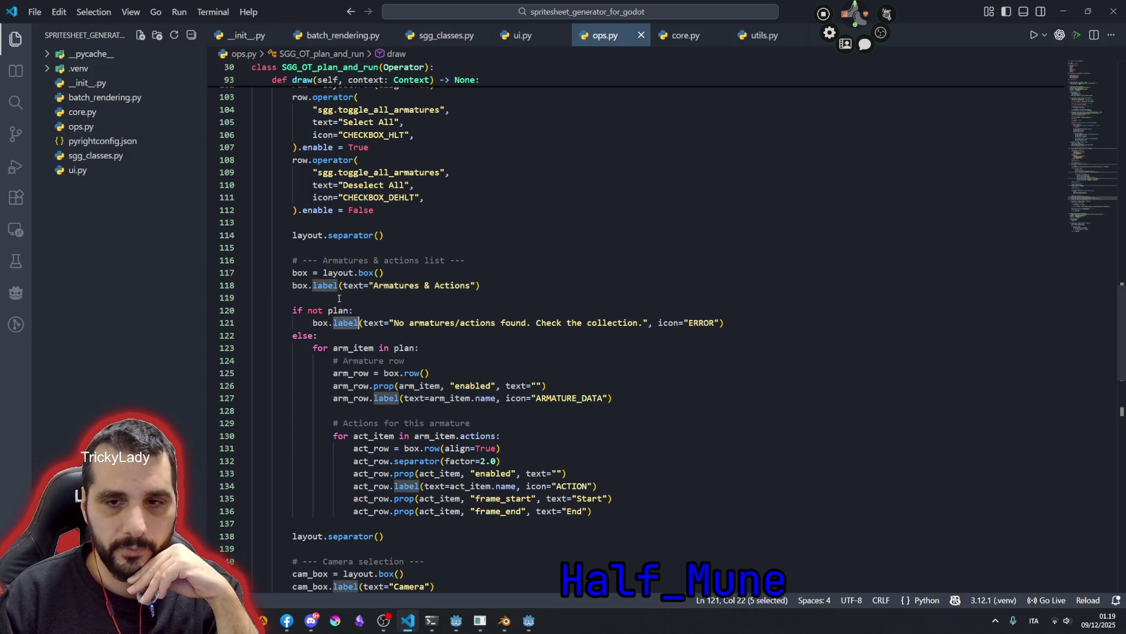
{"action": "left_click", "coordinate": [421, 296]}
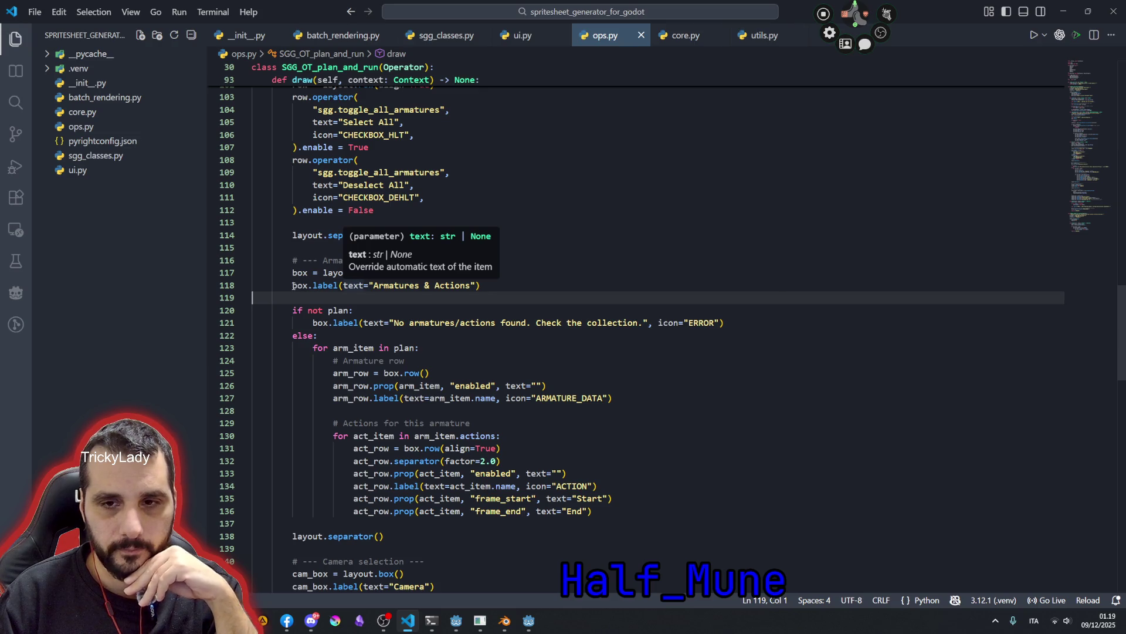
{"action": "double_click", "coordinate": [396, 285]}
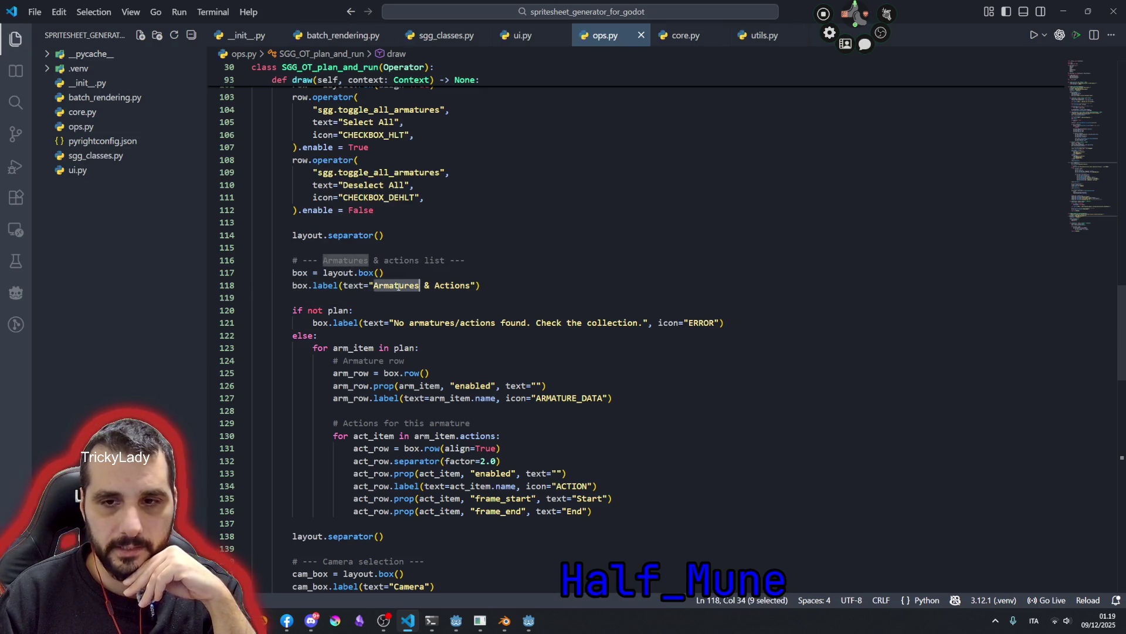
{"action": "double_click", "coordinate": [318, 285]}
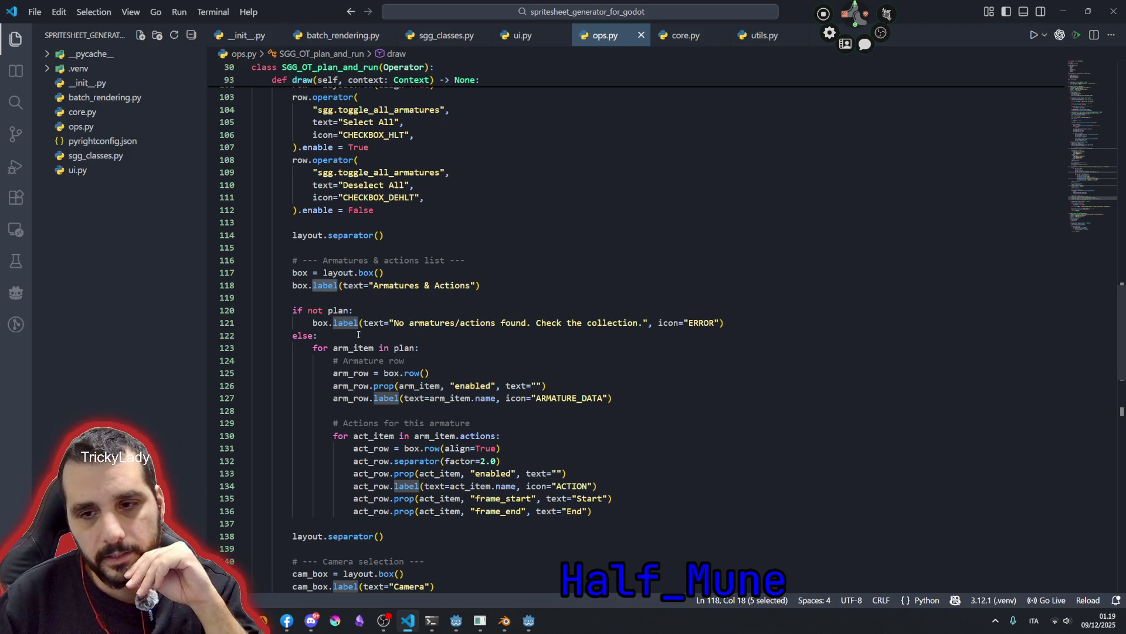
{"action": "scroll", "coordinate": [359, 334], "scroll_direction": "down", "scroll_amount": 1}
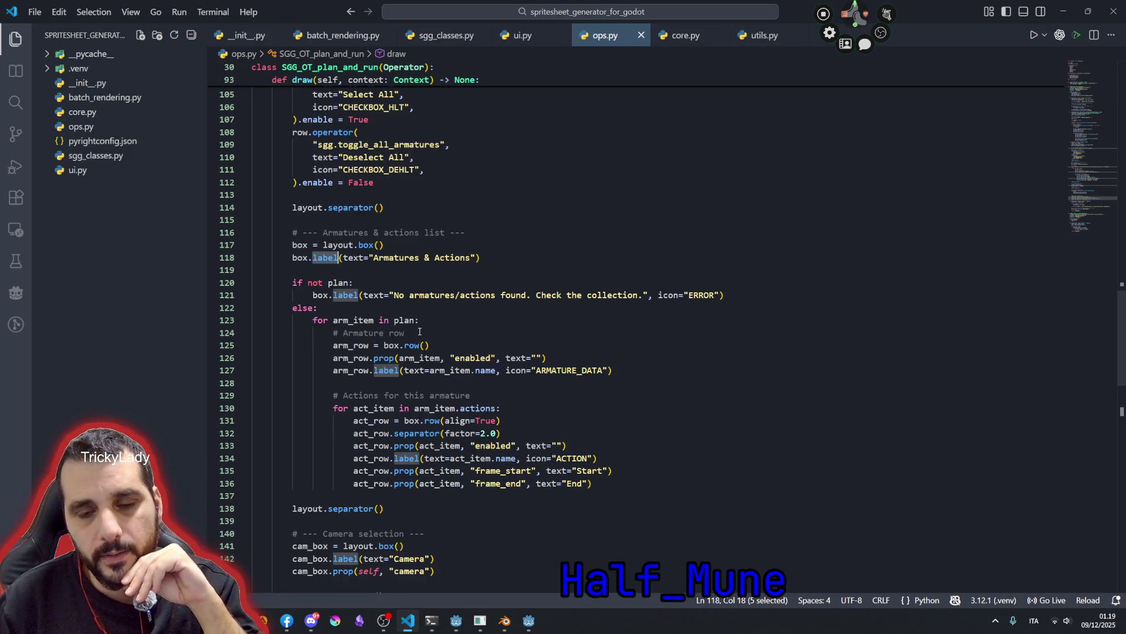
- Highlight plan and sgg_plan_armatures in ops.py, then switch to the __init__.py file
{"action": "double_click", "coordinate": [341, 282]}
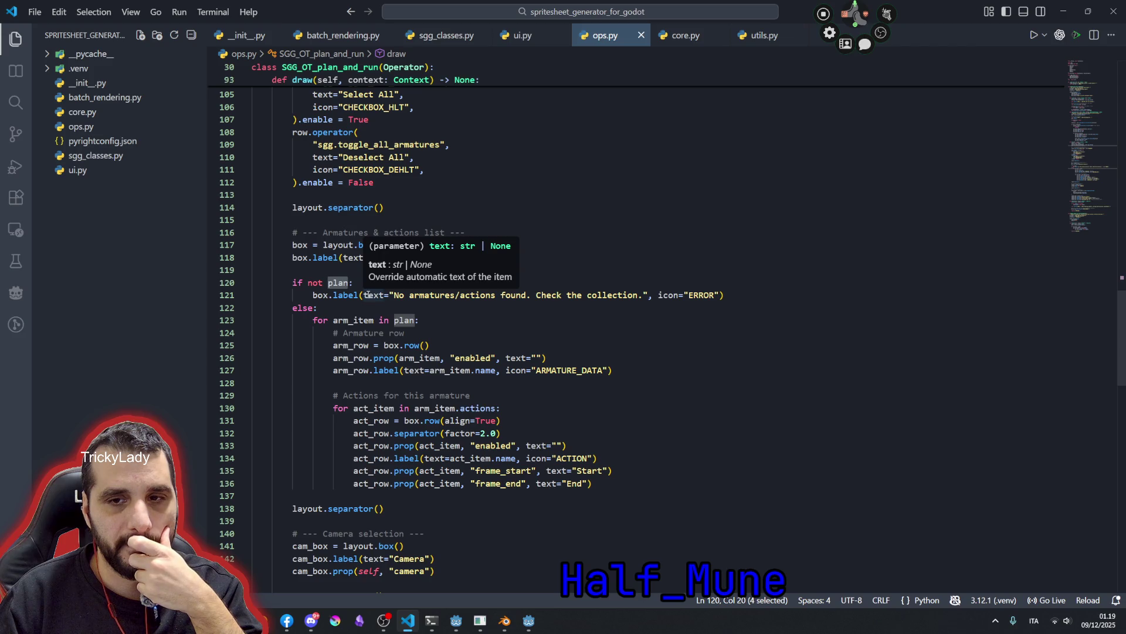
{"action": "scroll", "coordinate": [340, 283], "scroll_direction": "up", "scroll_amount": 2}
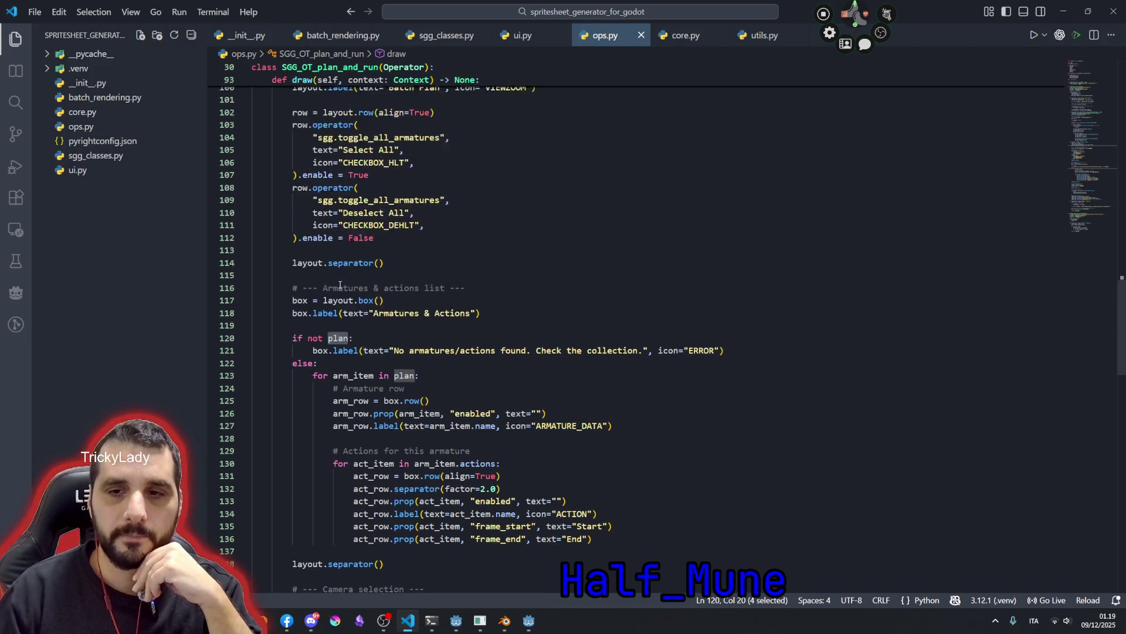
{"action": "scroll", "coordinate": [339, 284], "scroll_direction": "up", "scroll_amount": 3}
{"action": "double_click", "coordinate": [408, 189]}
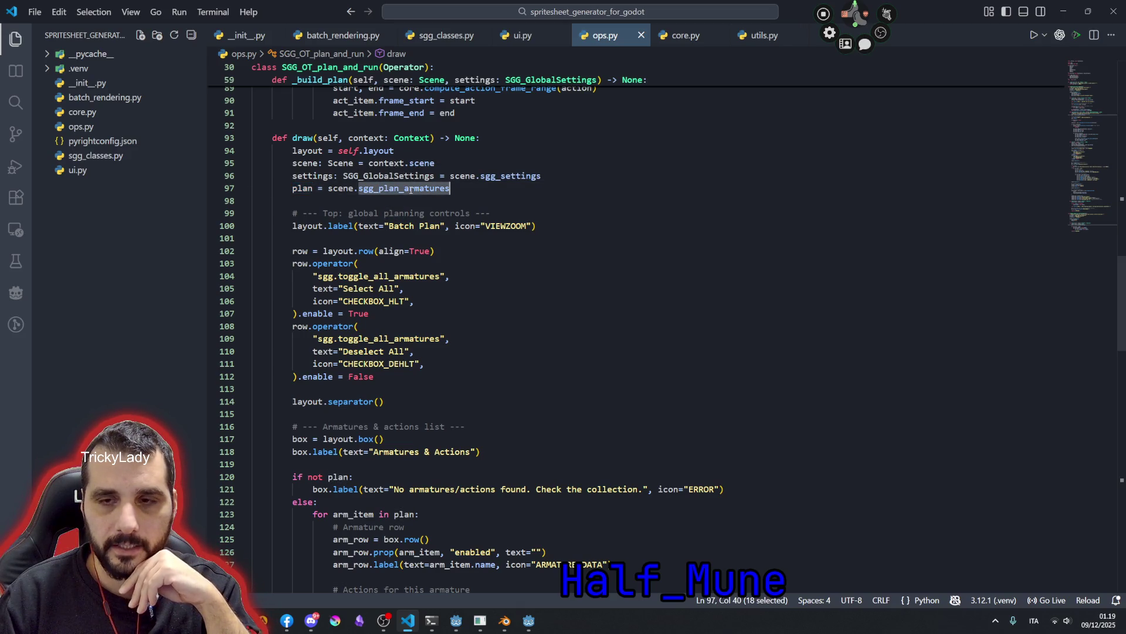
{"action": "left_click", "coordinate": [477, 185]}
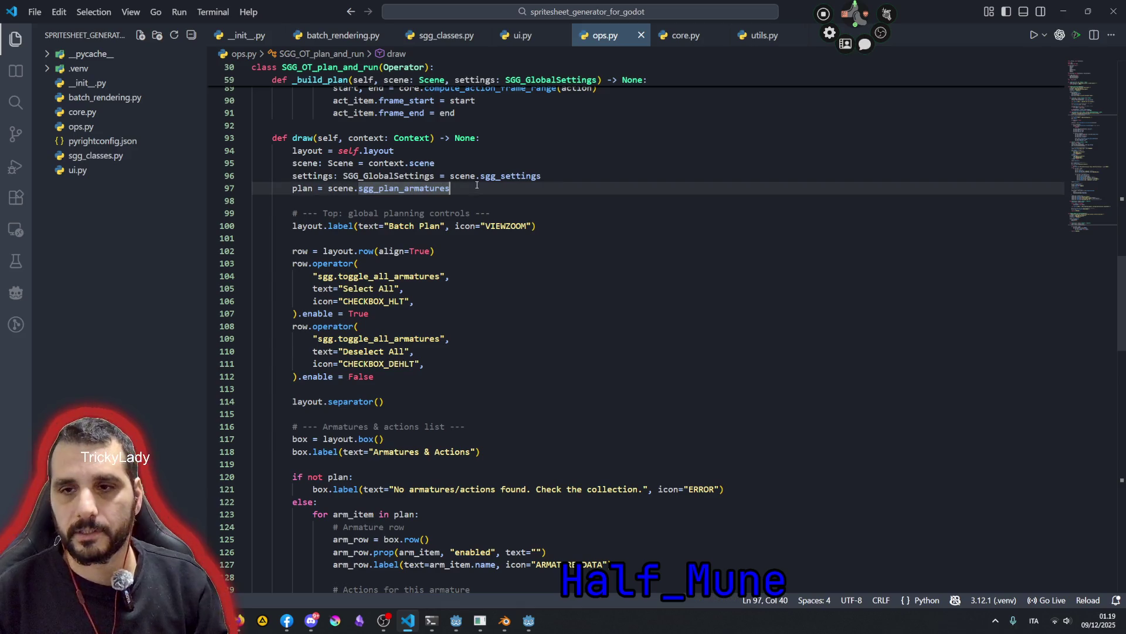
{"action": "left_click", "coordinate": [247, 35]}
{"action": "scroll", "coordinate": [391, 335], "scroll_direction": "down", "scroll_amount": 5}
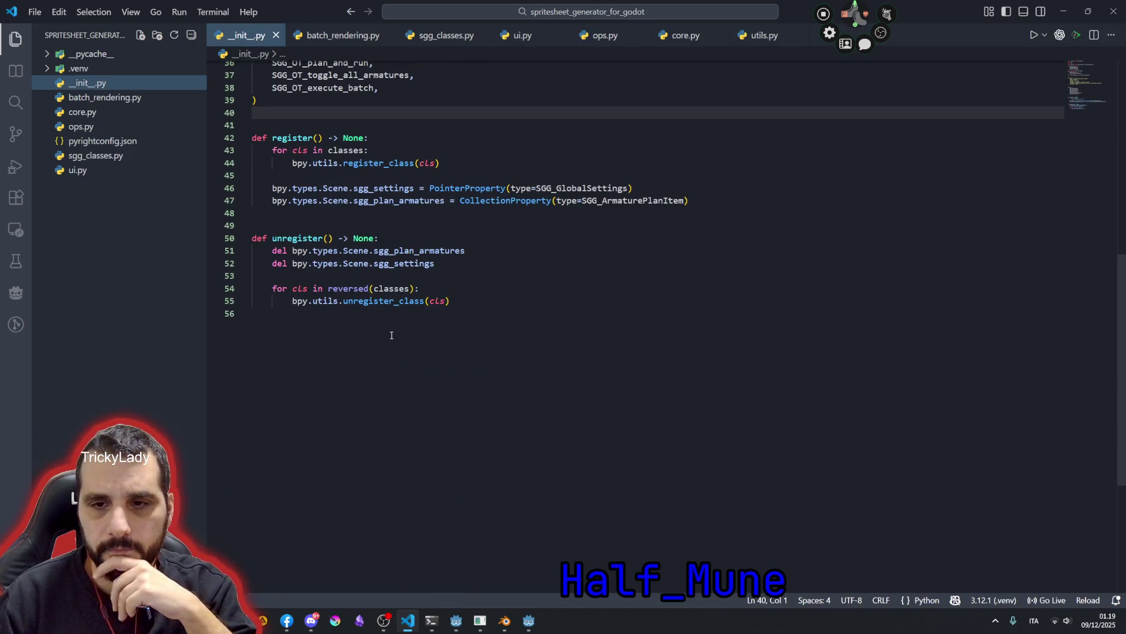
- Check where sgg_plan_armatures is registered, then return to ops.py and highlight scene and sgg_plan_armatures uses
{"action": "double_click", "coordinate": [371, 201]}
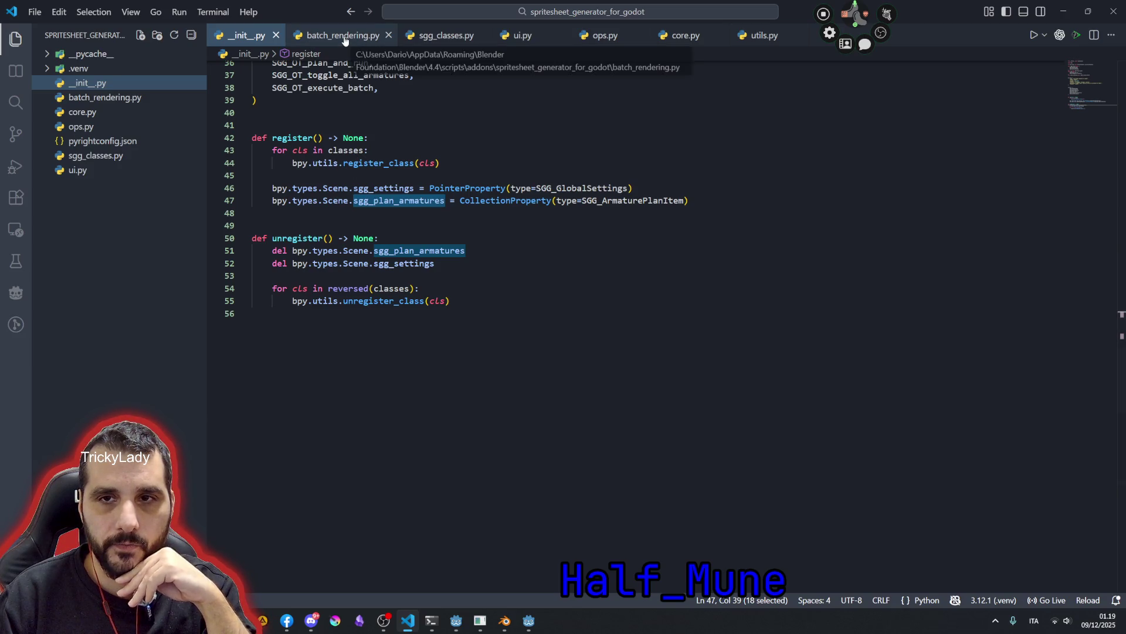
{"action": "left_click", "coordinate": [605, 36]}
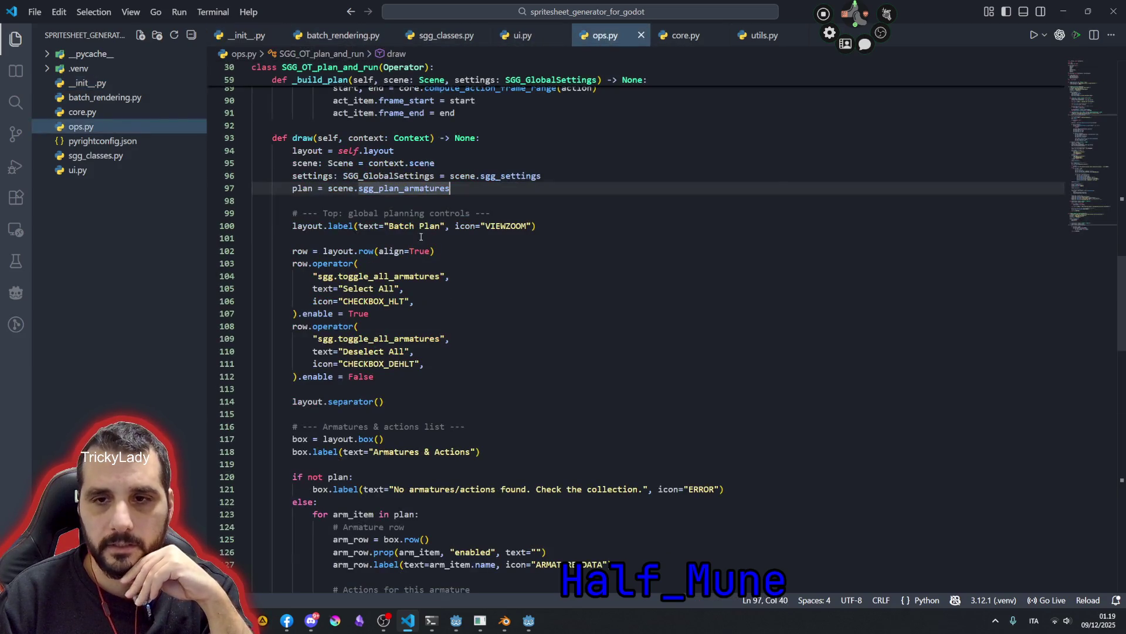
{"action": "double_click", "coordinate": [348, 189]}
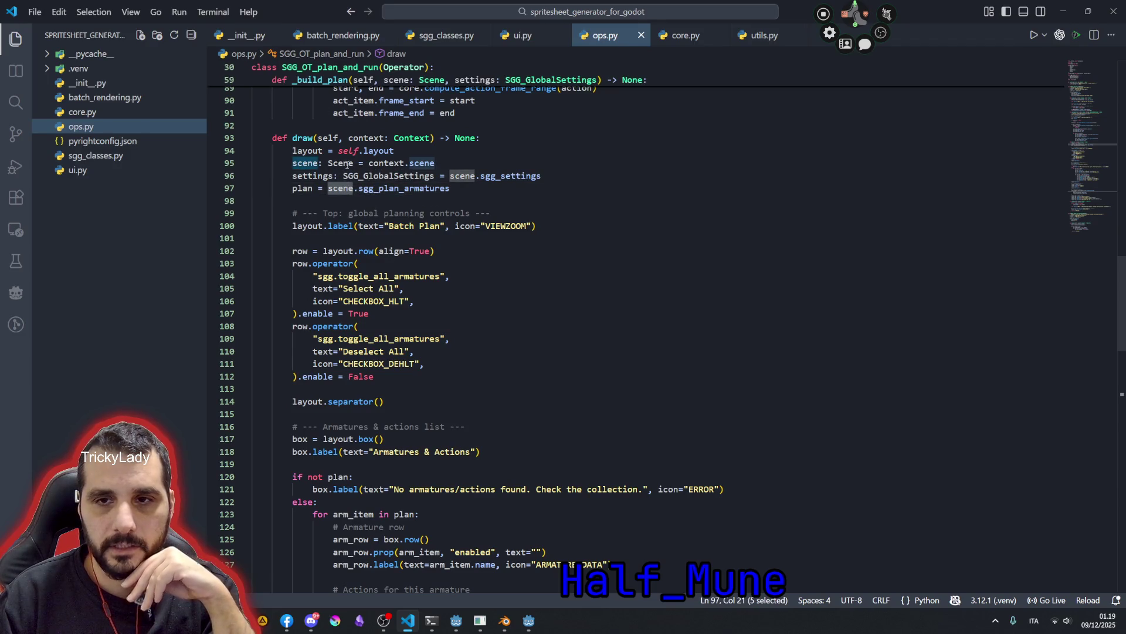
{"action": "double_click", "coordinate": [388, 163]}
{"action": "double_click", "coordinate": [422, 163]}
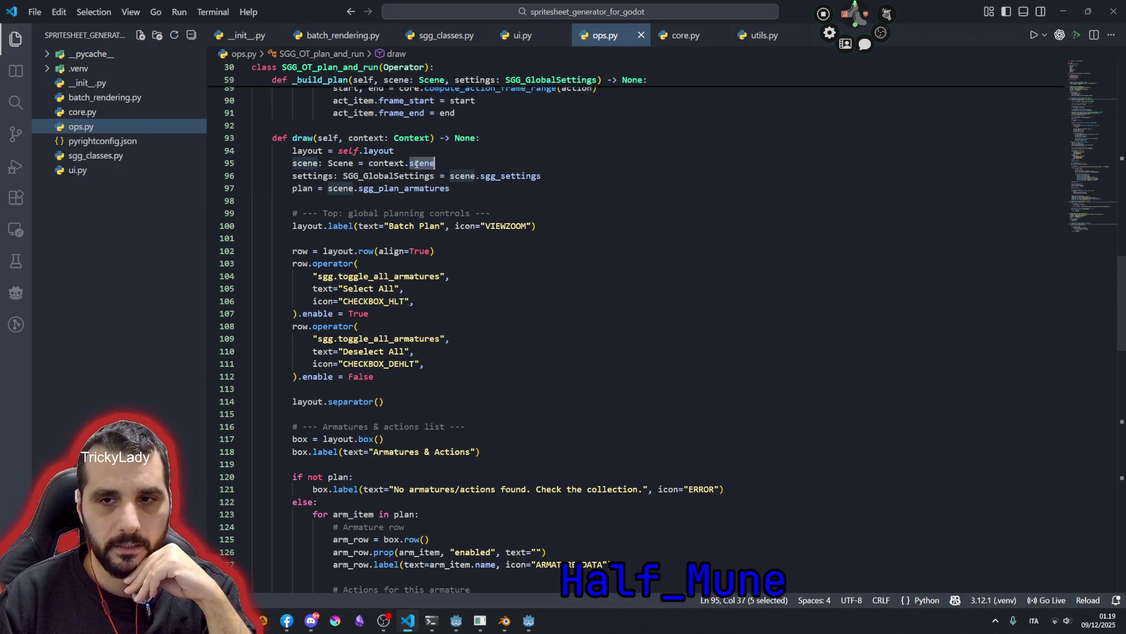
{"action": "double_click", "coordinate": [385, 189]}
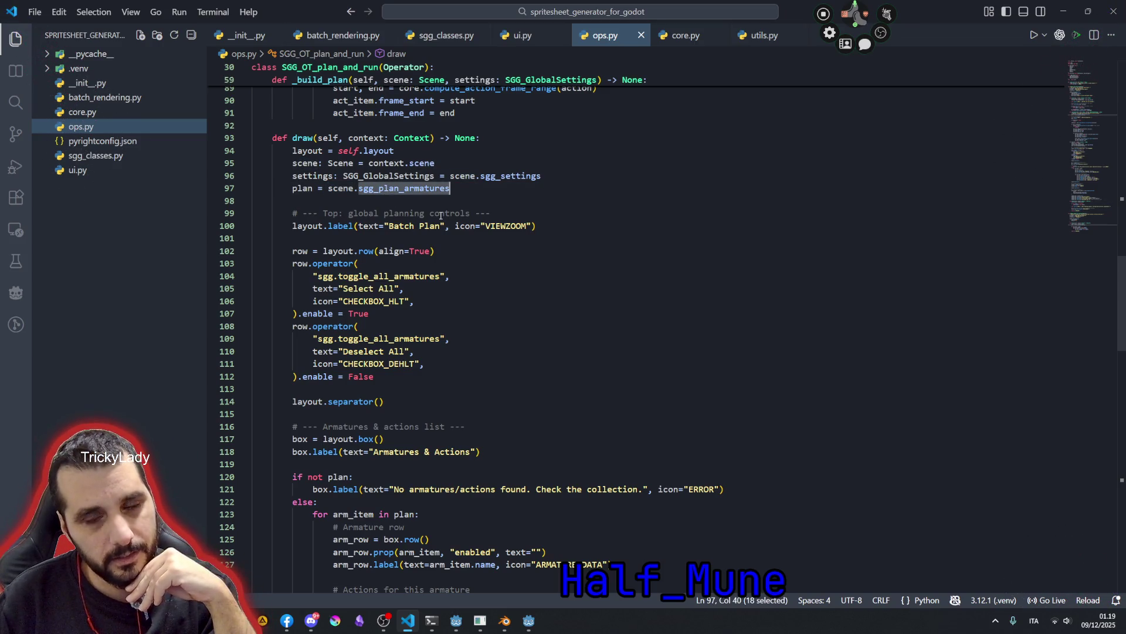
{"action": "scroll", "coordinate": [453, 228], "scroll_direction": "up", "scroll_amount": 2}
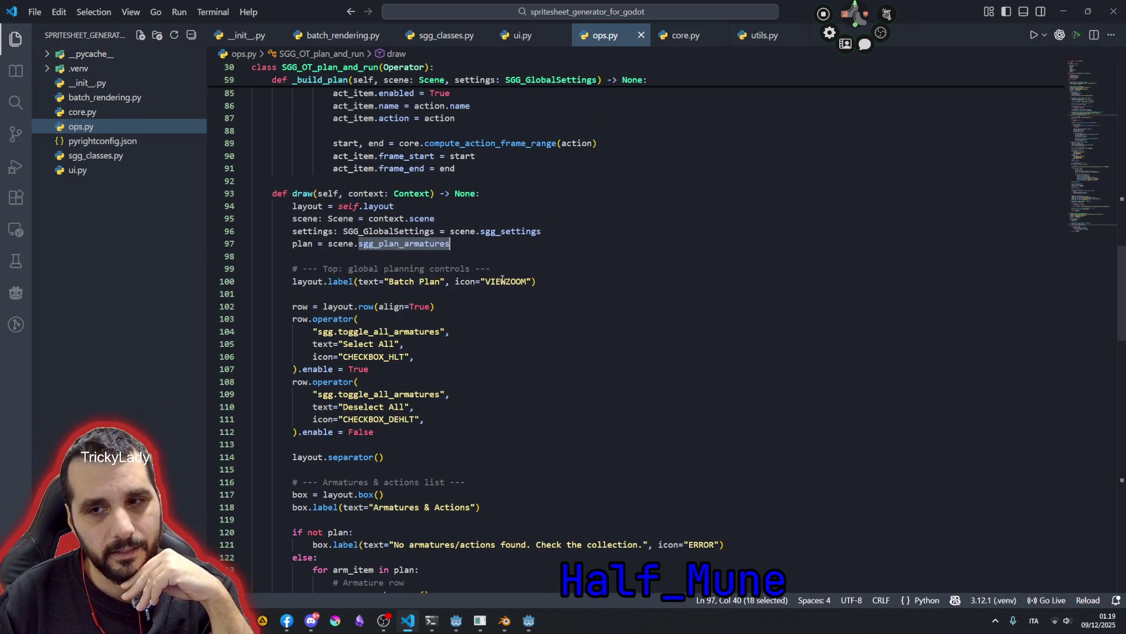
- Highlight sgg_settings and plan, inspect the _build_plan action assignment, then bring Blender's preferences forward
{"action": "double_click", "coordinate": [509, 233]}
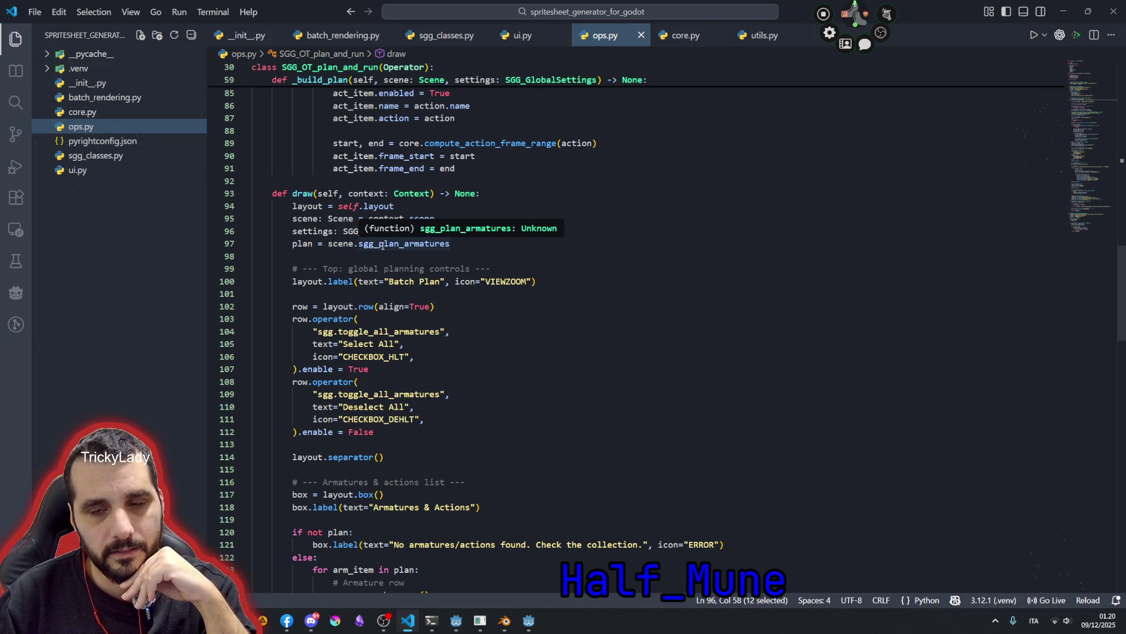
{"action": "double_click", "coordinate": [300, 243]}
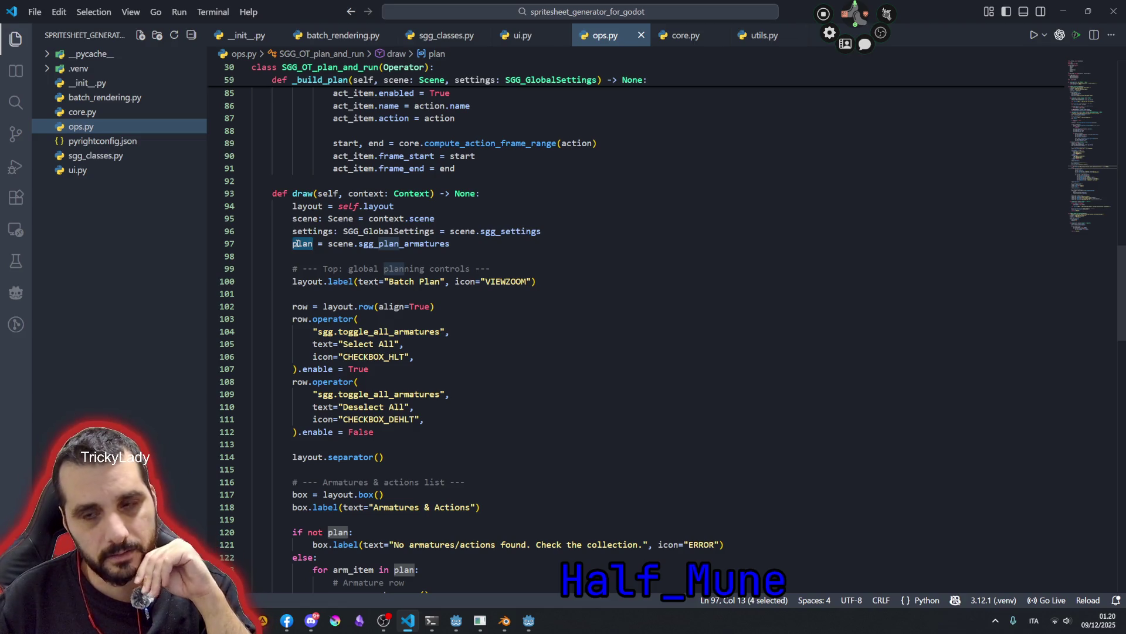
{"action": "scroll", "coordinate": [298, 244], "scroll_direction": "down", "scroll_amount": 2}
{"action": "scroll", "coordinate": [369, 337], "scroll_direction": "down", "scroll_amount": 3}
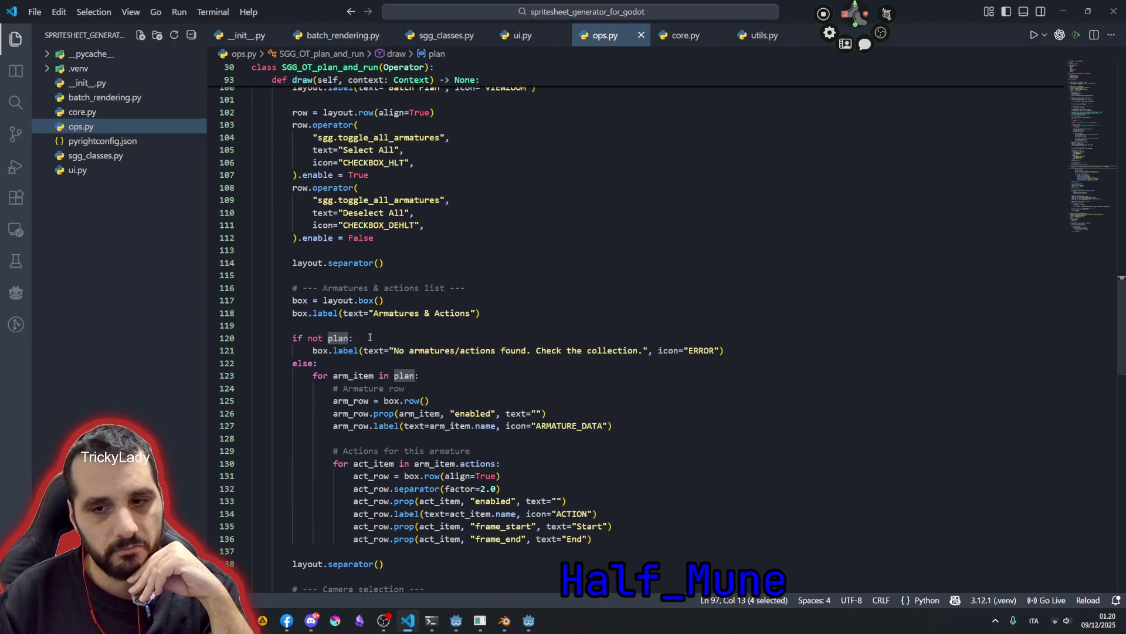
{"action": "scroll", "coordinate": [370, 337], "scroll_direction": "up", "scroll_amount": 4}
{"action": "scroll", "coordinate": [370, 337], "scroll_direction": "up", "scroll_amount": 3}
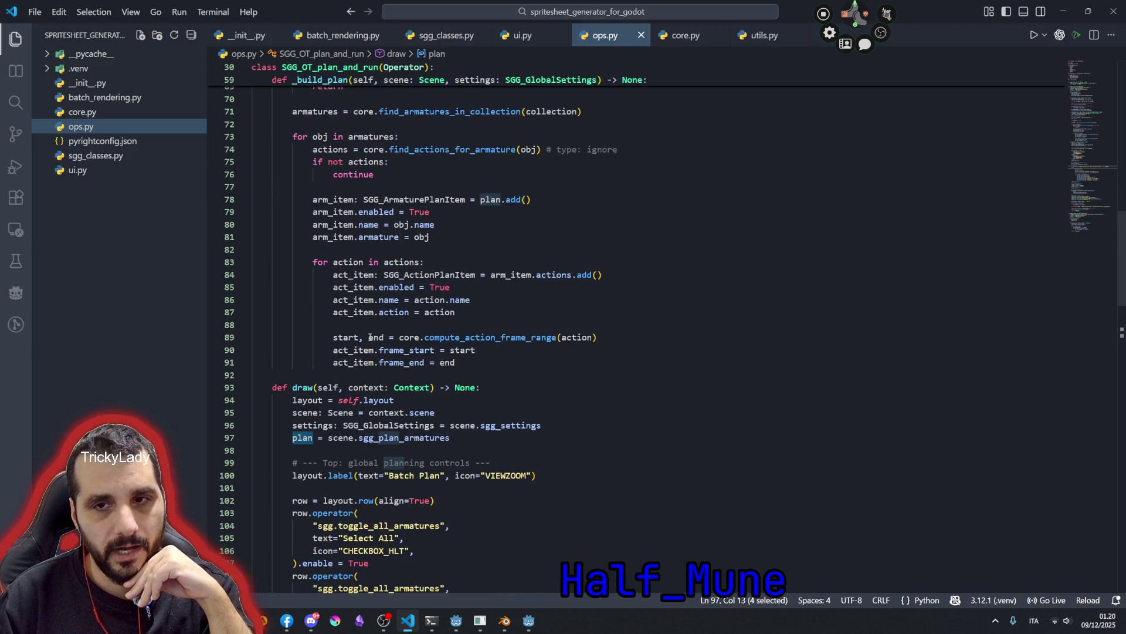
{"action": "left_click", "coordinate": [440, 312]}
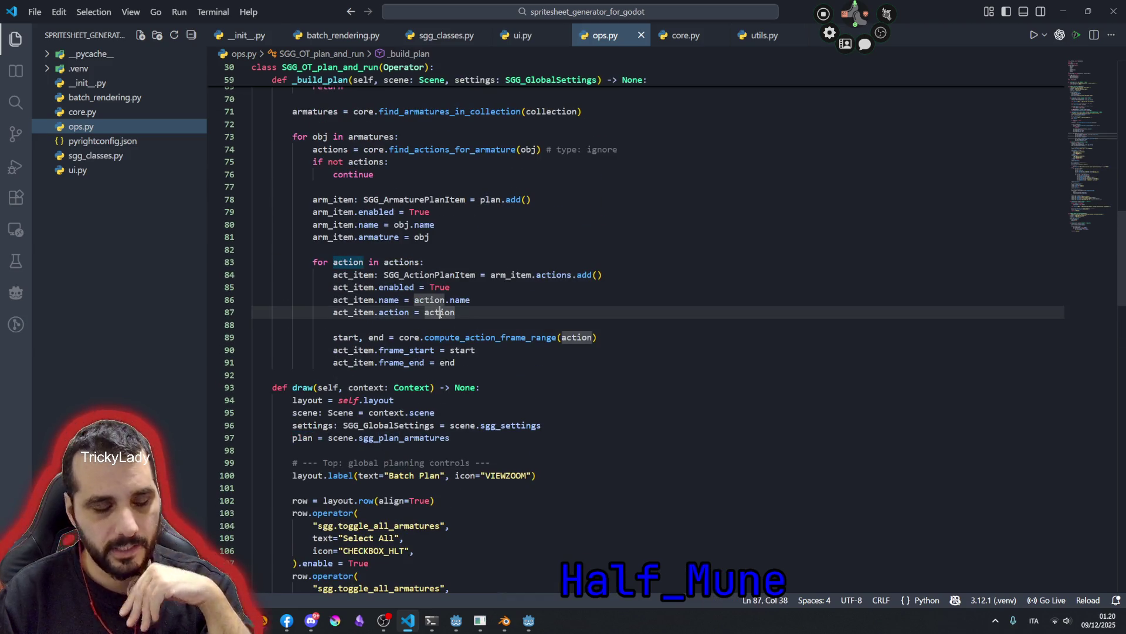
{"action": "left_click", "coordinate": [561, 238]}
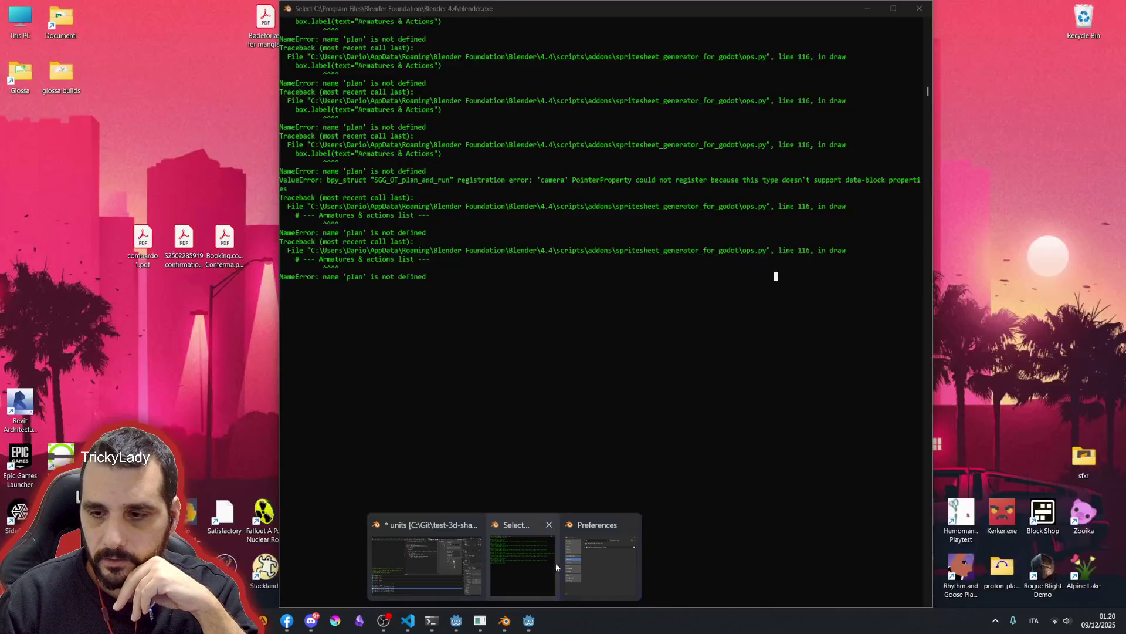
{"action": "mouse_move", "coordinate": [503, 620]}
{"action": "left_click", "coordinate": [586, 557]}
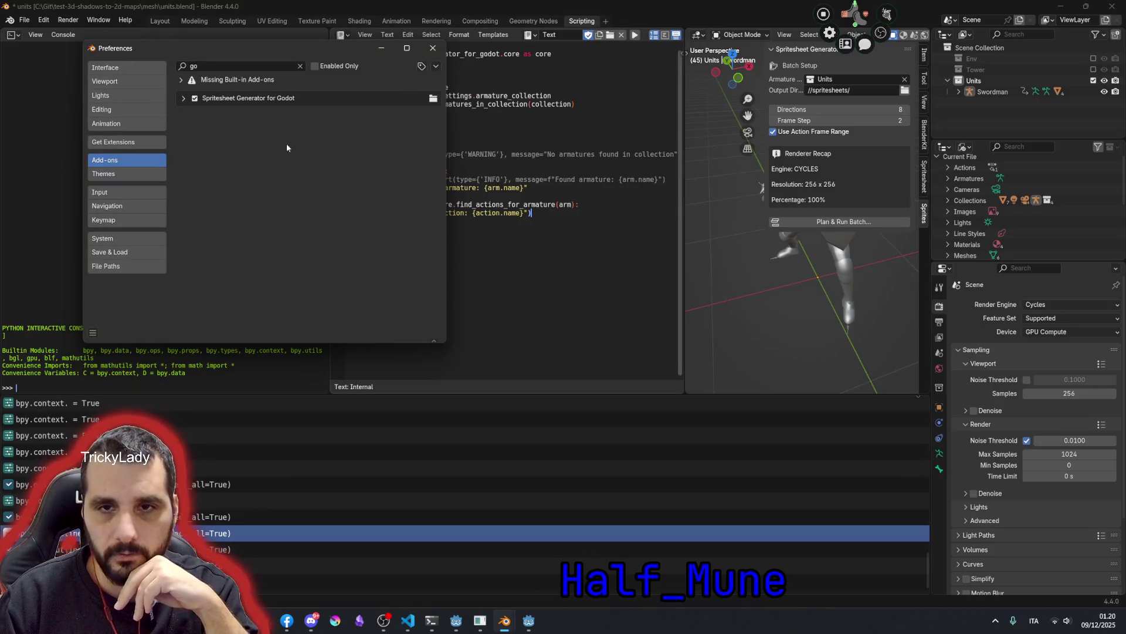
- Disable the Spritesheet Generator for Godot add-on, read the console's 'plan' errors, and force-close frozen Blender
{"action": "left_click", "coordinate": [195, 99]}
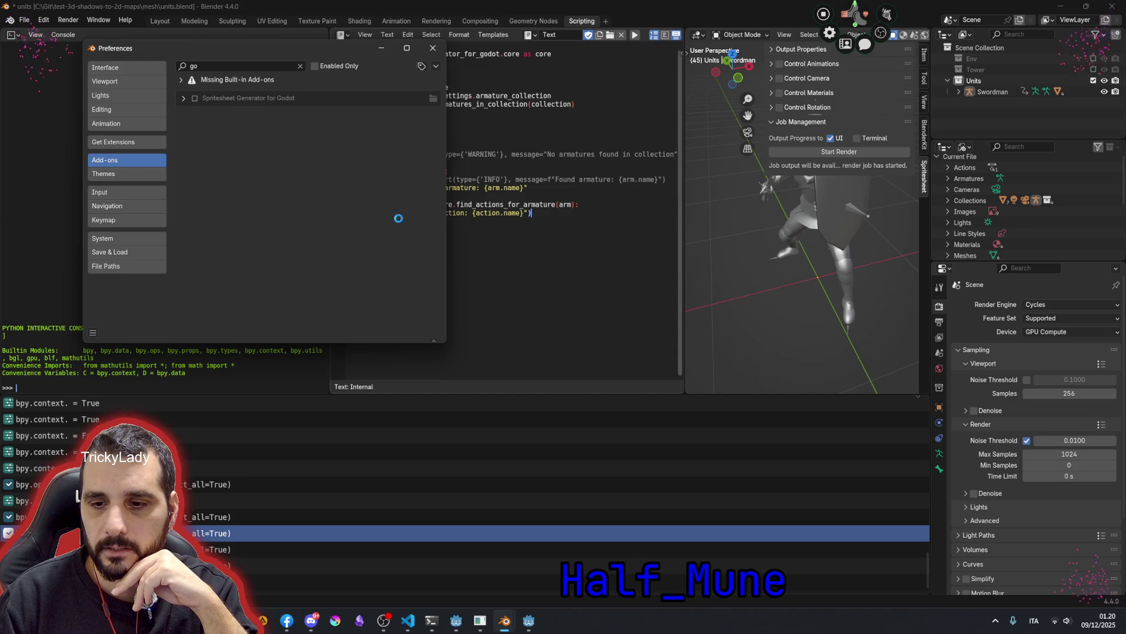
{"action": "mouse_move", "coordinate": [503, 621]}
{"action": "left_click", "coordinate": [547, 560]}
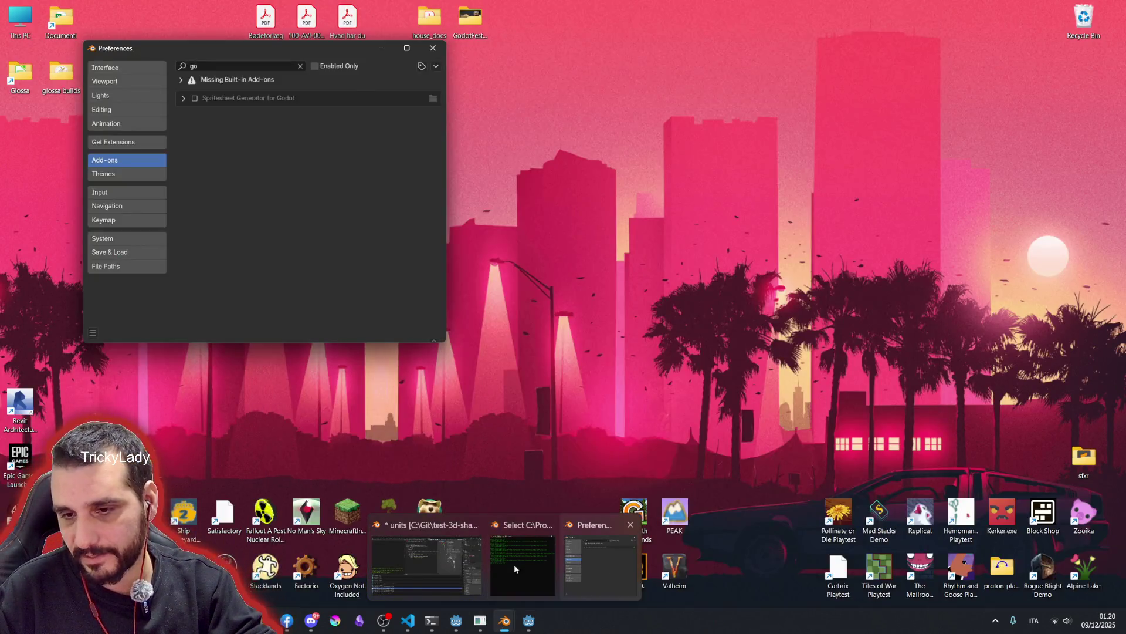
{"action": "left_click", "coordinate": [433, 563]}
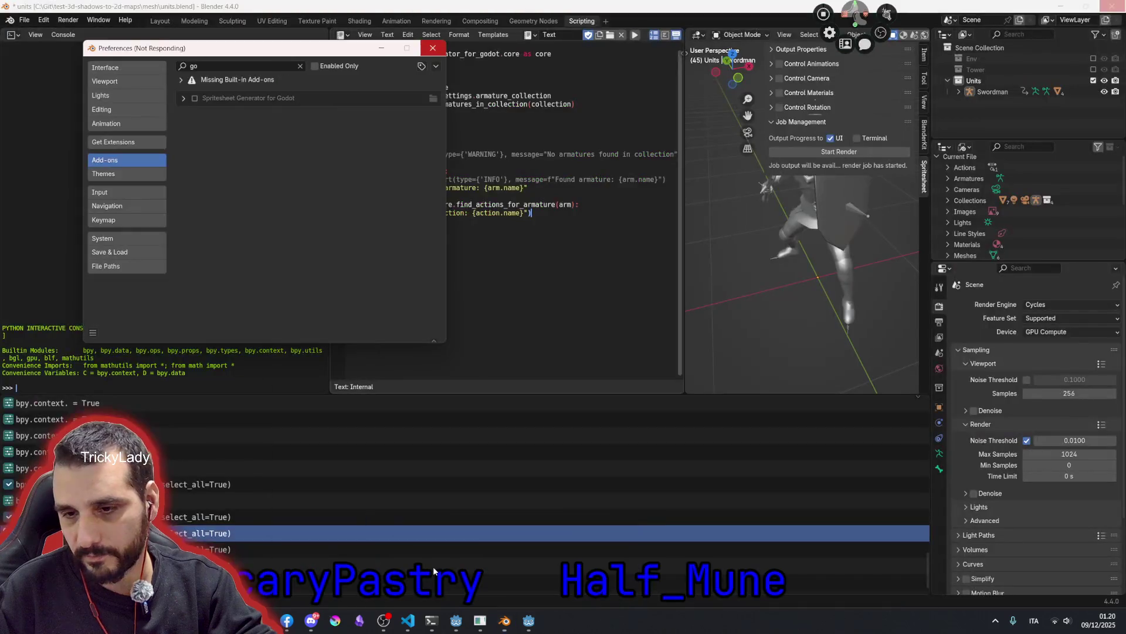
{"action": "left_click", "coordinate": [433, 48]}
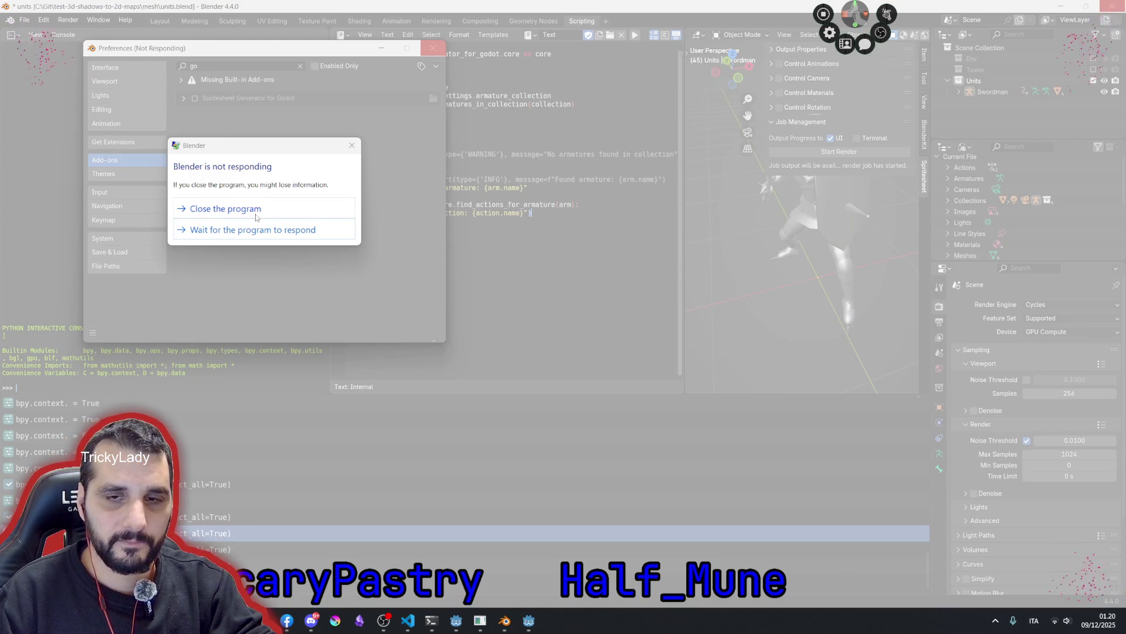
{"action": "left_click", "coordinate": [255, 215]}
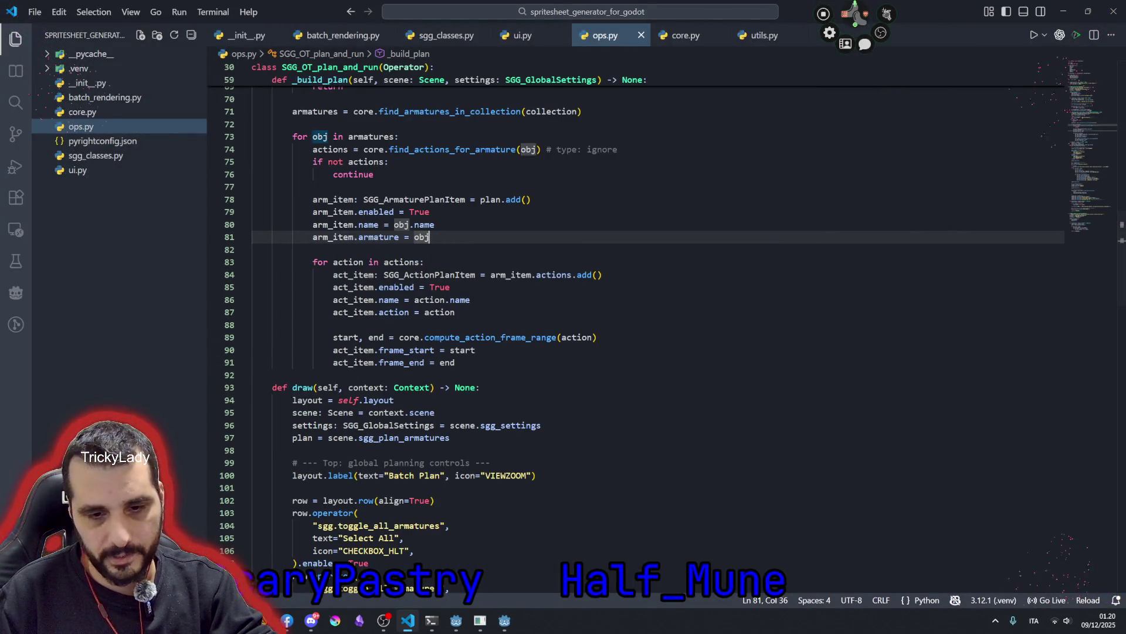
- Launch Blender from the Start menu and reopen the recent units.blend project
{"action": "key", "text": "super"}
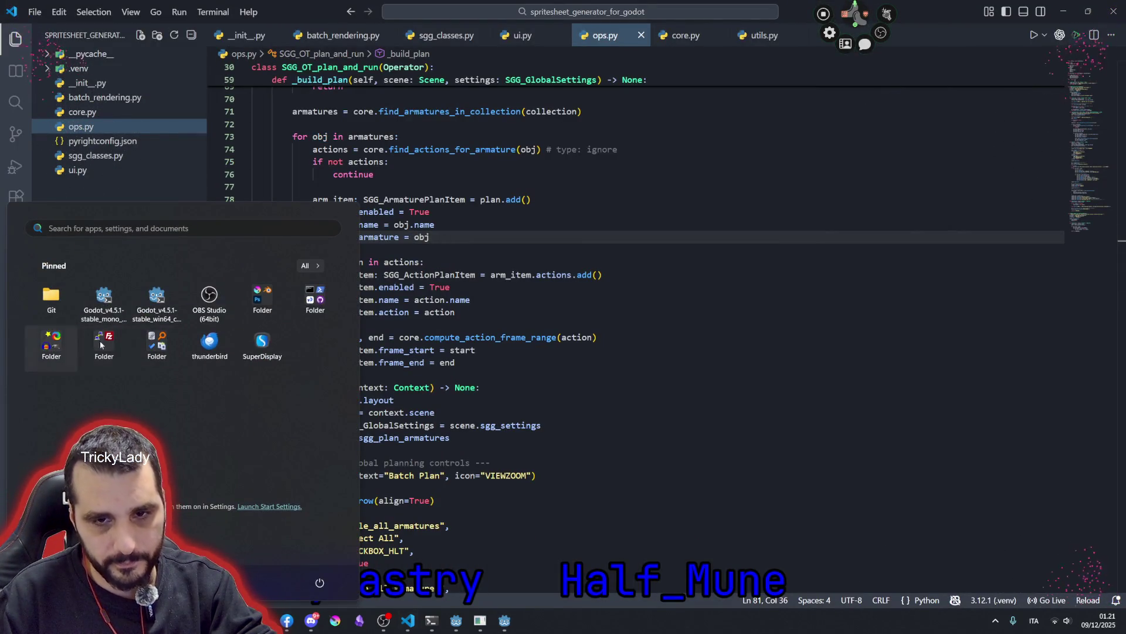
{"action": "left_click", "coordinate": [262, 300]}
{"action": "left_click", "coordinate": [174, 370]}
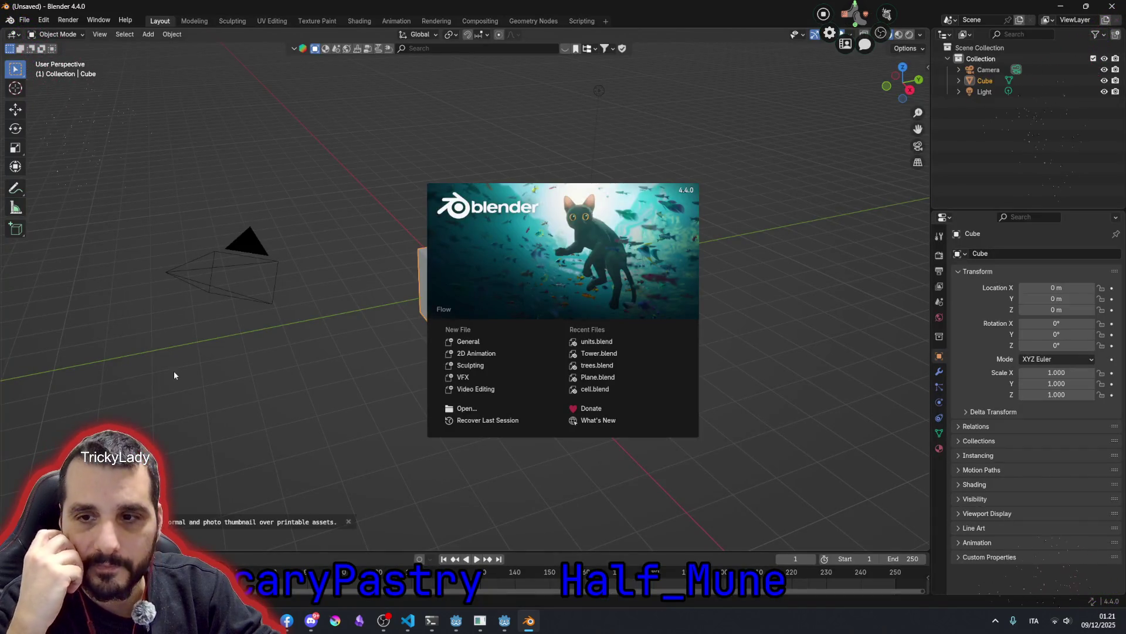
{"action": "left_click", "coordinate": [597, 341]}
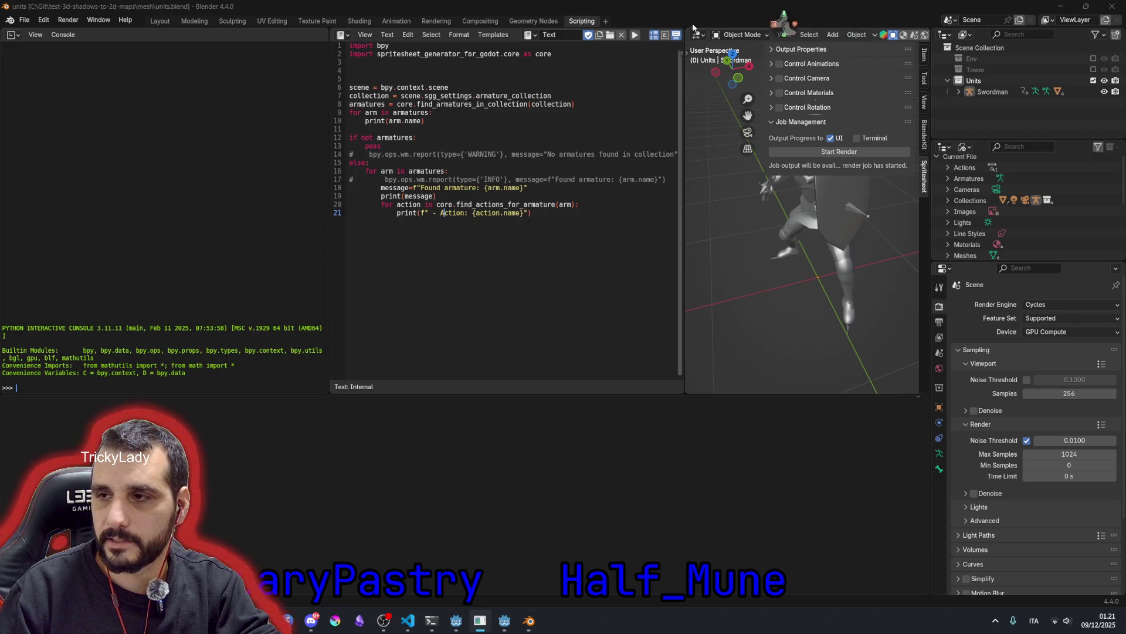
{"action": "left_click", "coordinate": [25, 19]}
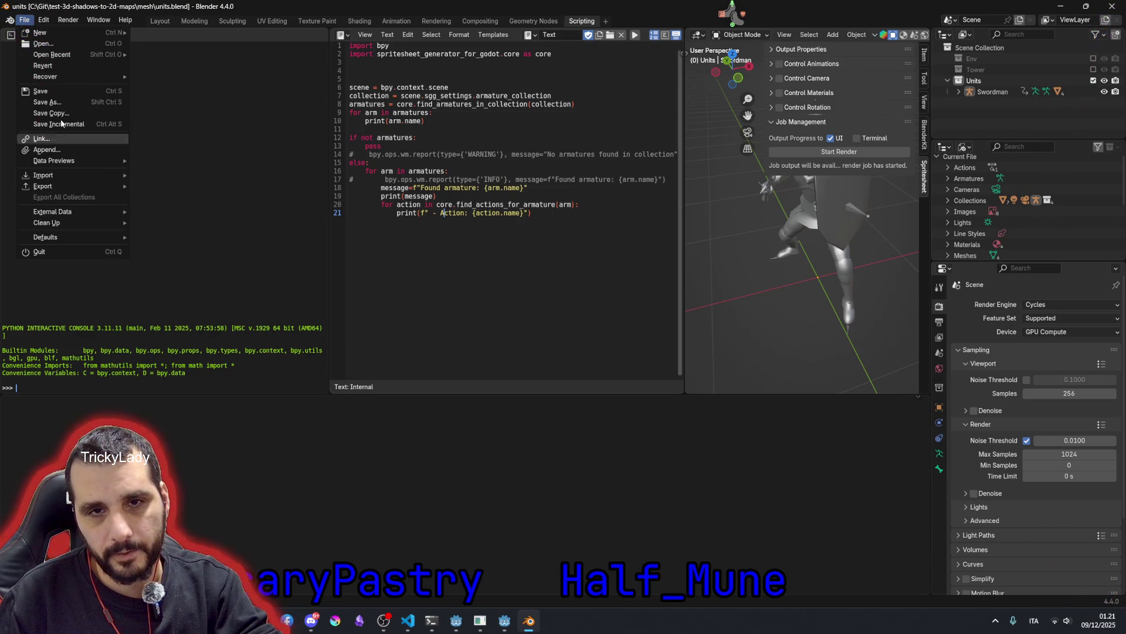
- Enable the Spritesheet Generator for Godot add-on in Preferences > Add-ons
{"action": "left_click", "coordinate": [71, 159]}
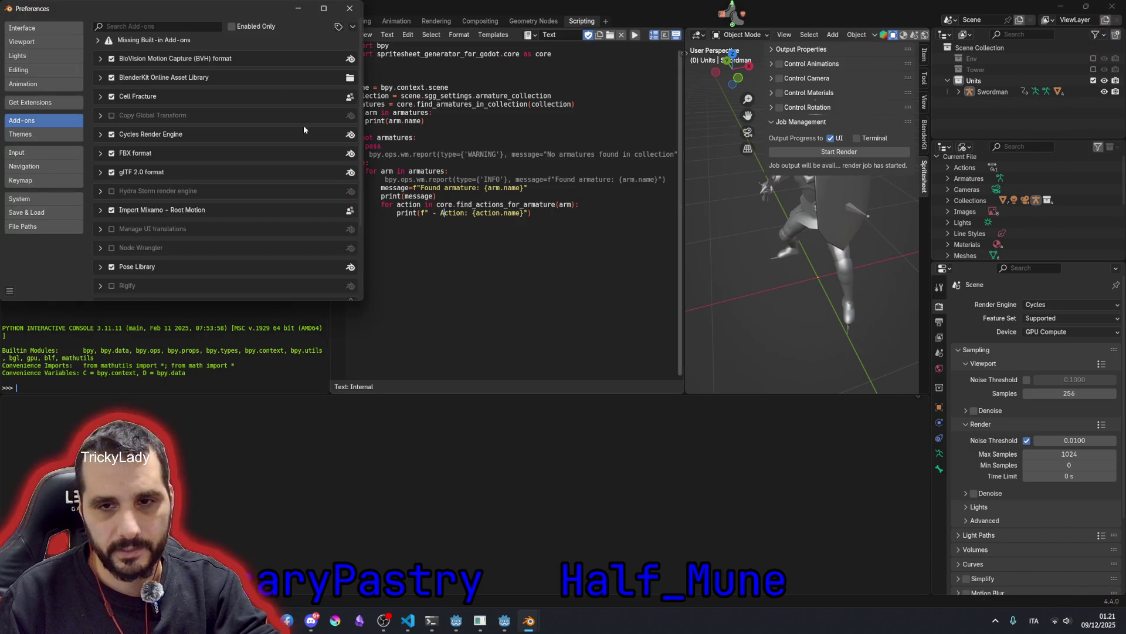
{"action": "type", "text": "godot"}
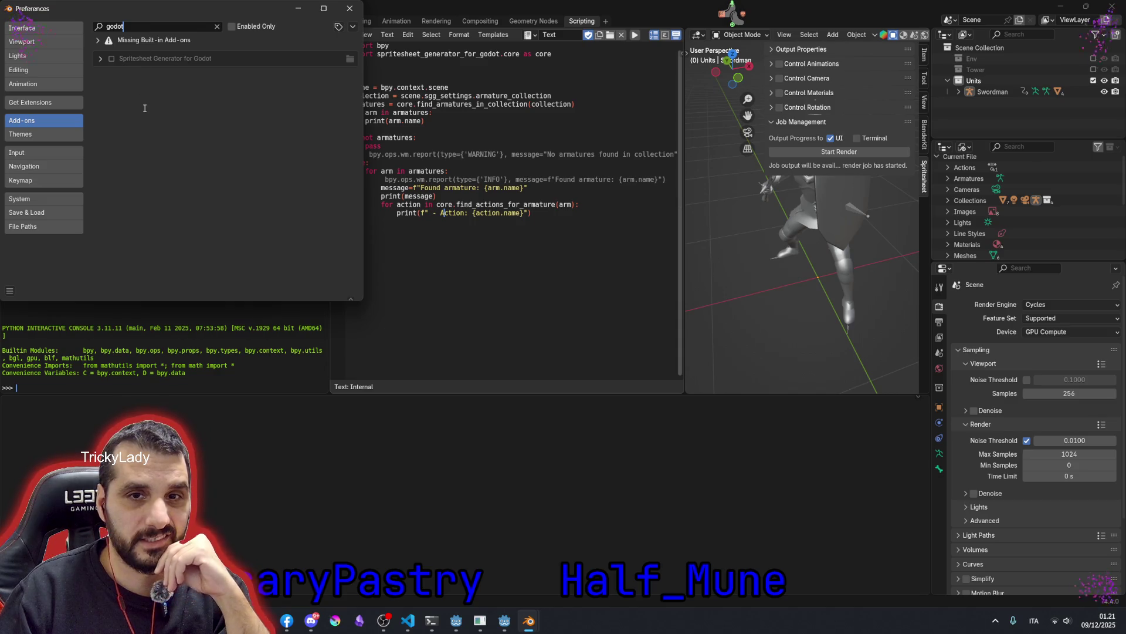
{"action": "left_click", "coordinate": [111, 58]}
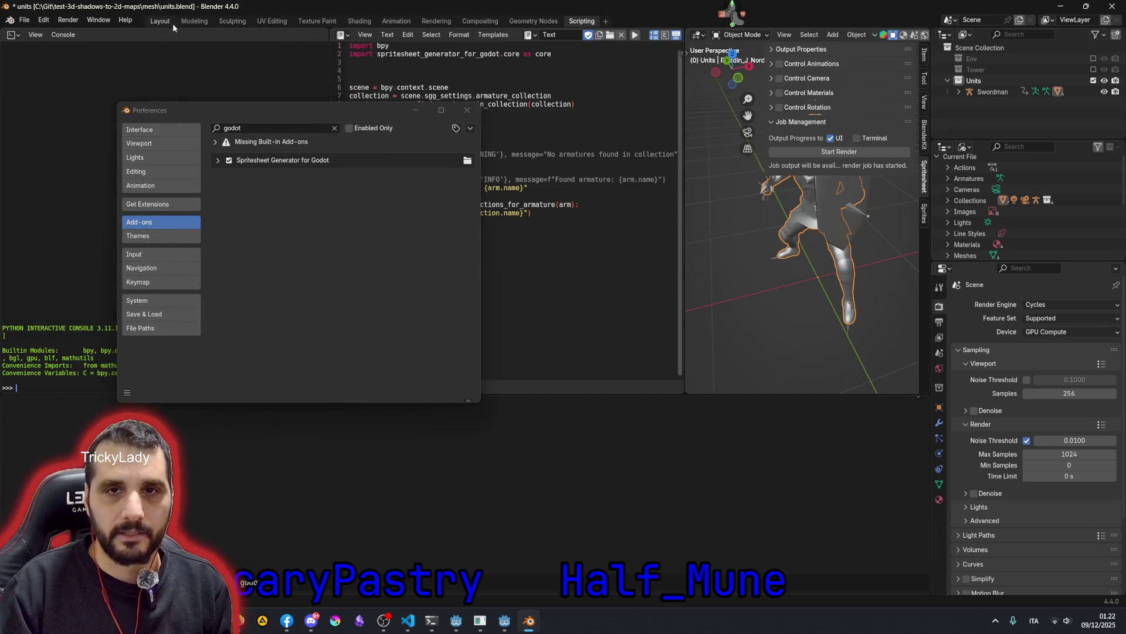
- Switch to the Layout workspace and play the paladin animation, scrubbing back to around frame 5
{"action": "left_click", "coordinate": [160, 20]}
{"action": "left_click", "coordinate": [412, 109]}
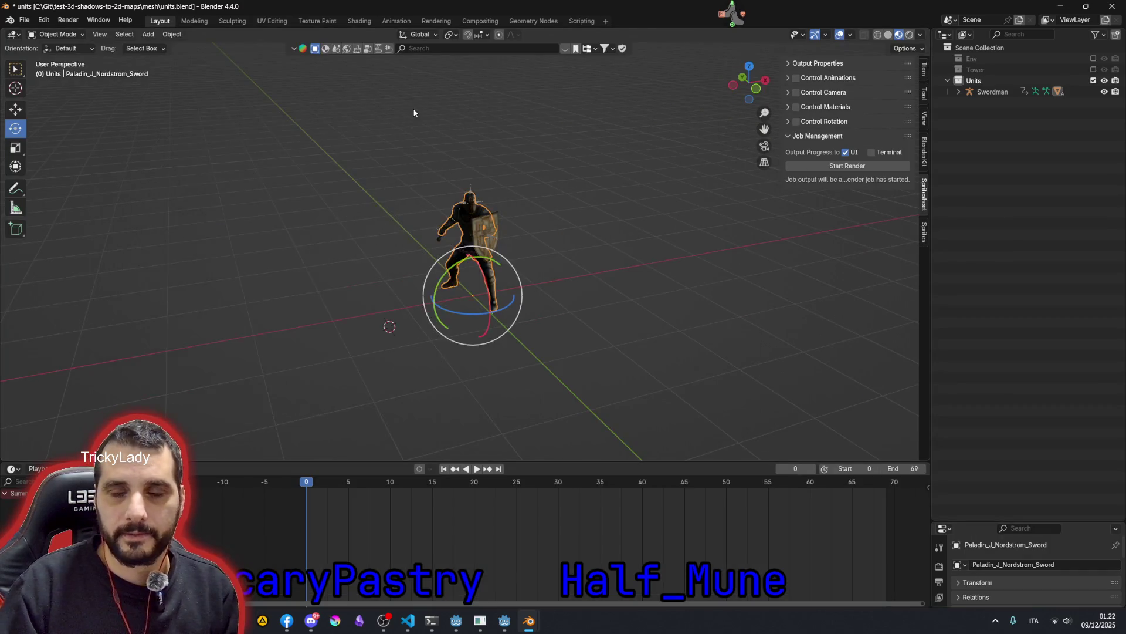
{"action": "scroll", "coordinate": [496, 255], "scroll_direction": "up", "scroll_amount": 3}
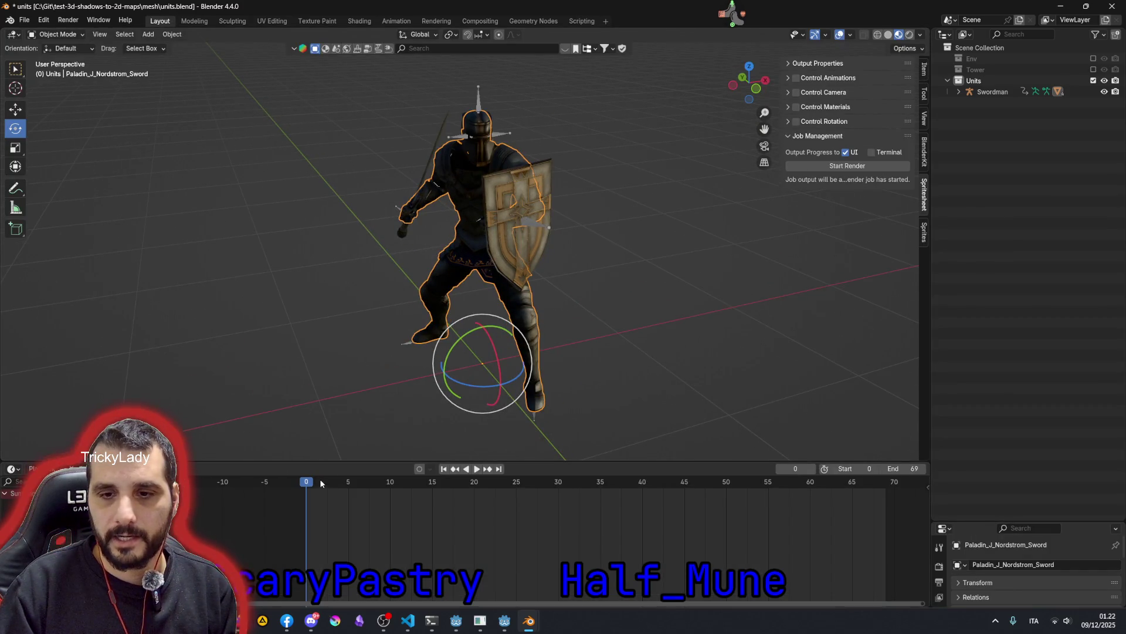
{"action": "key", "text": "space"}
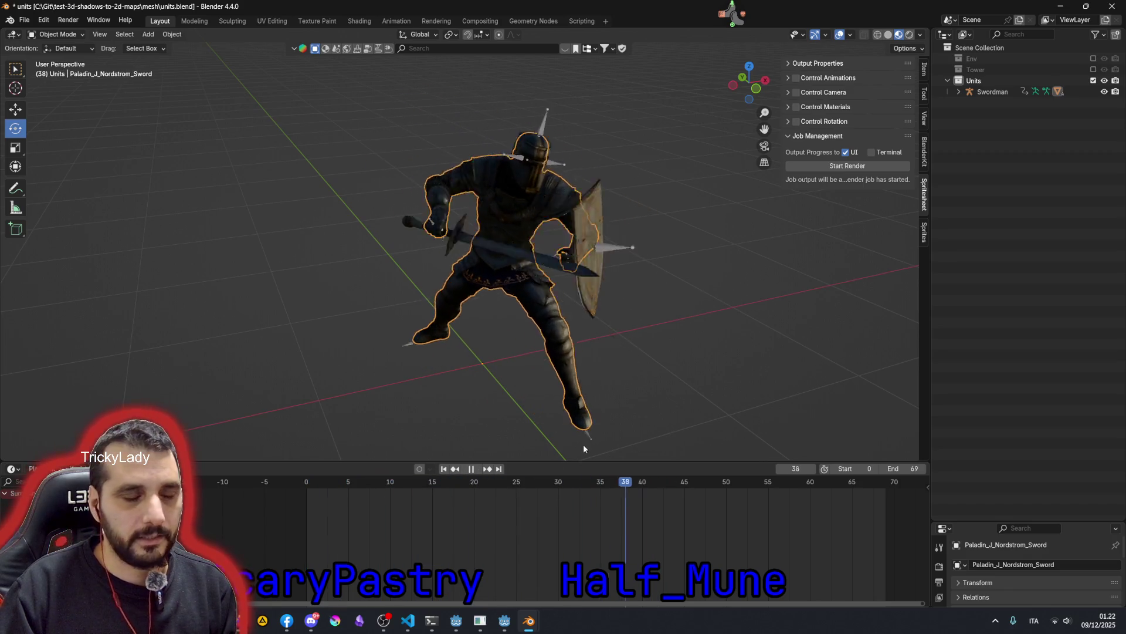
{"action": "key", "text": "space"}
{"action": "middle_click_drag", "start_coordinate": [363, 436], "coordinate": [448, 315]}
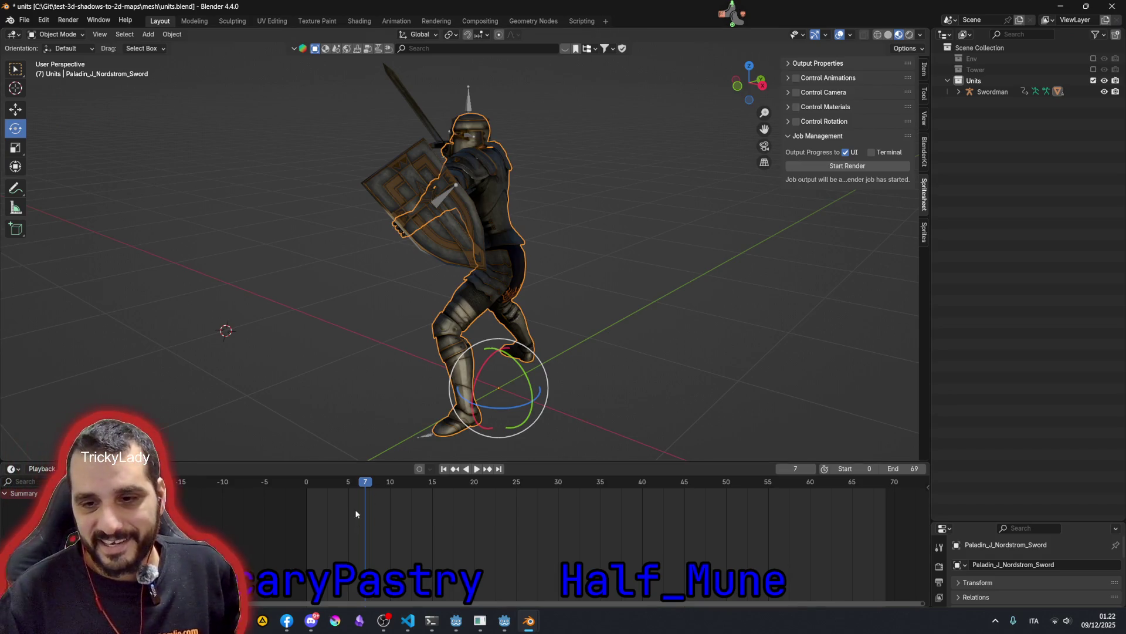
{"action": "key", "text": "space"}
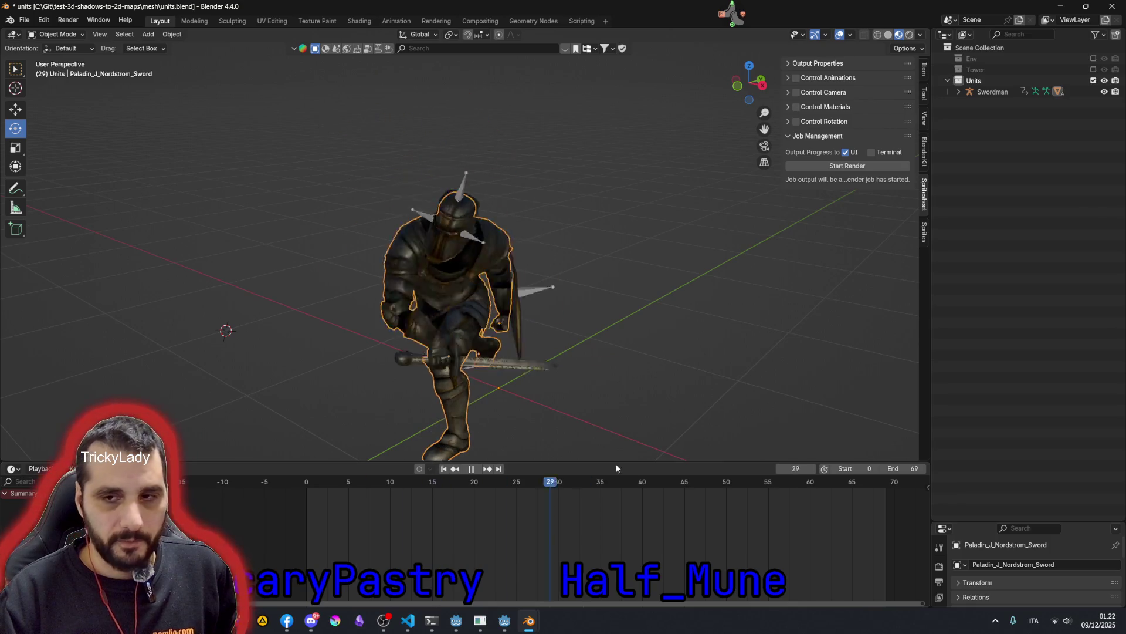
{"action": "left_click_drag", "start_coordinate": [661, 466], "coordinate": [531, 481]}
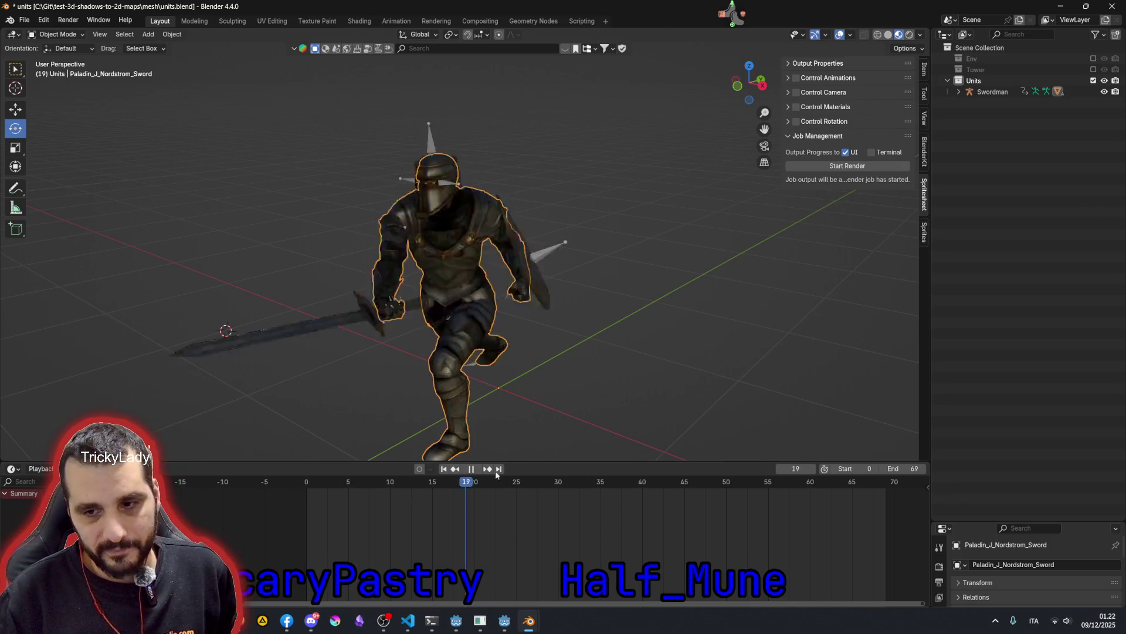
{"action": "left_click_drag", "start_coordinate": [531, 480], "coordinate": [347, 481]}
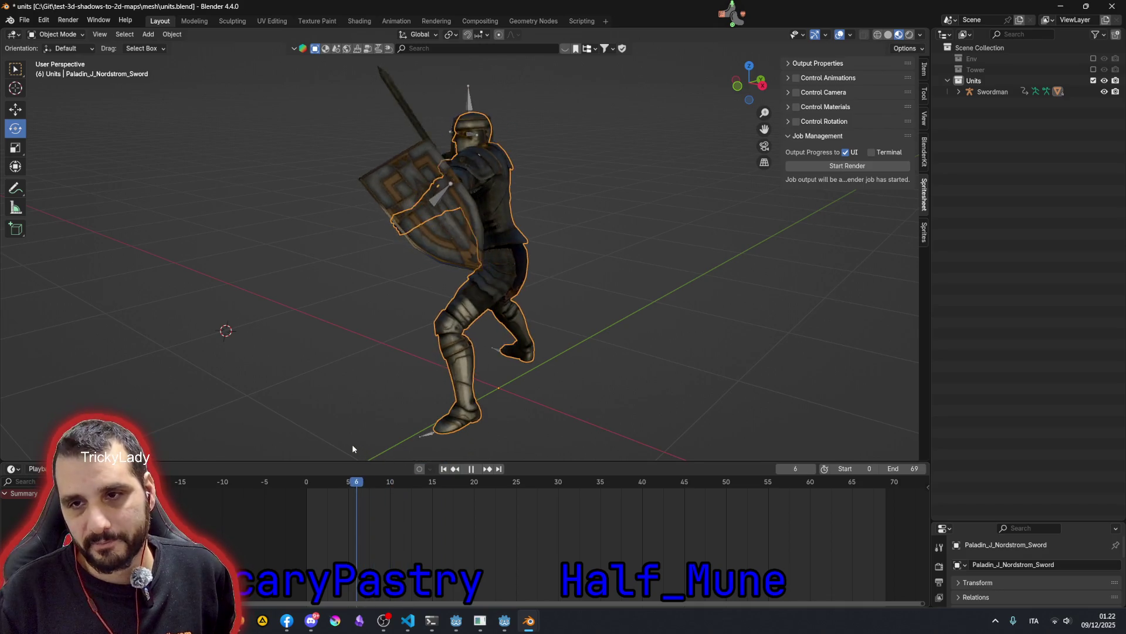
{"action": "key", "text": "space"}
- Replay the animation from the start and orbit the paladin from new angles, then bring the preferences forward
{"action": "left_click", "coordinate": [551, 370]}
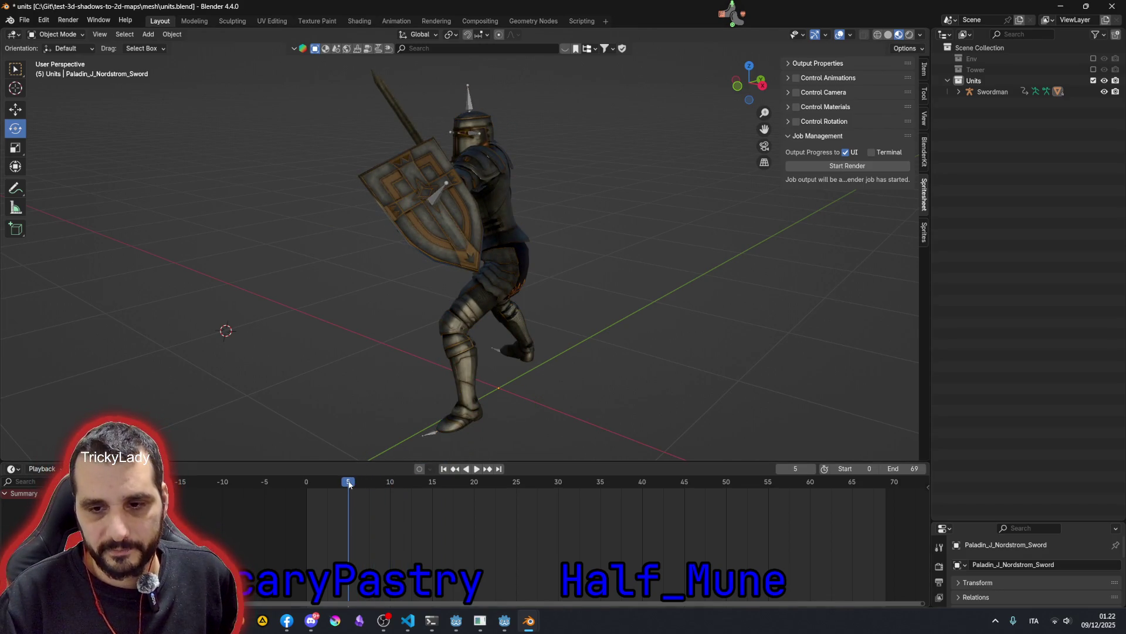
{"action": "key", "text": "space"}
{"action": "left_click_drag", "start_coordinate": [499, 487], "coordinate": [325, 462]}
{"action": "key", "text": "space"}
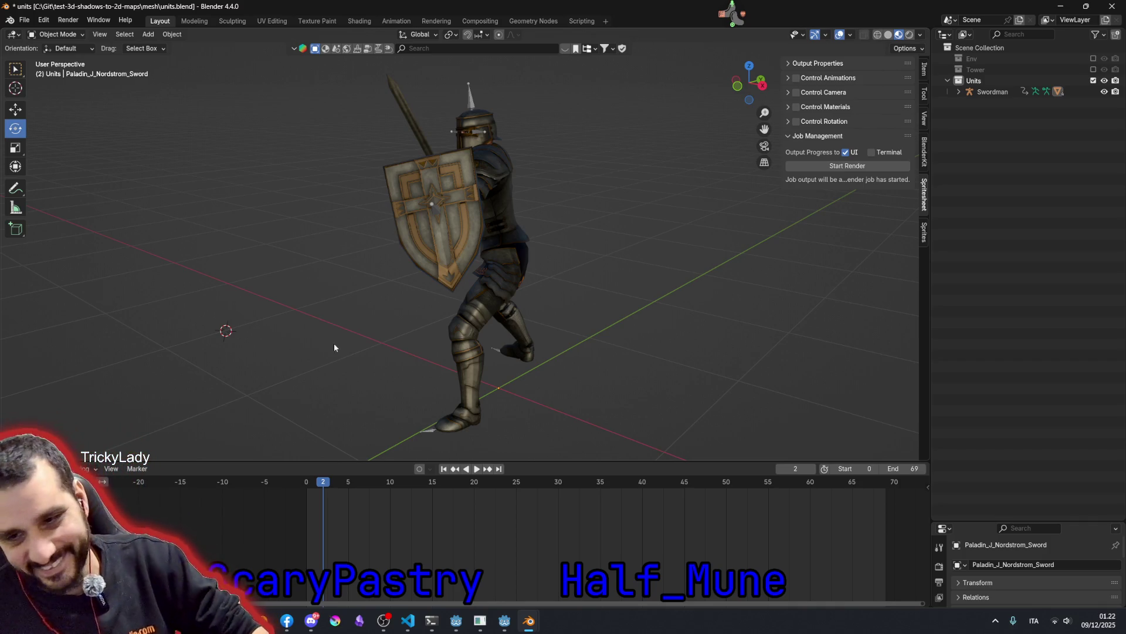
{"action": "middle_click_drag", "start_coordinate": [537, 282], "coordinate": [456, 343]}
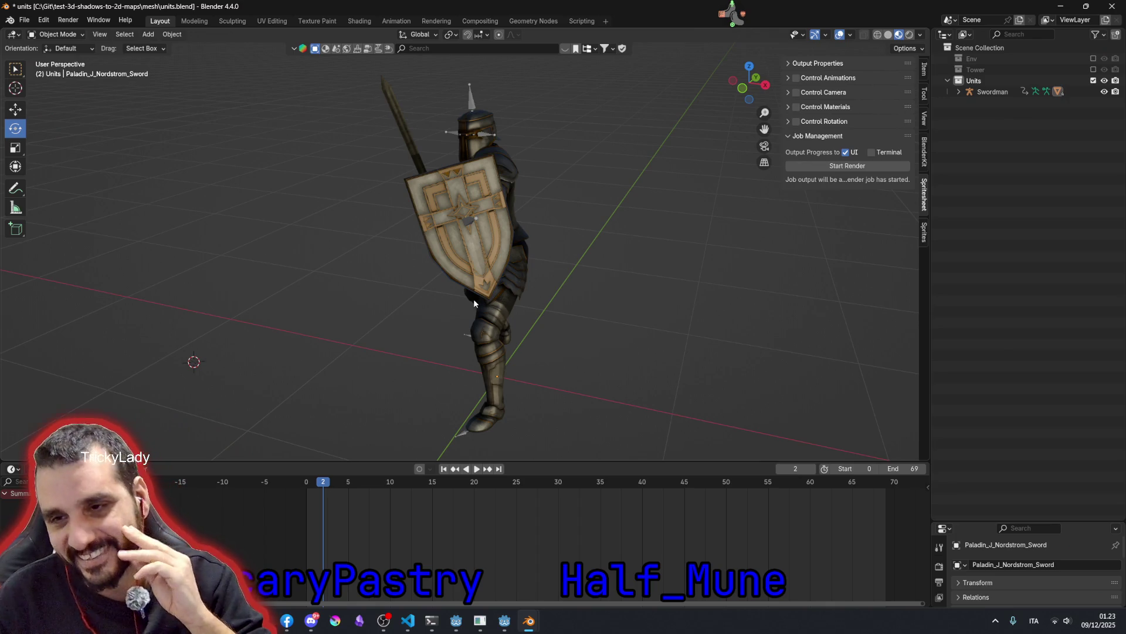
{"action": "middle_click_drag", "start_coordinate": [474, 304], "coordinate": [552, 318]}
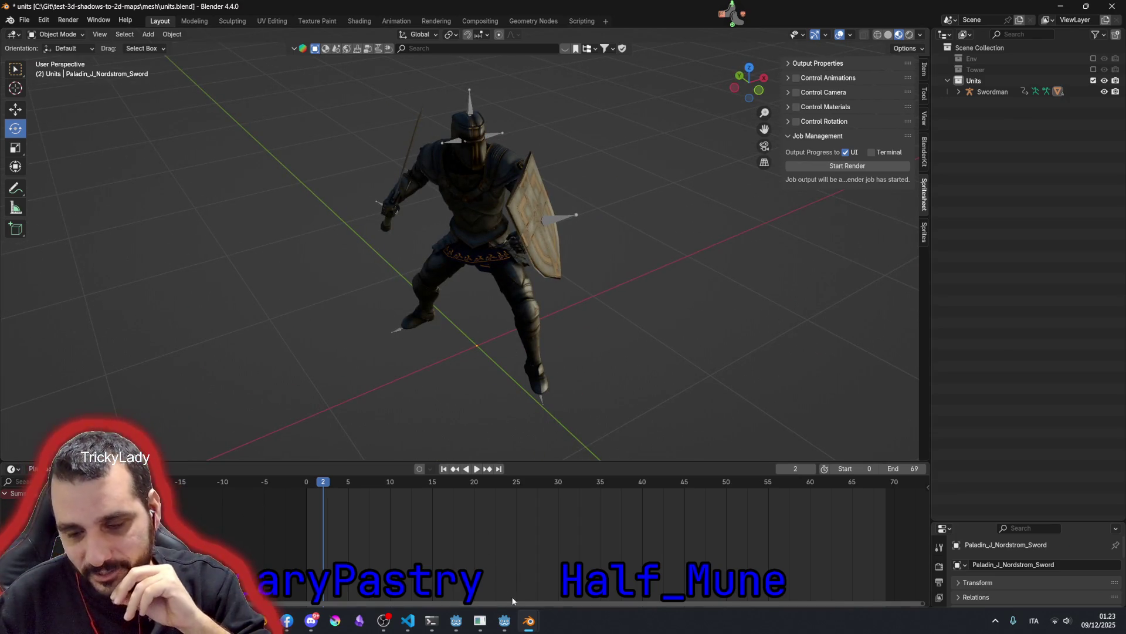
{"action": "mouse_move", "coordinate": [528, 621]}
{"action": "left_click", "coordinate": [588, 555]}
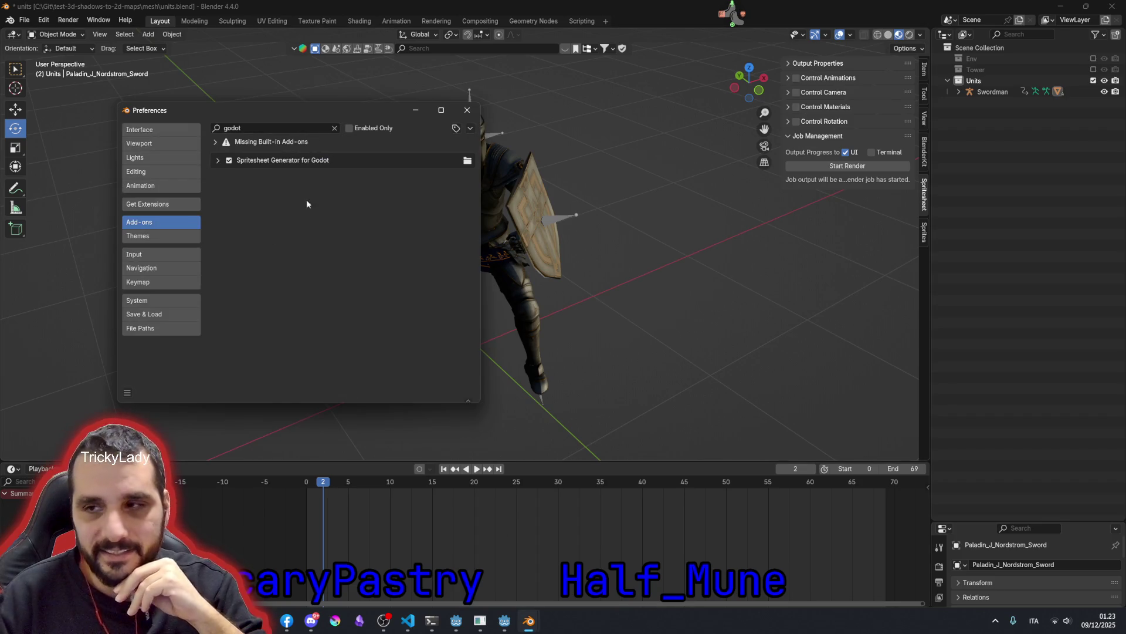
- Show the Sprites panel and review the Swordman actions in the Plan & Run Spritesheet Batch dialog
{"action": "left_click", "coordinate": [923, 230]}
{"action": "left_click", "coordinate": [880, 236]}
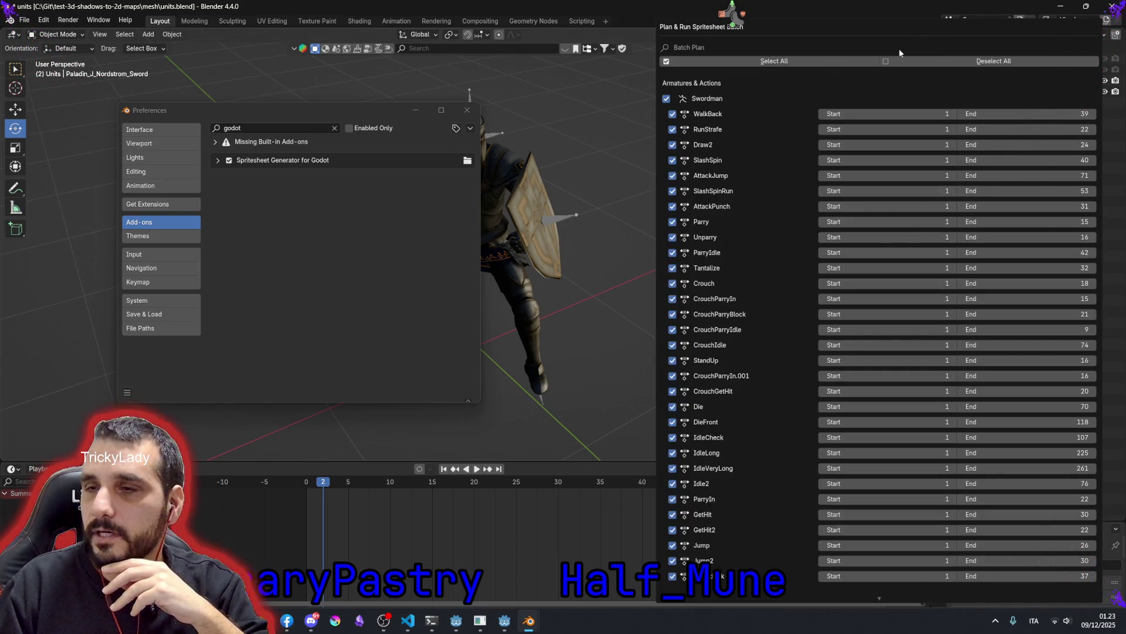
{"action": "scroll", "coordinate": [717, 203], "scroll_direction": "down", "scroll_amount": 3}
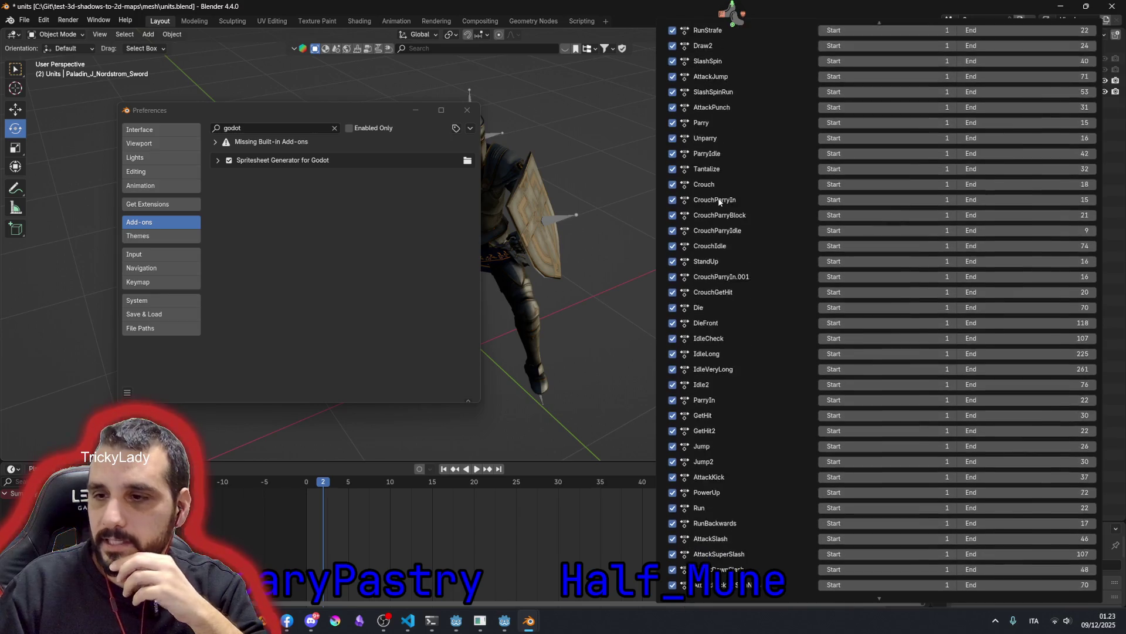
{"action": "scroll", "coordinate": [727, 272], "scroll_direction": "down", "scroll_amount": 3}
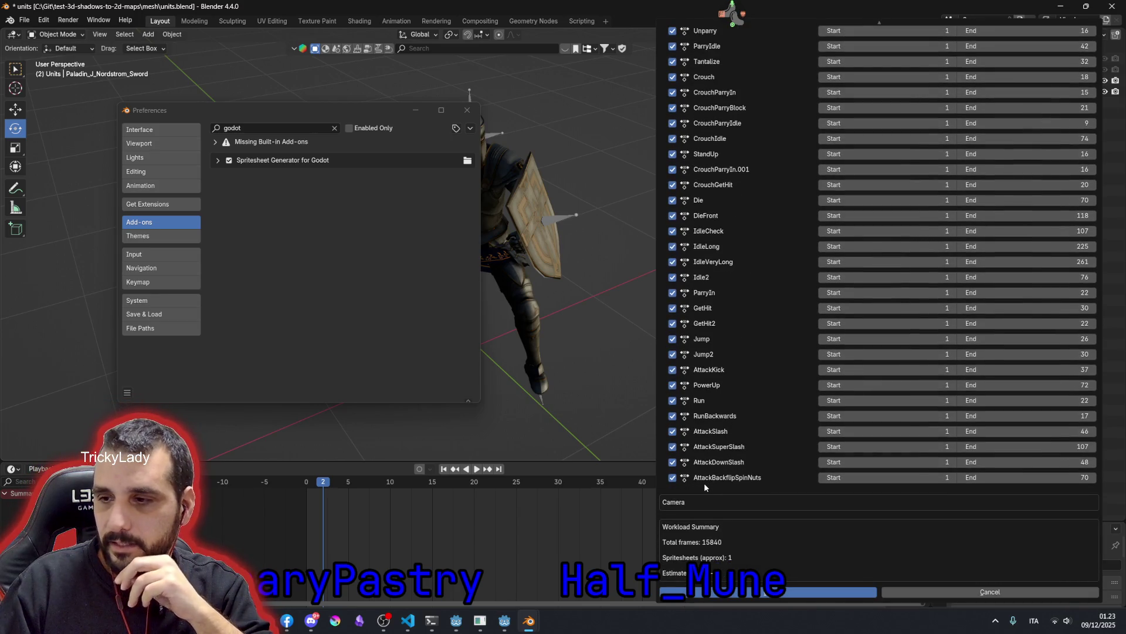
{"action": "scroll", "coordinate": [704, 483], "scroll_direction": "up", "scroll_amount": 3}
{"action": "scroll", "coordinate": [705, 484], "scroll_direction": "up", "scroll_amount": 3}
{"action": "scroll", "coordinate": [704, 483], "scroll_direction": "up", "scroll_amount": 4}
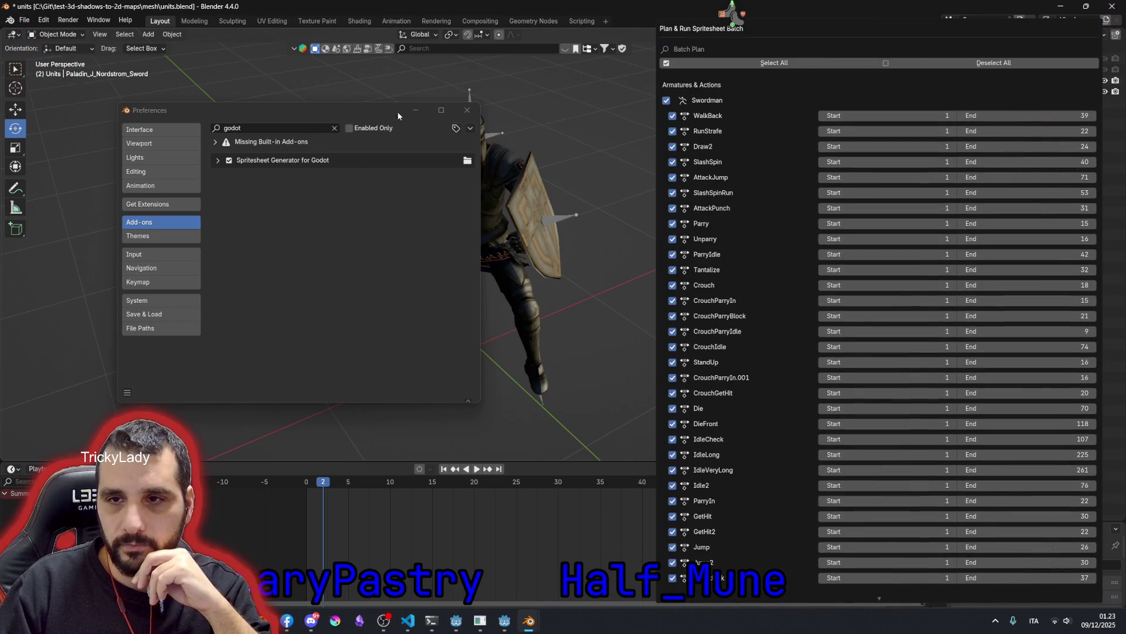
{"action": "left_click", "coordinate": [463, 109]}
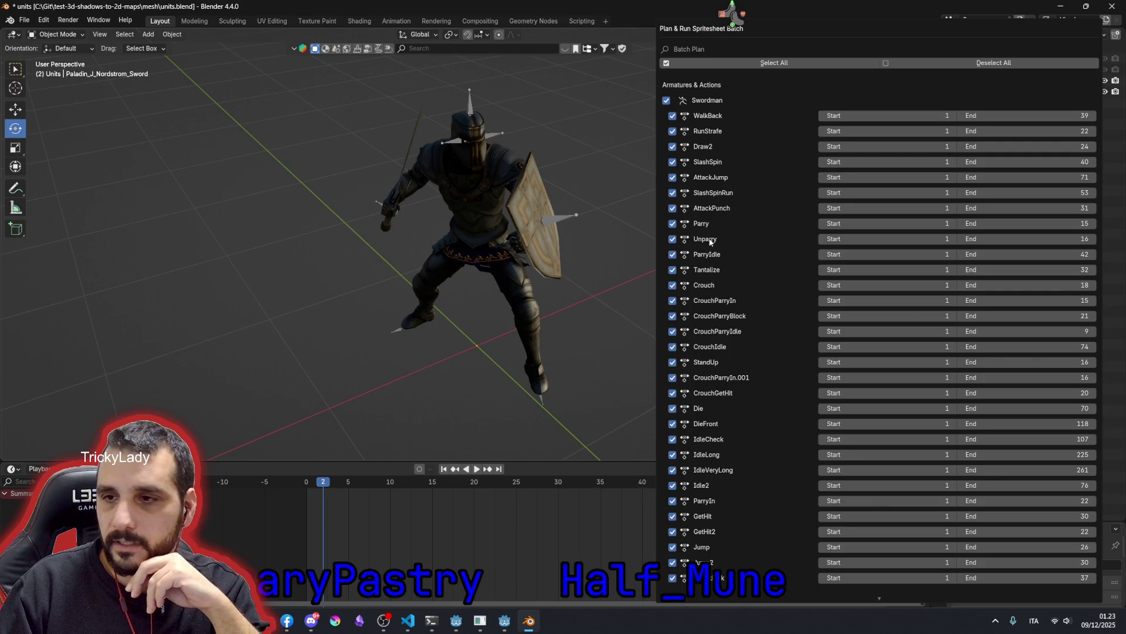
{"action": "scroll", "coordinate": [824, 278], "scroll_direction": "down", "scroll_amount": 2}
{"action": "scroll", "coordinate": [818, 335], "scroll_direction": "down", "scroll_amount": 4}
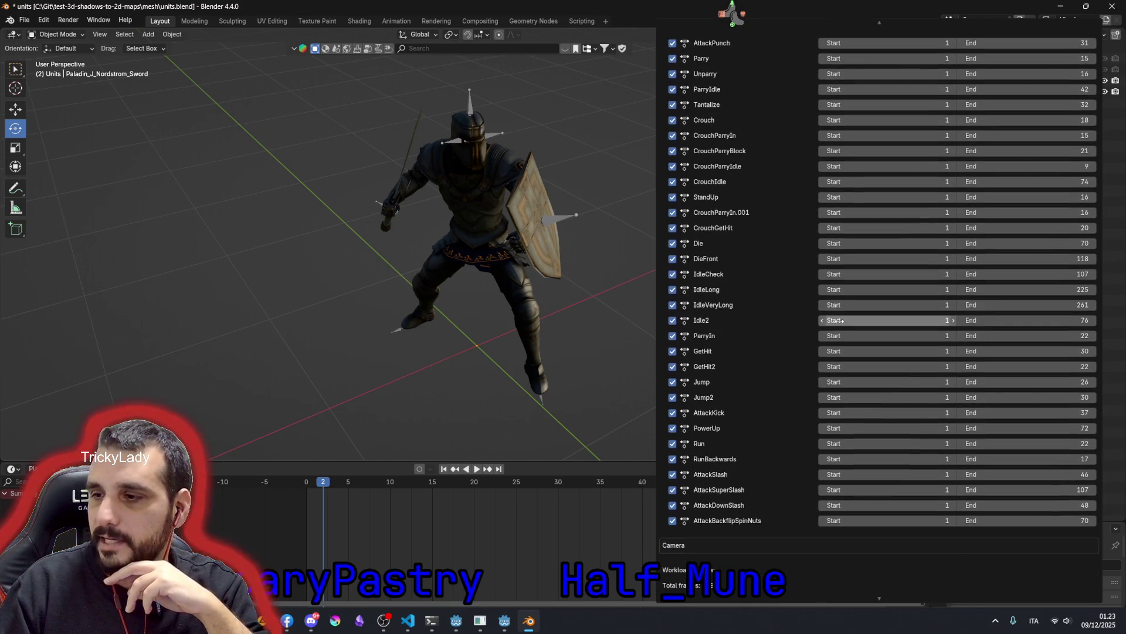
{"action": "scroll", "coordinate": [814, 400], "scroll_direction": "down", "scroll_amount": 3}
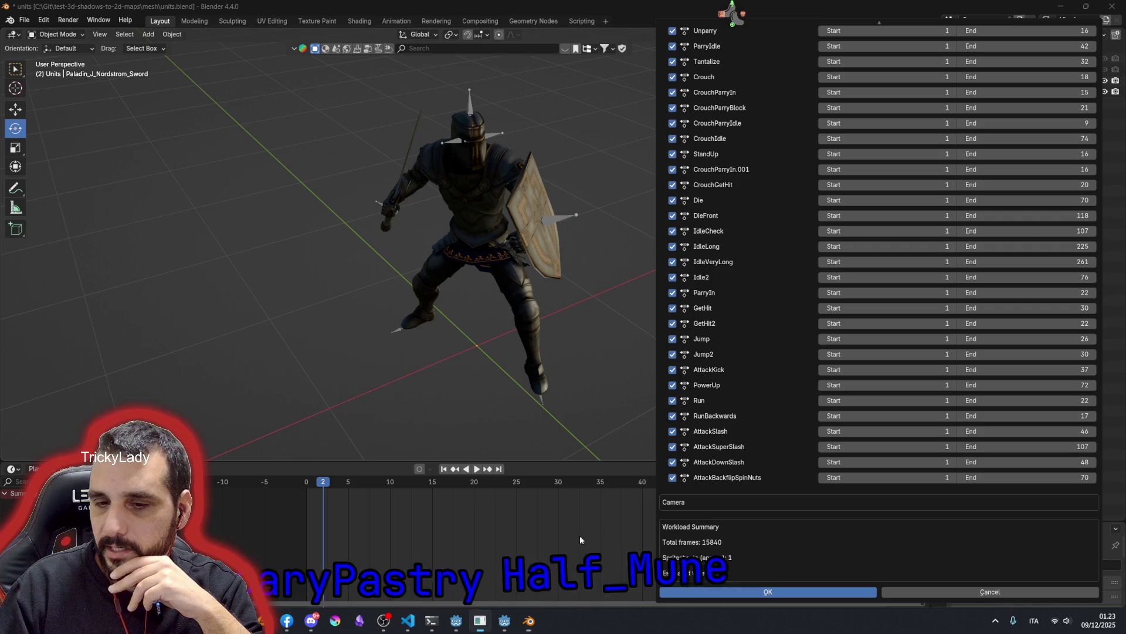
{"action": "scroll", "coordinate": [753, 381], "scroll_direction": "up", "scroll_amount": 5}
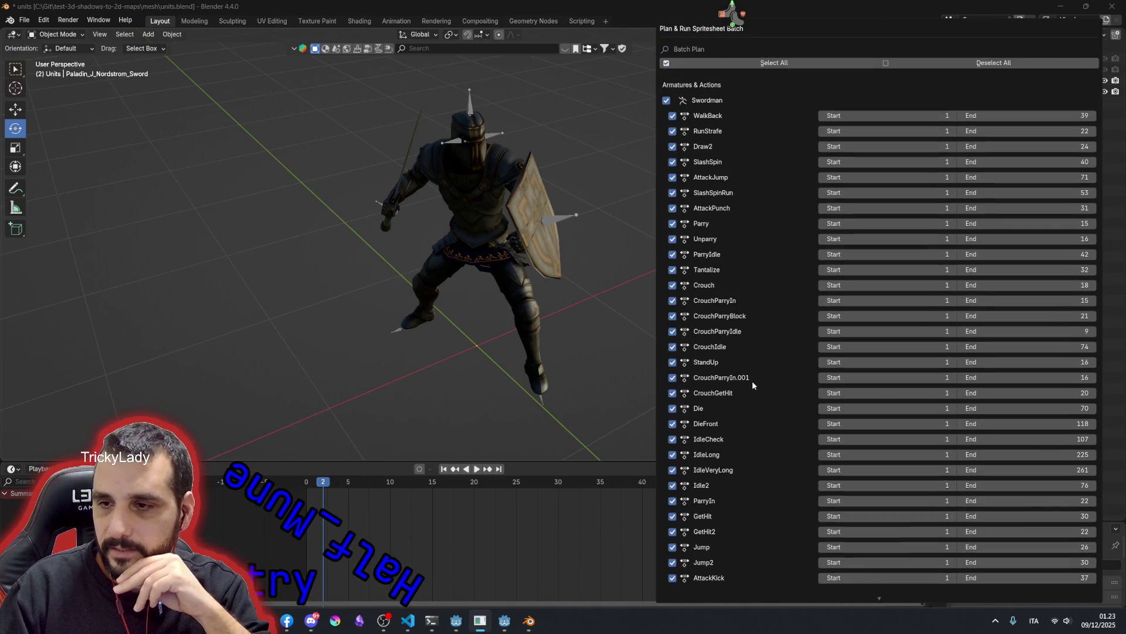
{"action": "scroll", "coordinate": [1045, 313], "scroll_direction": "down", "scroll_amount": 3}
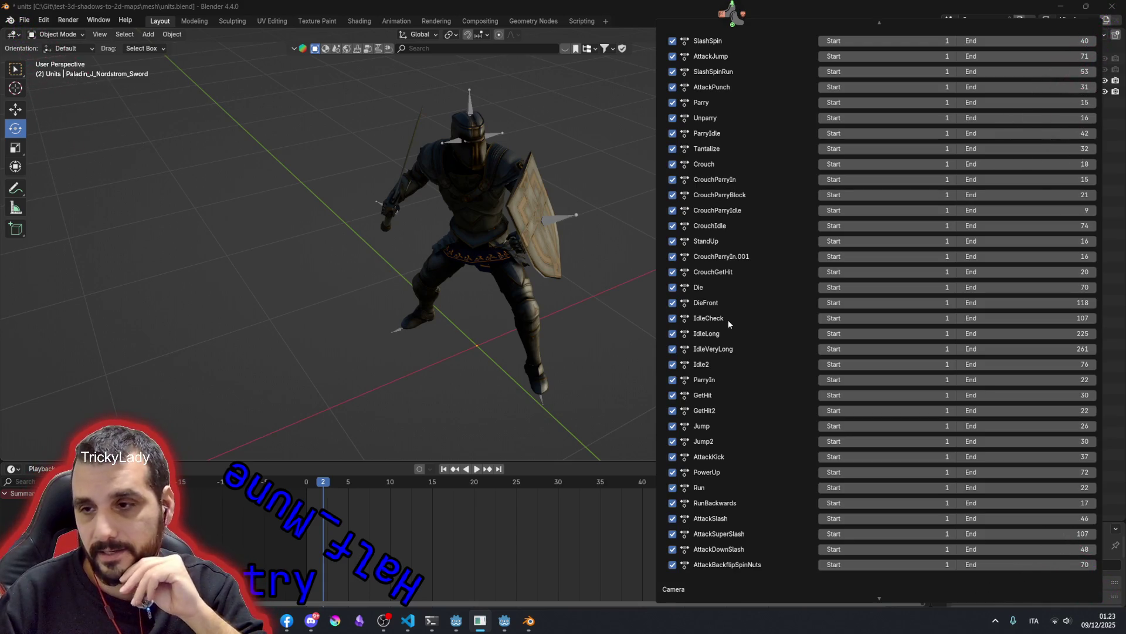
{"action": "scroll", "coordinate": [727, 319], "scroll_direction": "down", "scroll_amount": 3}
{"action": "scroll", "coordinate": [958, 465], "scroll_direction": "up", "scroll_amount": 5}
{"action": "scroll", "coordinate": [939, 157], "scroll_direction": "up", "scroll_amount": 3}
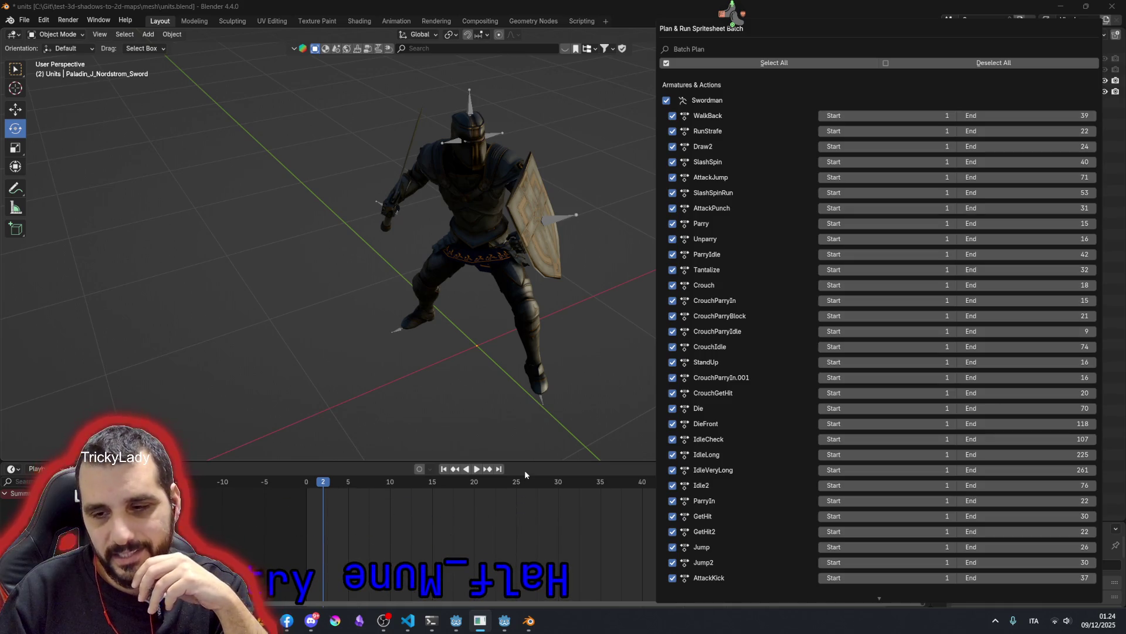
- Dismiss the batch dialog, resize the timeline area, and switch to the Animation workspace
{"action": "key", "text": "Escape"}
{"action": "left_click_drag", "start_coordinate": [528, 462], "coordinate": [102, 280]}
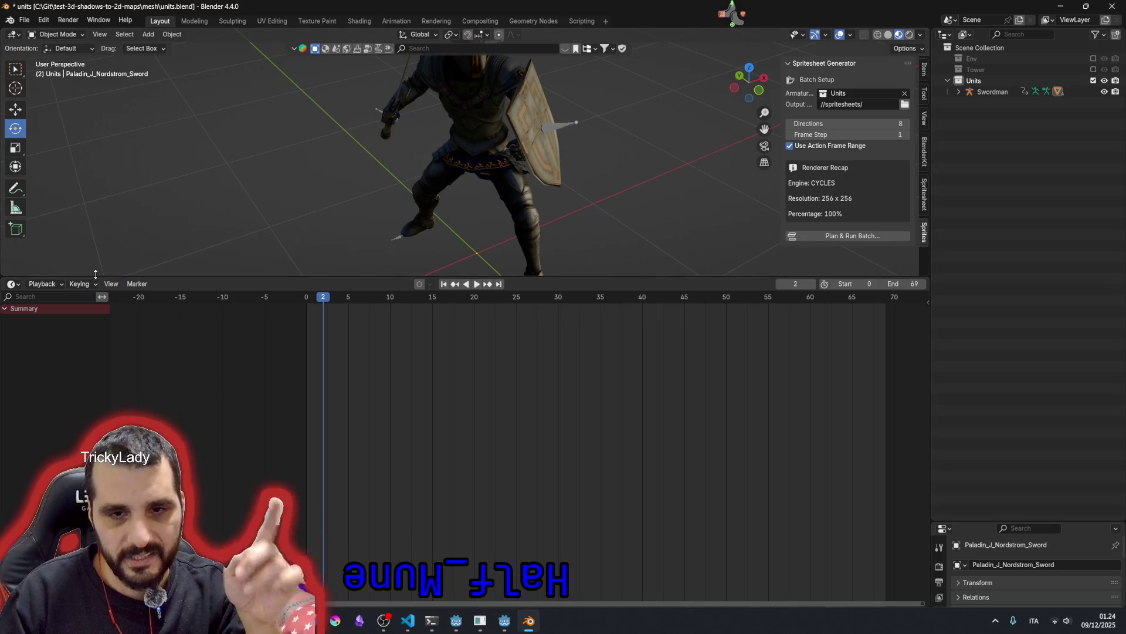
{"action": "left_click_drag", "start_coordinate": [95, 275], "coordinate": [95, 416]}
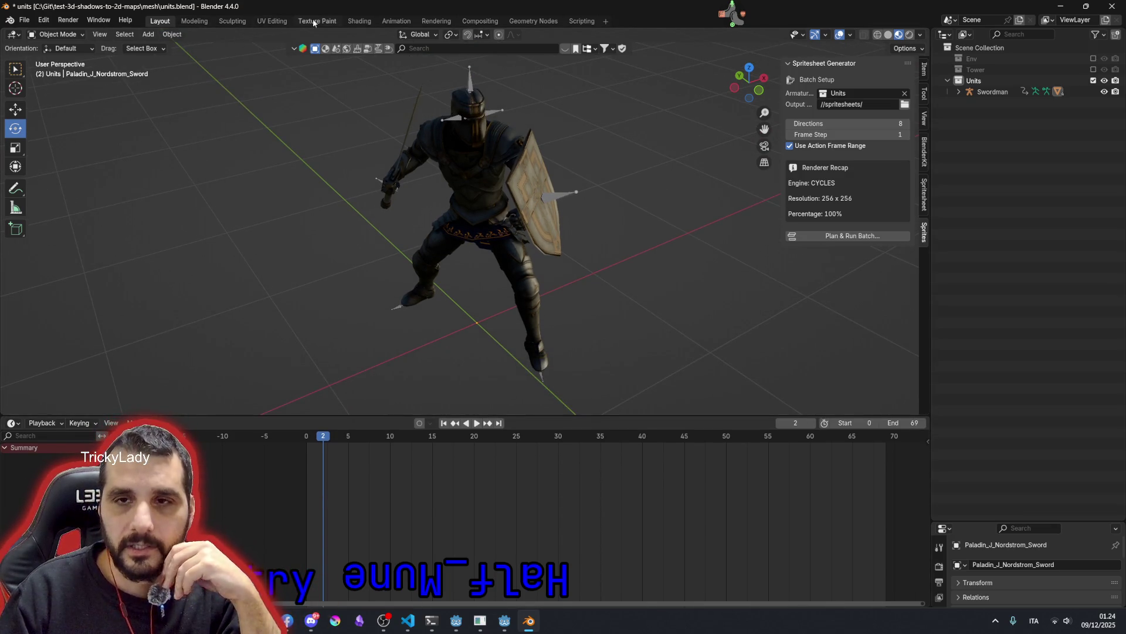
{"action": "left_click", "coordinate": [395, 21]}
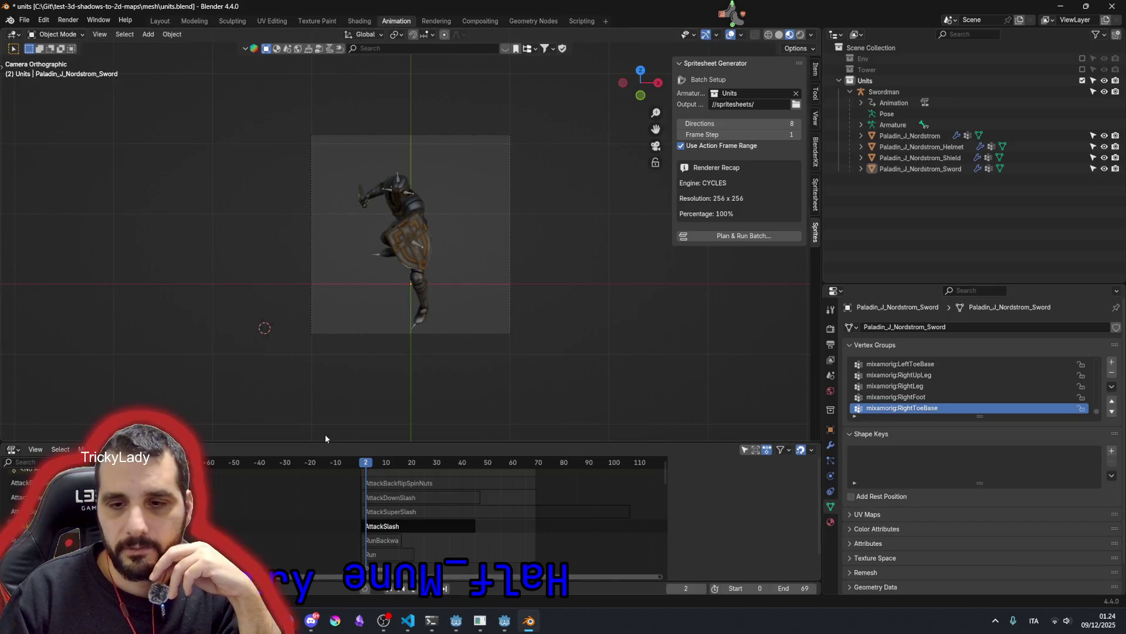
- Enlarge the NLA editor and select the AttackBackflipSpinNuts strip, checking its properties and nudging it later in time
{"action": "left_click_drag", "start_coordinate": [325, 443], "coordinate": [388, 169]}
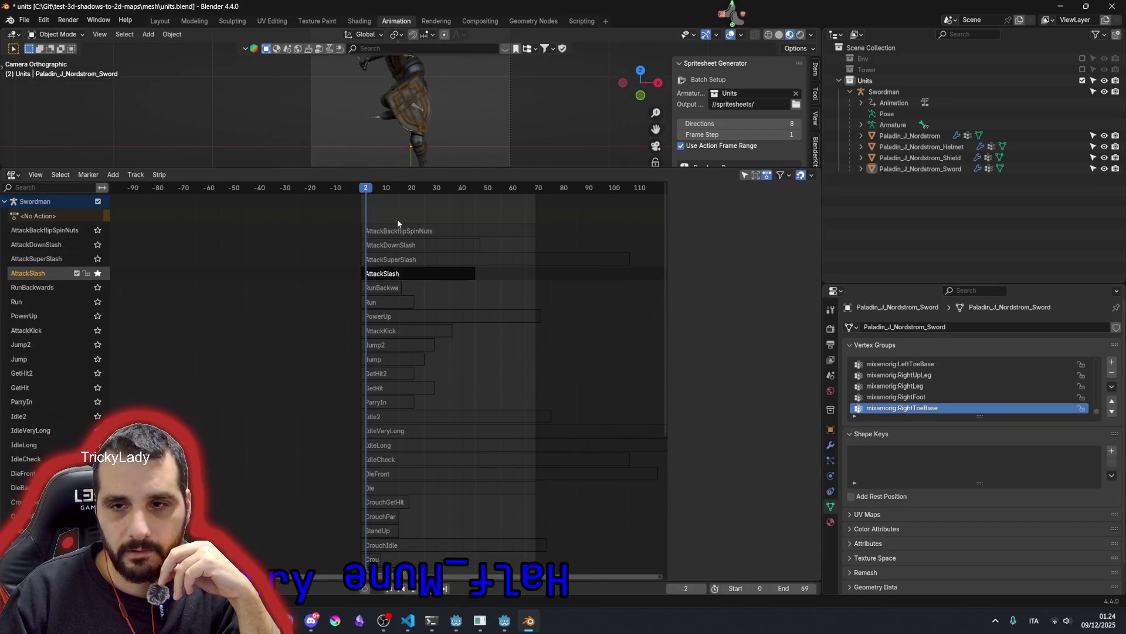
{"action": "left_click", "coordinate": [398, 229]}
{"action": "key", "text": "n"}
{"action": "left_click", "coordinate": [364, 189]}
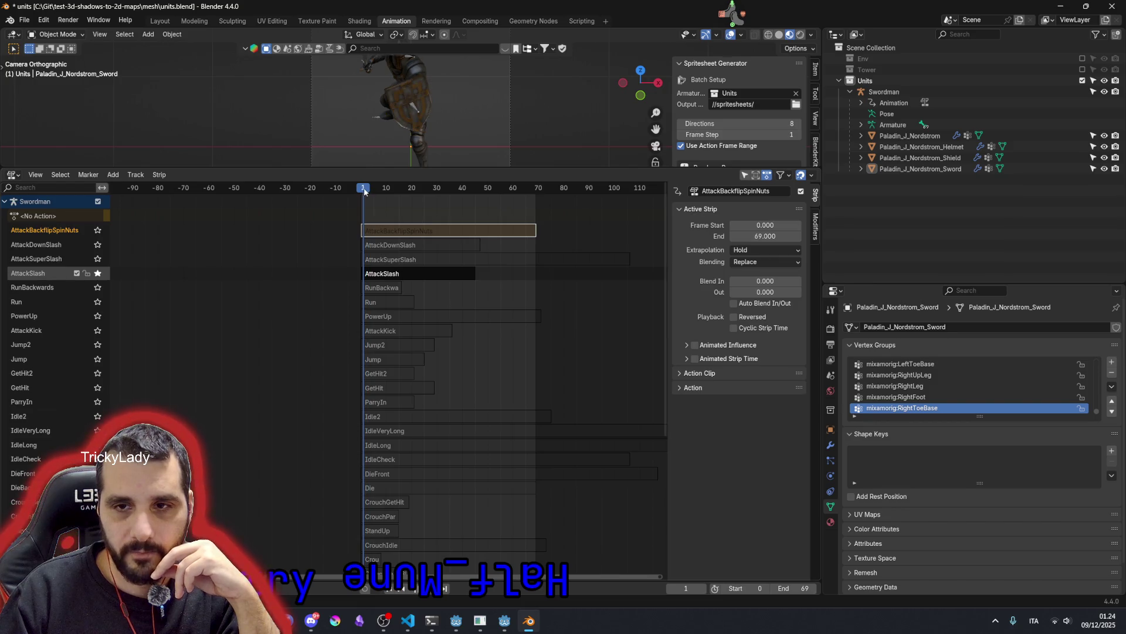
{"action": "left_click", "coordinate": [376, 211]}
{"action": "left_click", "coordinate": [406, 233]}
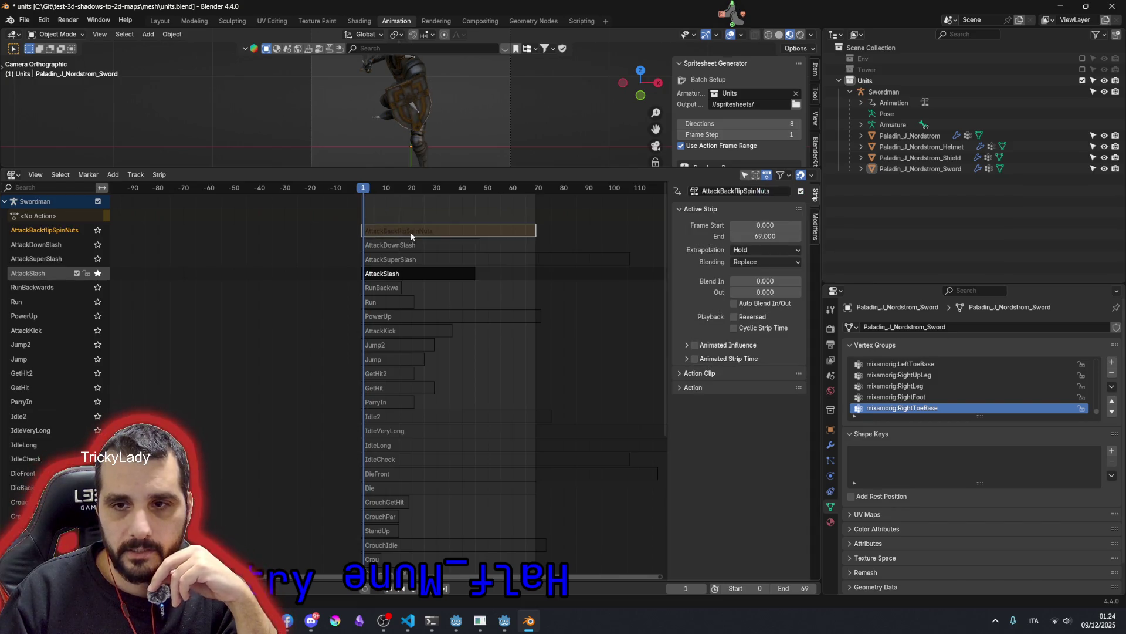
{"action": "left_click_drag", "start_coordinate": [410, 232], "coordinate": [417, 231]}
{"action": "left_click", "coordinate": [426, 204]}
{"action": "key", "text": "n"}
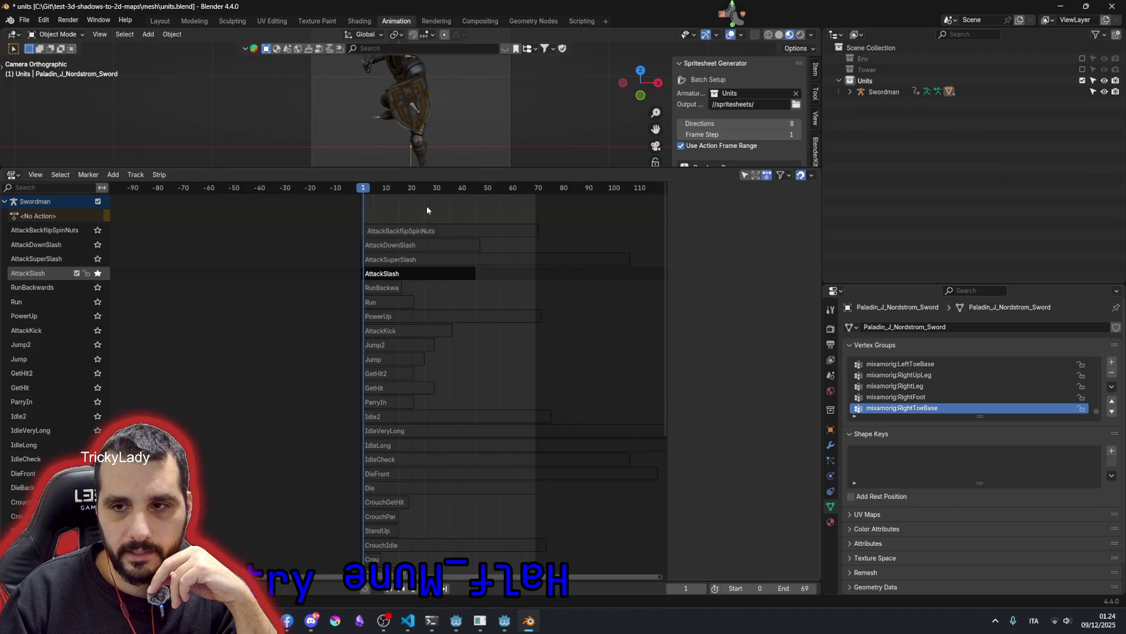
- Solo the AttackBackflipSpinNuts track, scrub its poses around frames 0-1, and reselect the strip to move it
{"action": "mouse_move", "coordinate": [387, 188]}
{"action": "left_mouse_down"}
{"action": "mouse_move", "coordinate": [510, 207]}
{"action": "mouse_move", "coordinate": [351, 207]}
{"action": "left_mouse_up"}
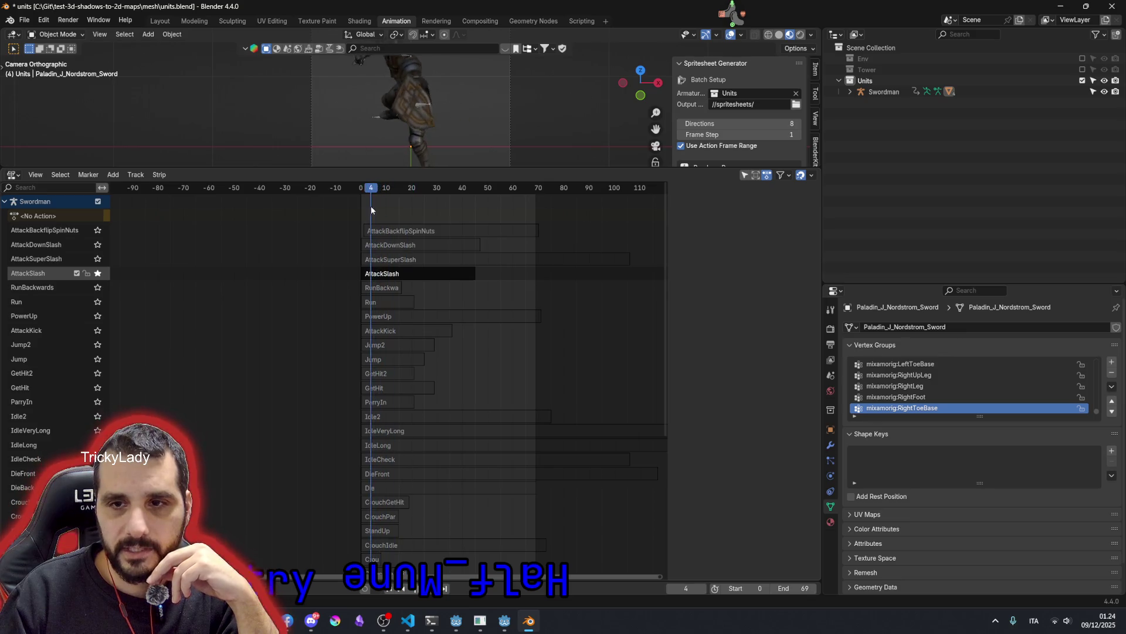
{"action": "left_click", "coordinate": [98, 231]}
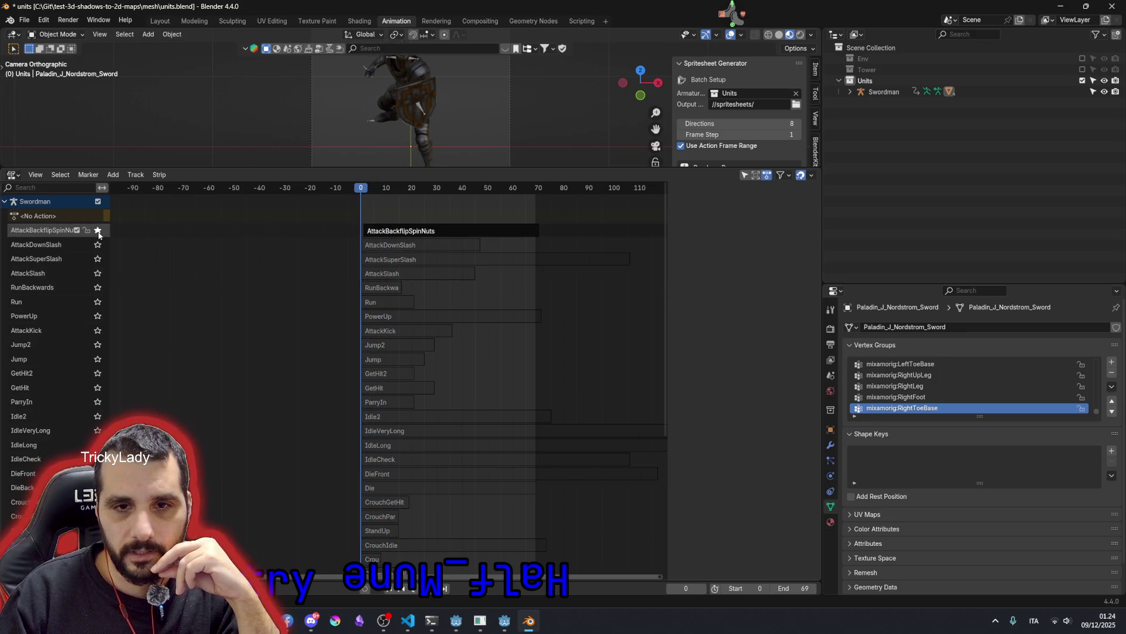
{"action": "left_click_drag", "start_coordinate": [367, 189], "coordinate": [350, 195]}
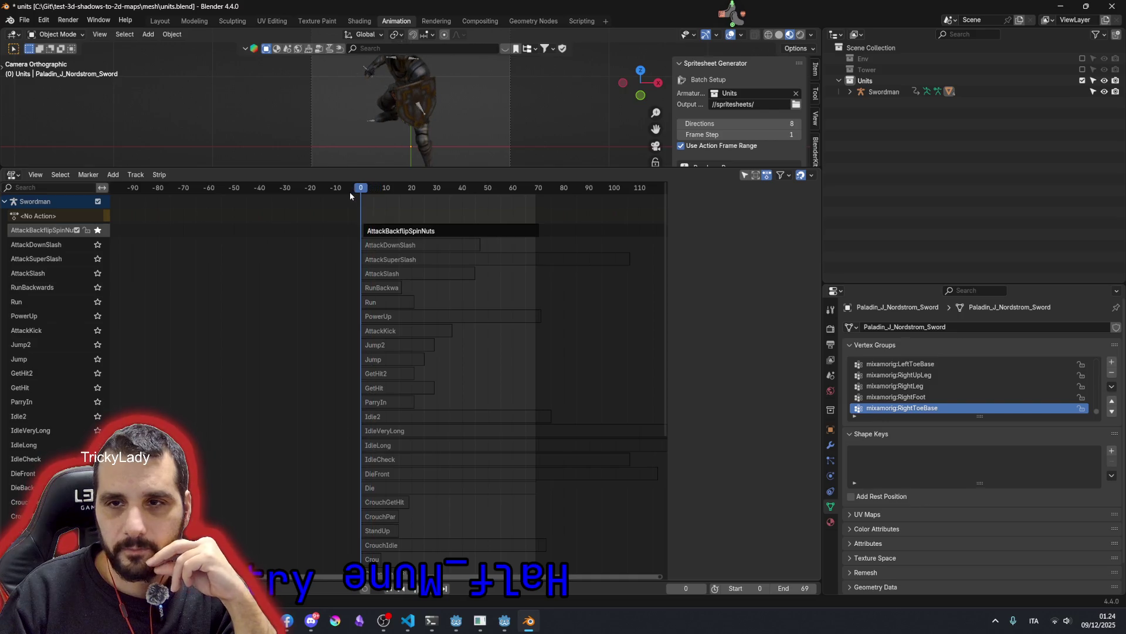
{"action": "left_click", "coordinate": [361, 195]}
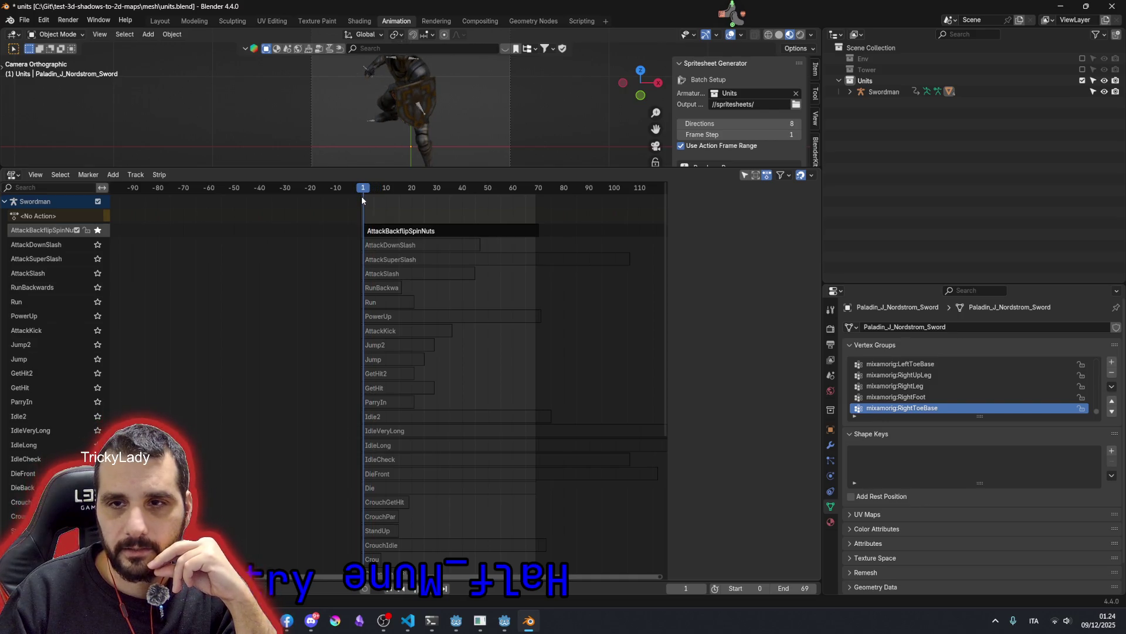
{"action": "mouse_move", "coordinate": [363, 200]}
{"action": "left_mouse_down"}
{"action": "mouse_move", "coordinate": [386, 252]}
{"action": "mouse_move", "coordinate": [361, 275]}
{"action": "left_mouse_up"}
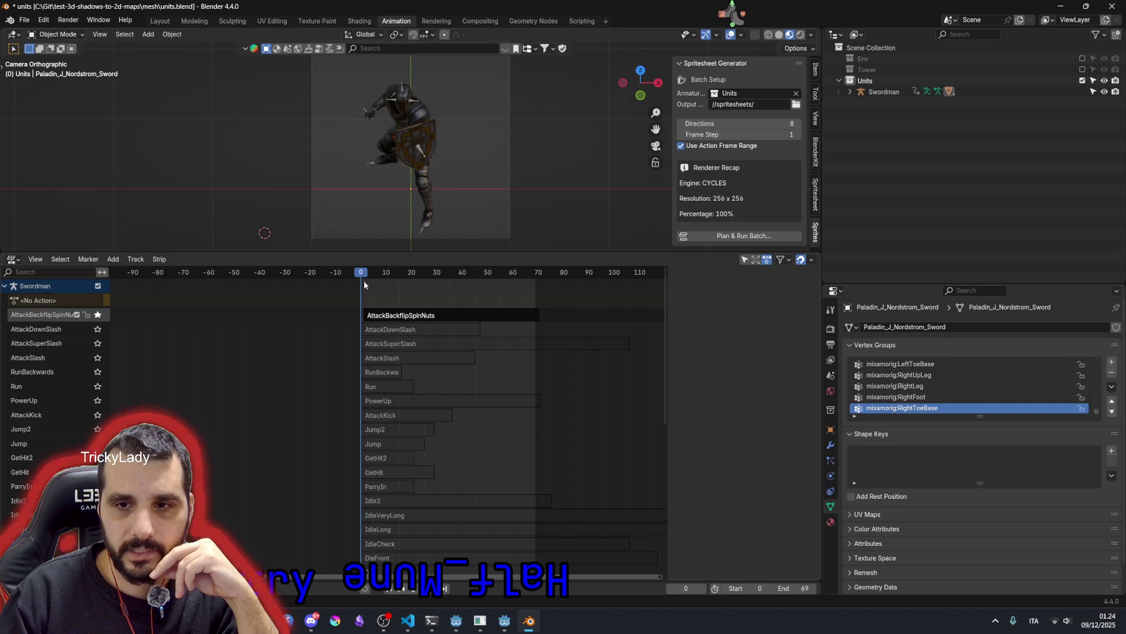
{"action": "left_click_drag", "start_coordinate": [361, 274], "coordinate": [369, 551]}
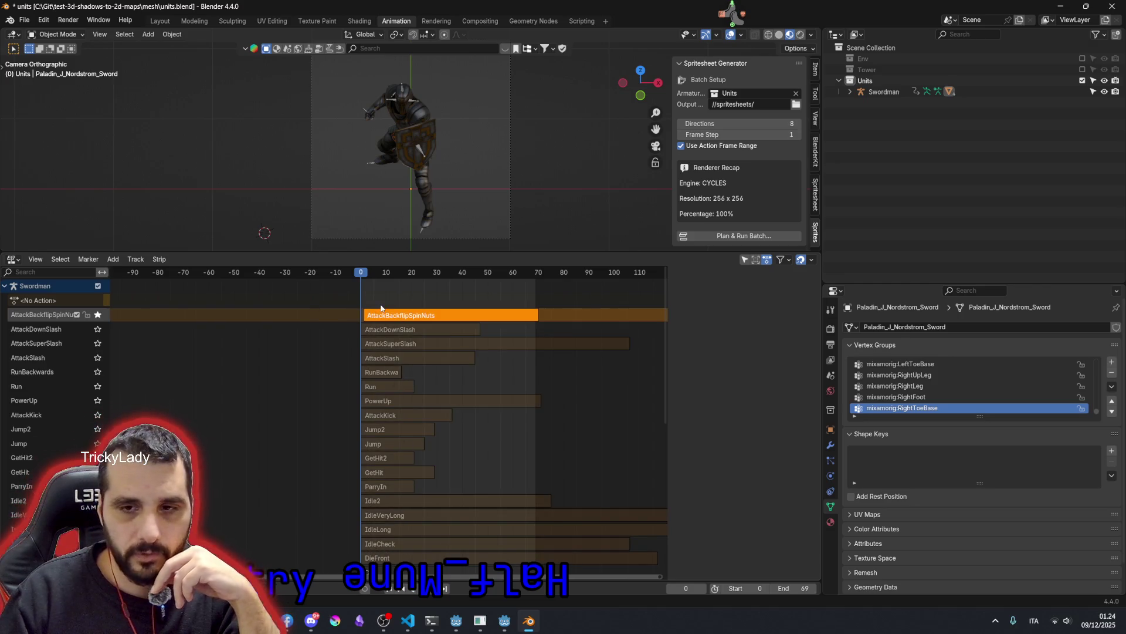
{"action": "left_click", "coordinate": [381, 304]}
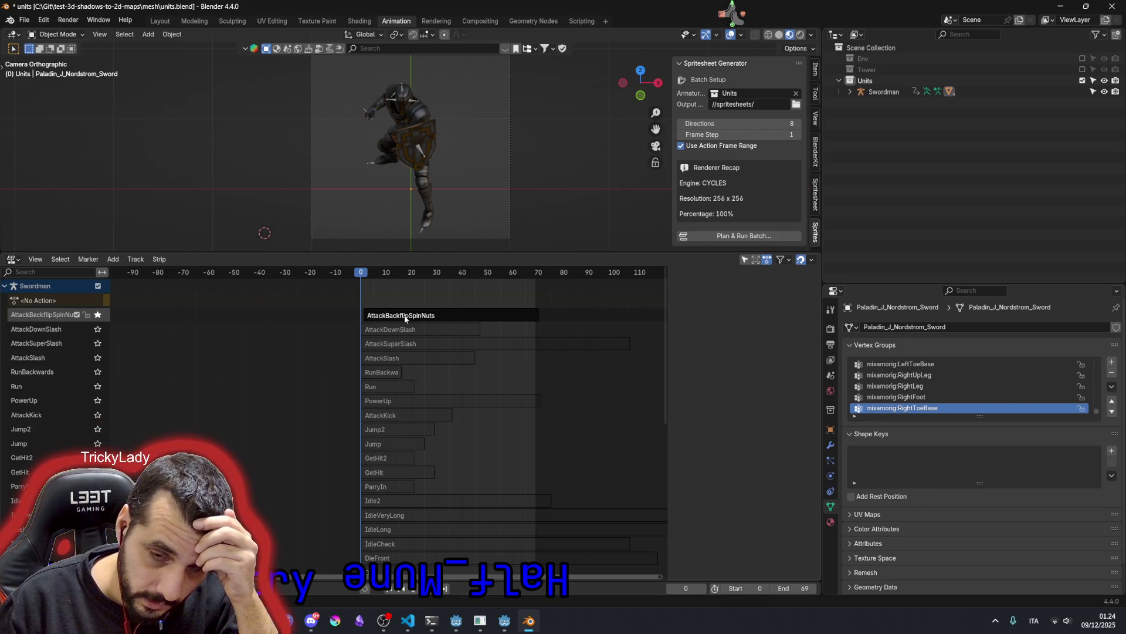
{"action": "left_click", "coordinate": [405, 318]}
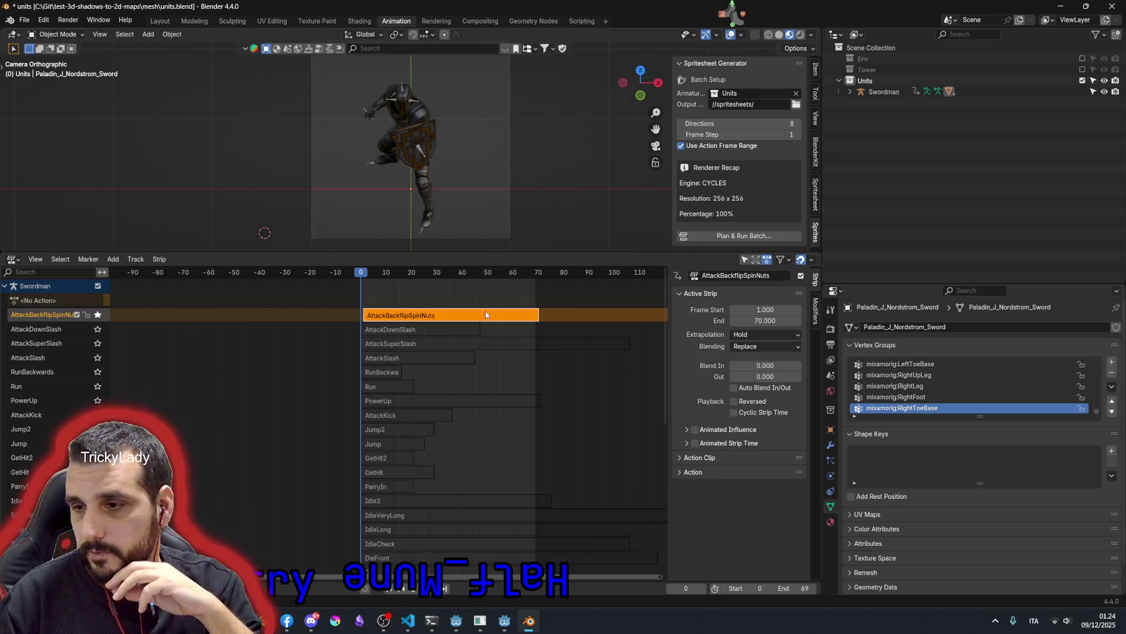
{"action": "key", "text": "g"}
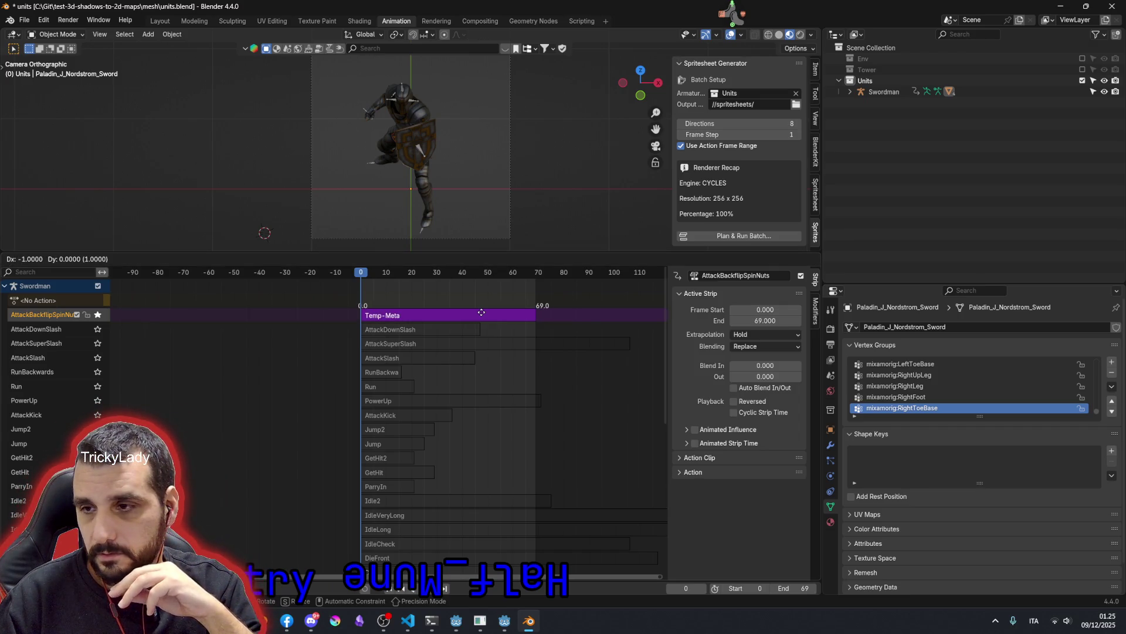
- Confirm the strip at frames 0-69 and expand its Action Clip settings in the Strip sidebar
{"action": "left_click", "coordinate": [482, 312]}
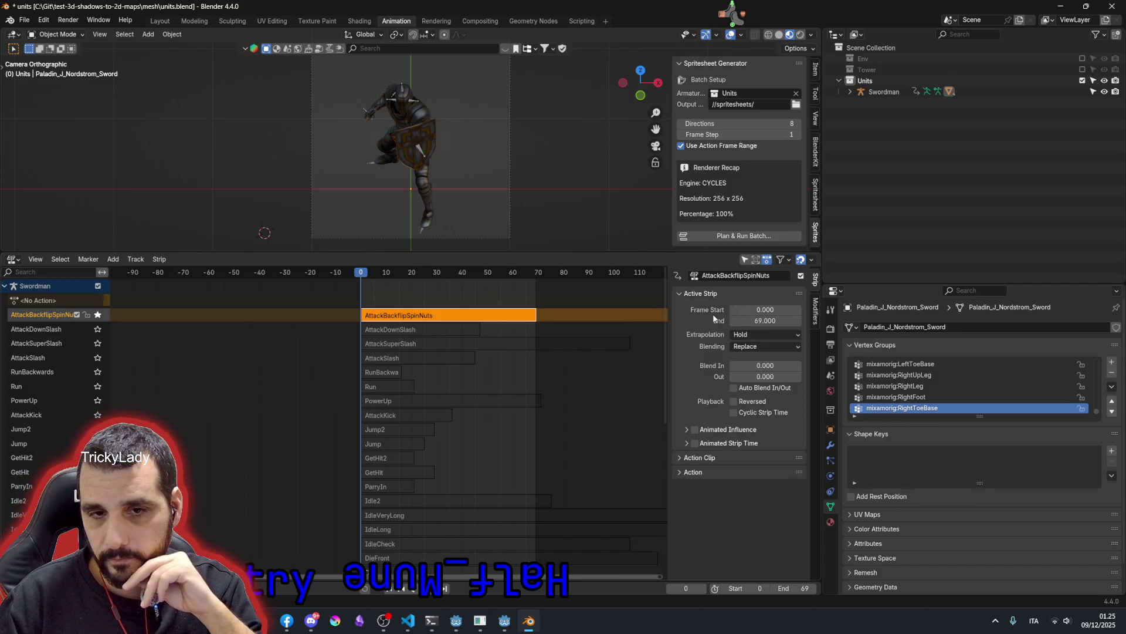
{"action": "left_click", "coordinate": [703, 456]}
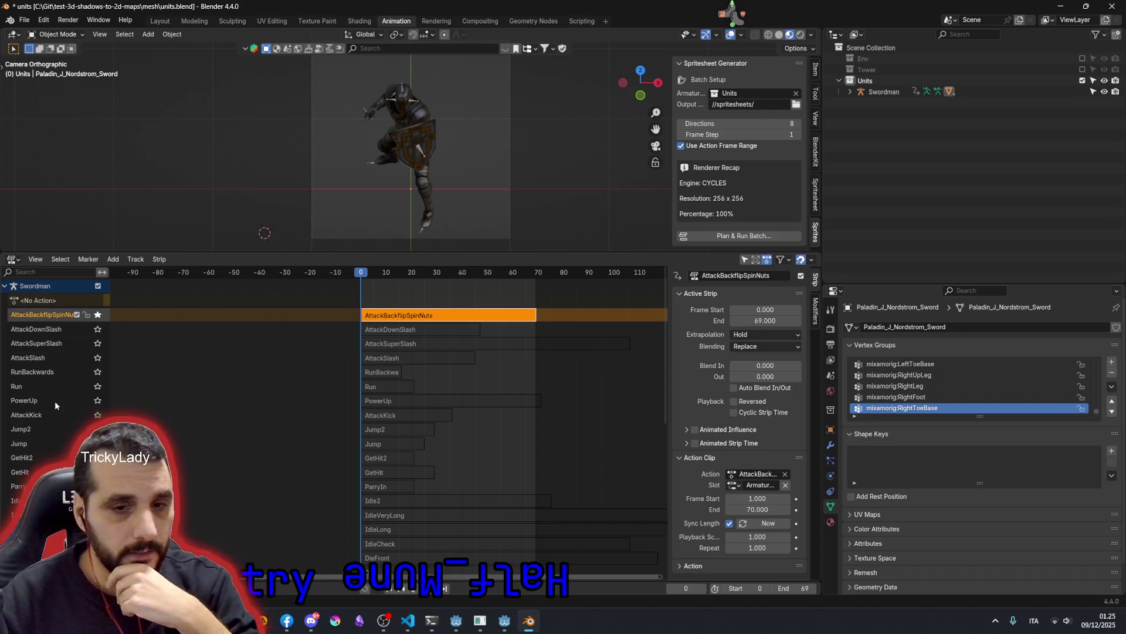
{"action": "scroll", "coordinate": [55, 401], "scroll_direction": "down", "scroll_amount": 5}
{"action": "scroll", "coordinate": [54, 401], "scroll_direction": "down", "scroll_amount": 3}
- Enable the Crouch, Tantalize, ParryIdle, Unparry, Parry, AttackPunch and other tracks, then save units.blend
{"action": "left_click", "coordinate": [84, 367]}
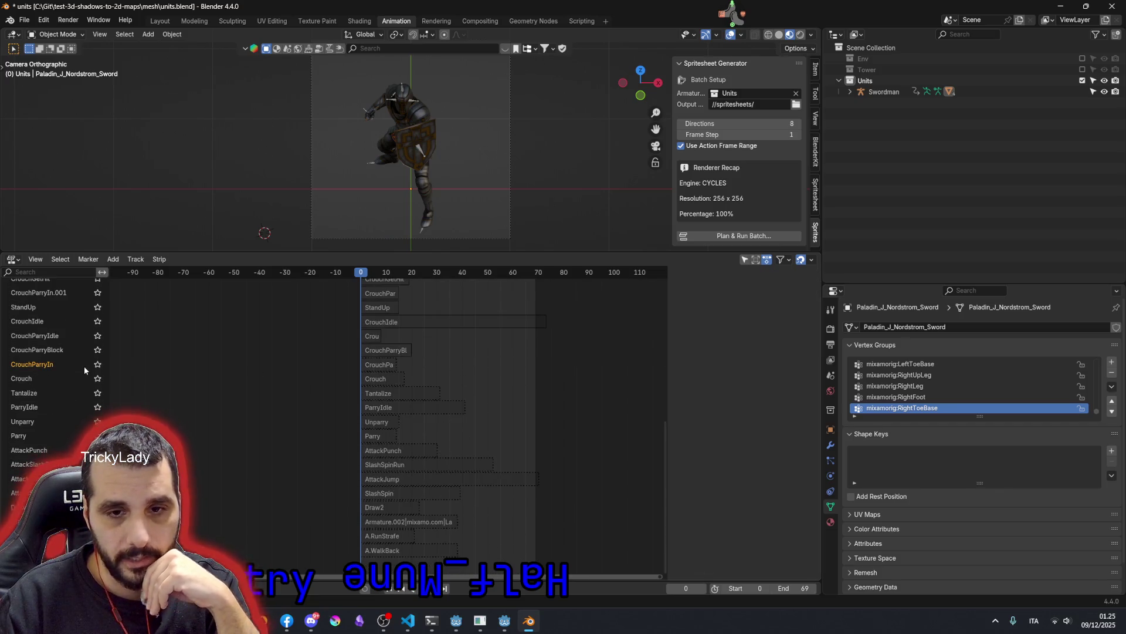
{"action": "scroll", "coordinate": [88, 367], "scroll_direction": "up", "scroll_amount": 4}
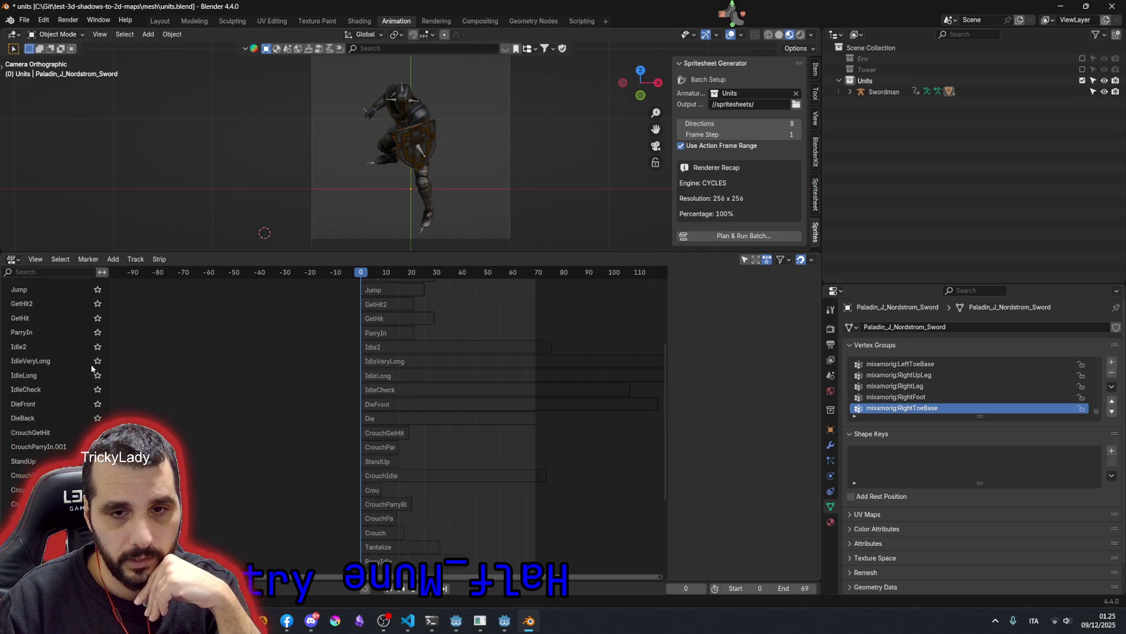
{"action": "scroll", "coordinate": [90, 365], "scroll_direction": "down", "scroll_amount": 3}
{"action": "scroll", "coordinate": [97, 316], "scroll_direction": "up", "scroll_amount": 3}
{"action": "scroll", "coordinate": [65, 448], "scroll_direction": "down", "scroll_amount": 4}
{"action": "left_click", "coordinate": [77, 375]}
{"action": "left_click", "coordinate": [77, 404]}
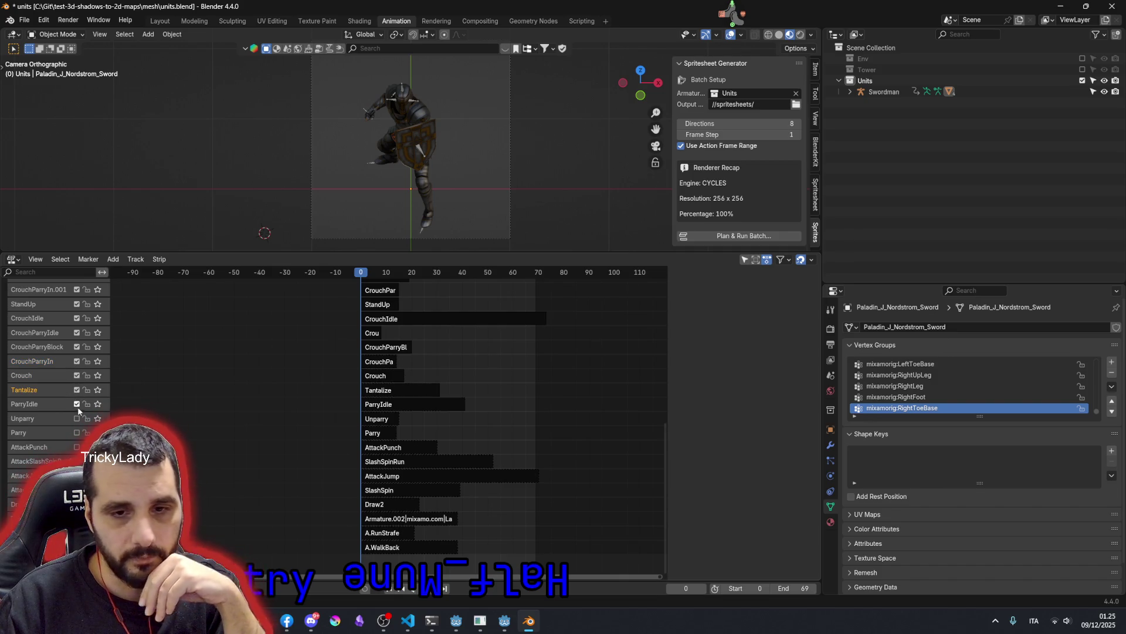
{"action": "left_click", "coordinate": [77, 432]}
{"action": "left_click", "coordinate": [77, 446]}
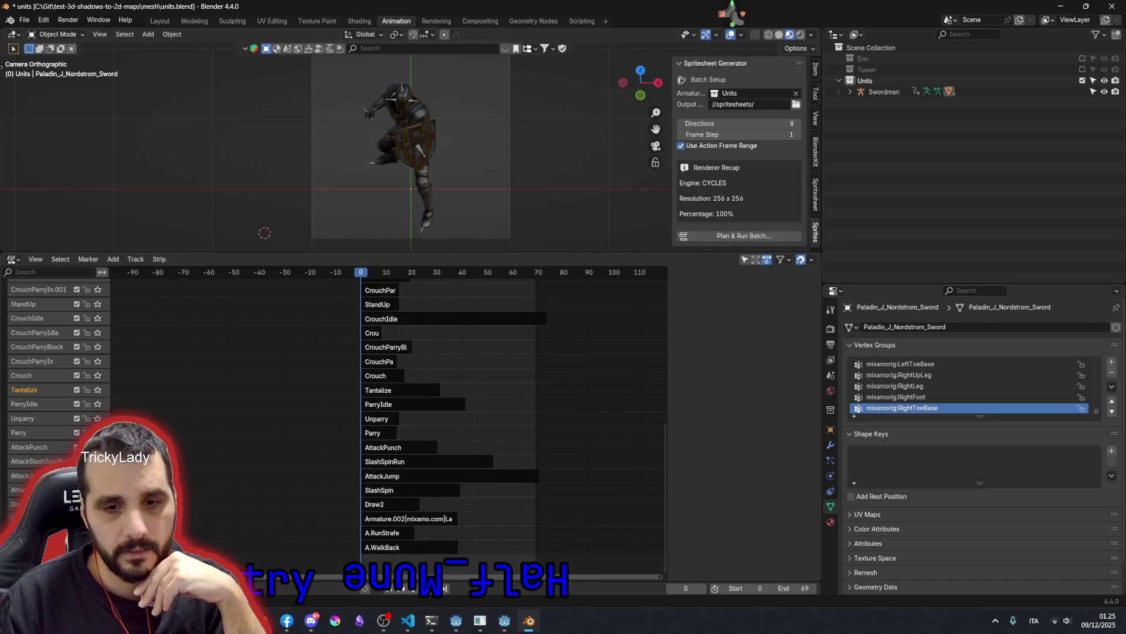
{"action": "key", "text": "ctrl+s"}
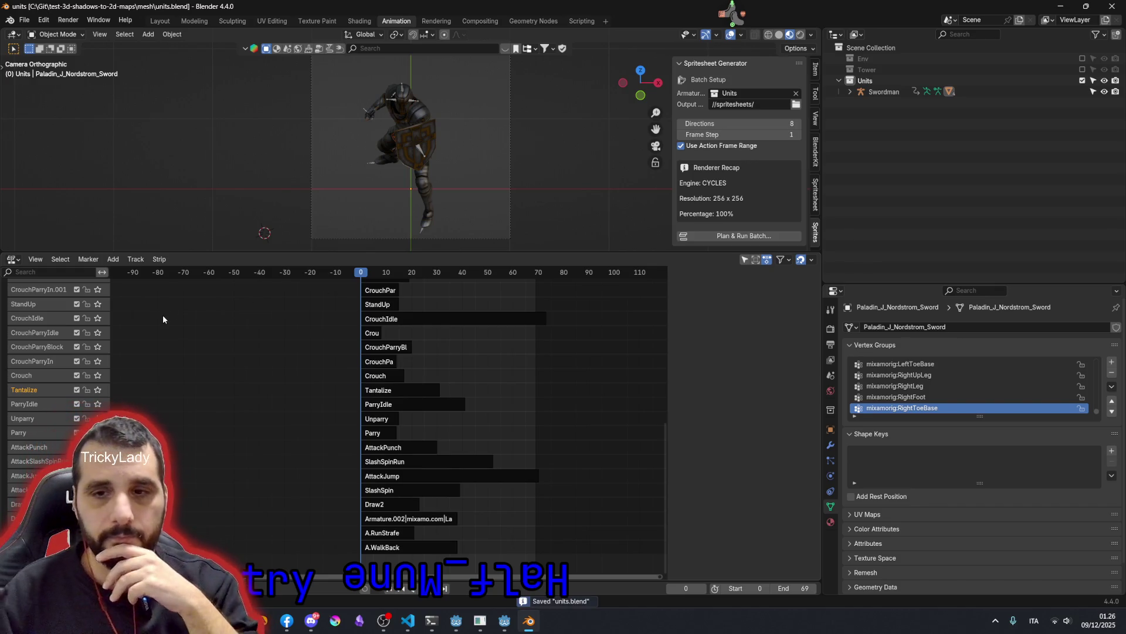
{"action": "scroll", "coordinate": [132, 363], "scroll_direction": "up", "scroll_amount": 3}
- Solo CrouchParryIn at frame 8, then solo Crouch at frame 9, and reopen the spritesheet batch planning dialog
{"action": "left_click", "coordinate": [98, 362]}
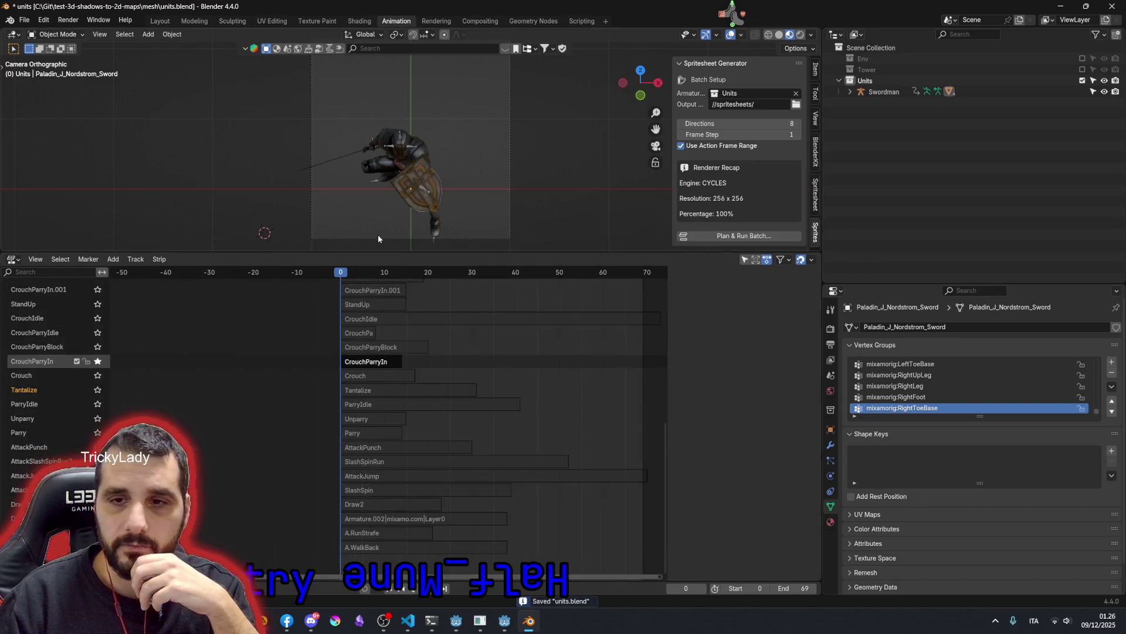
{"action": "mouse_move", "coordinate": [340, 276]}
{"action": "left_mouse_down"}
{"action": "mouse_move", "coordinate": [381, 276]}
{"action": "mouse_move", "coordinate": [304, 272]}
{"action": "left_mouse_up"}
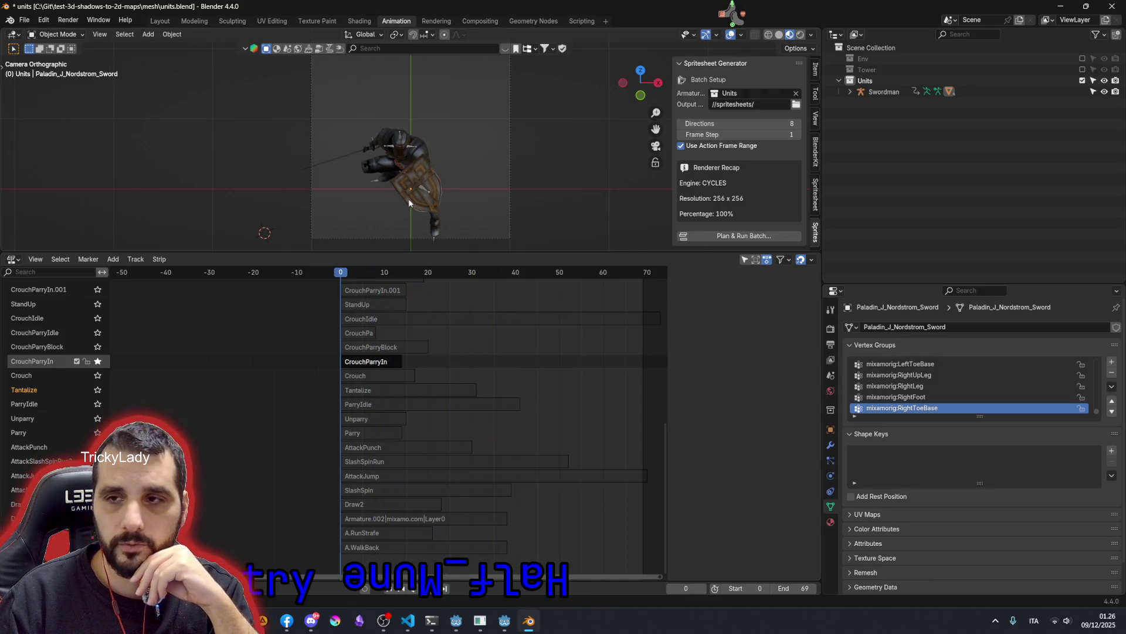
{"action": "left_click", "coordinate": [32, 377]}
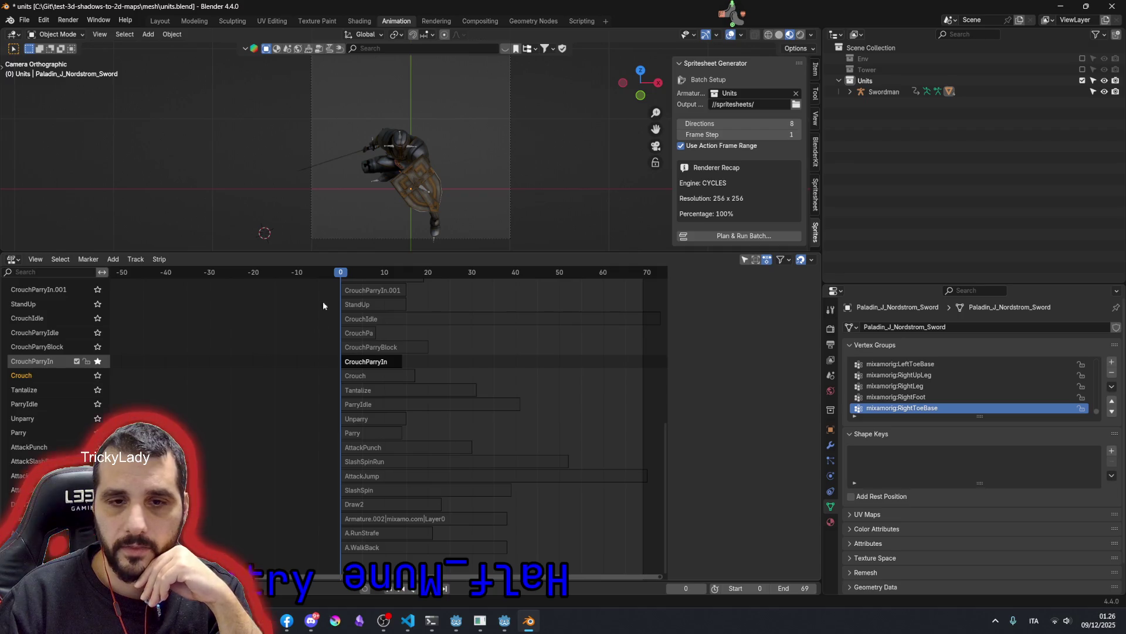
{"action": "left_click", "coordinate": [98, 375]}
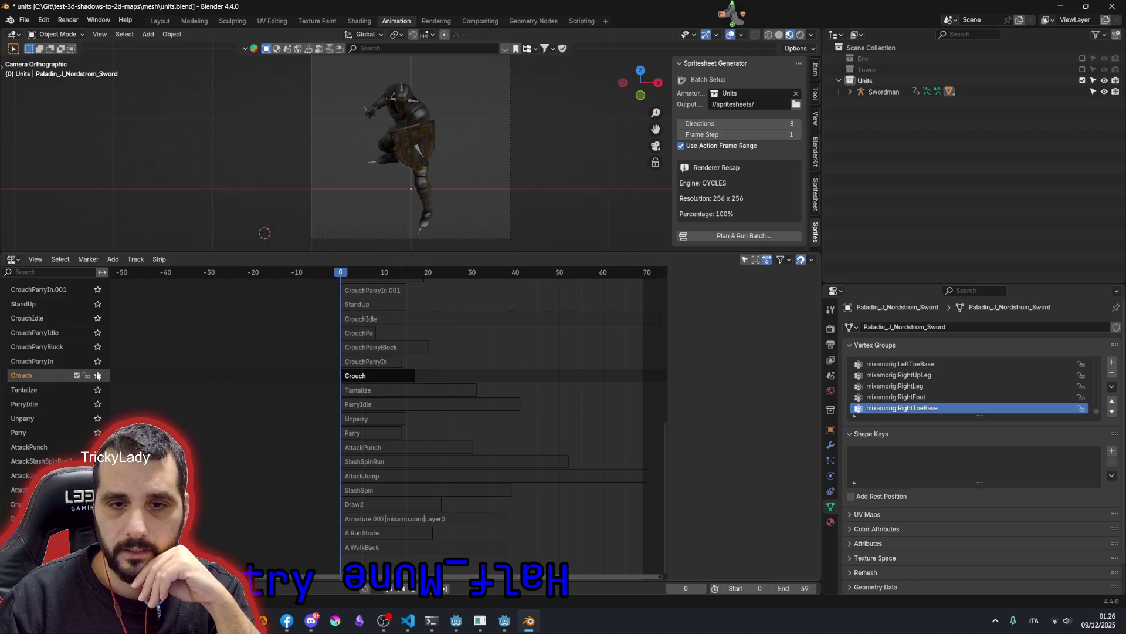
{"action": "mouse_move", "coordinate": [341, 275]}
{"action": "left_mouse_down"}
{"action": "mouse_move", "coordinate": [377, 283]}
{"action": "mouse_move", "coordinate": [256, 325]}
{"action": "left_mouse_up"}
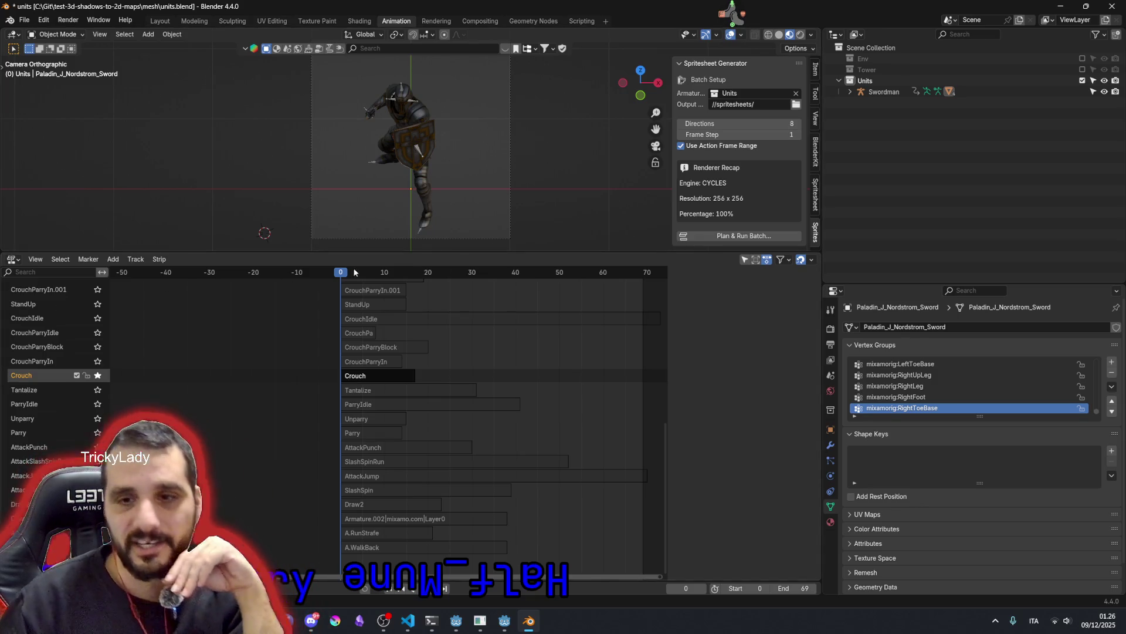
{"action": "left_click", "coordinate": [743, 235]}
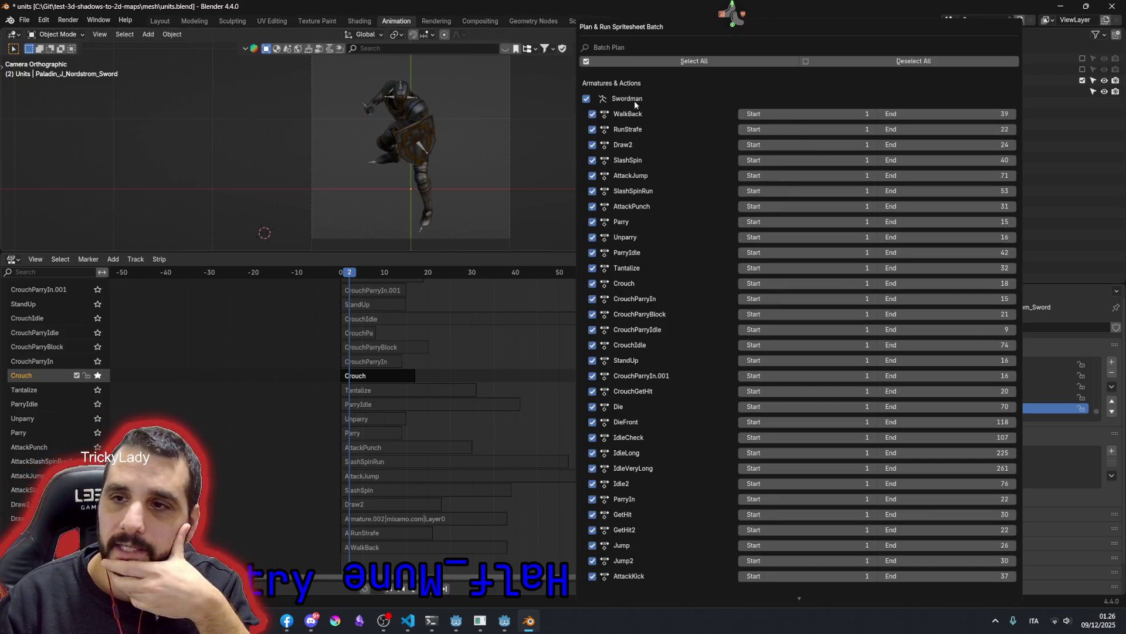
{"action": "scroll", "coordinate": [727, 227], "scroll_direction": "down", "scroll_amount": 3}
{"action": "scroll", "coordinate": [728, 225], "scroll_direction": "down", "scroll_amount": 5}
{"action": "scroll", "coordinate": [724, 225], "scroll_direction": "up", "scroll_amount": 10}
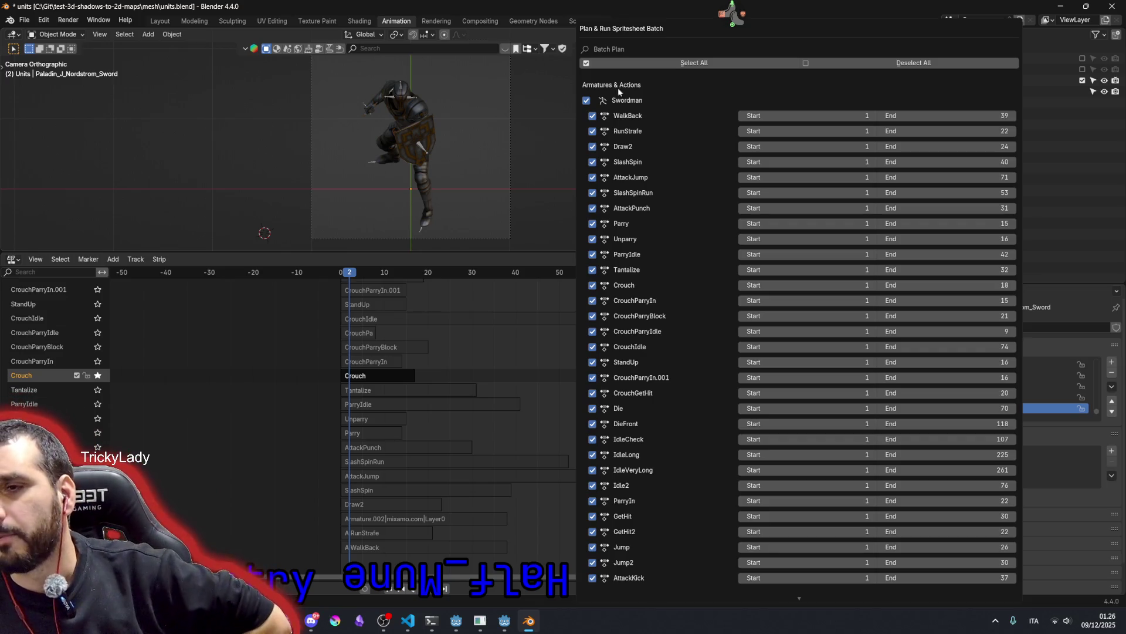
{"action": "scroll", "coordinate": [639, 284], "scroll_direction": "down", "scroll_amount": 2}
{"action": "scroll", "coordinate": [639, 284], "scroll_direction": "down", "scroll_amount": 2}
{"action": "scroll", "coordinate": [640, 285], "scroll_direction": "down", "scroll_amount": 2}
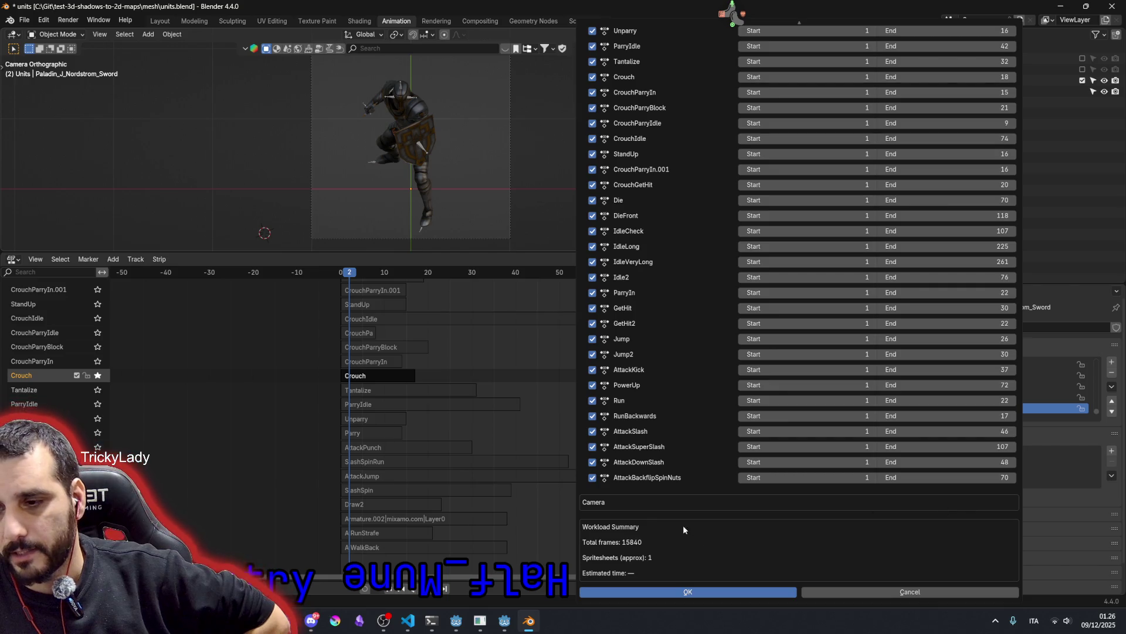
{"action": "scroll", "coordinate": [794, 547], "scroll_direction": "up", "scroll_amount": 4}
{"action": "scroll", "coordinate": [734, 484], "scroll_direction": "up", "scroll_amount": 2}
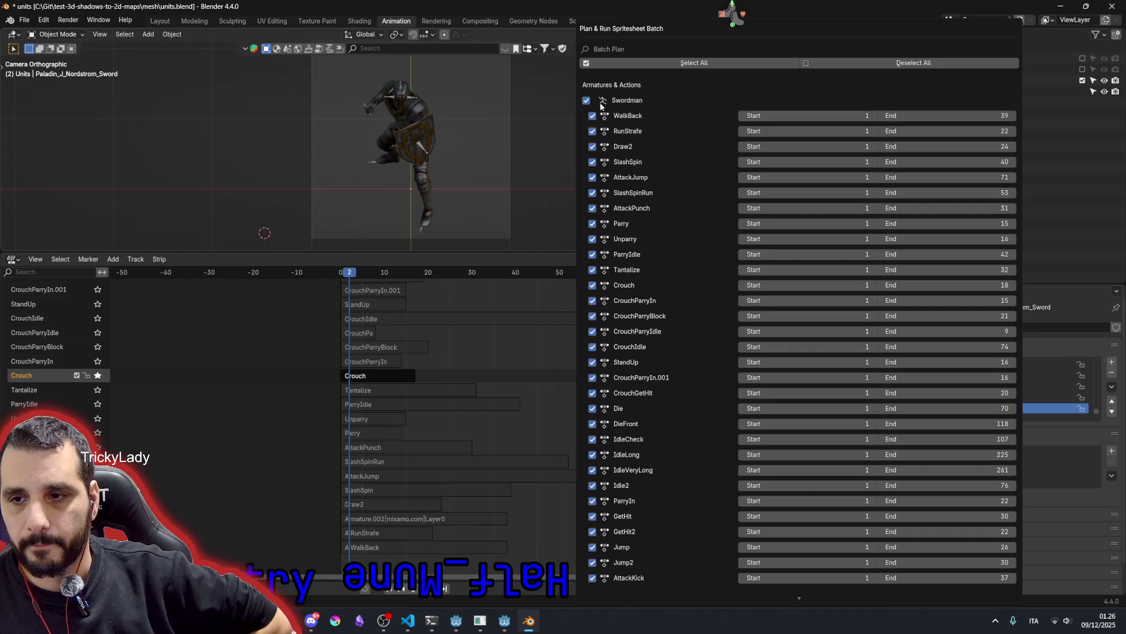
{"action": "scroll", "coordinate": [647, 124], "scroll_direction": "down", "scroll_amount": 3}
{"action": "scroll", "coordinate": [646, 125], "scroll_direction": "down", "scroll_amount": 3}
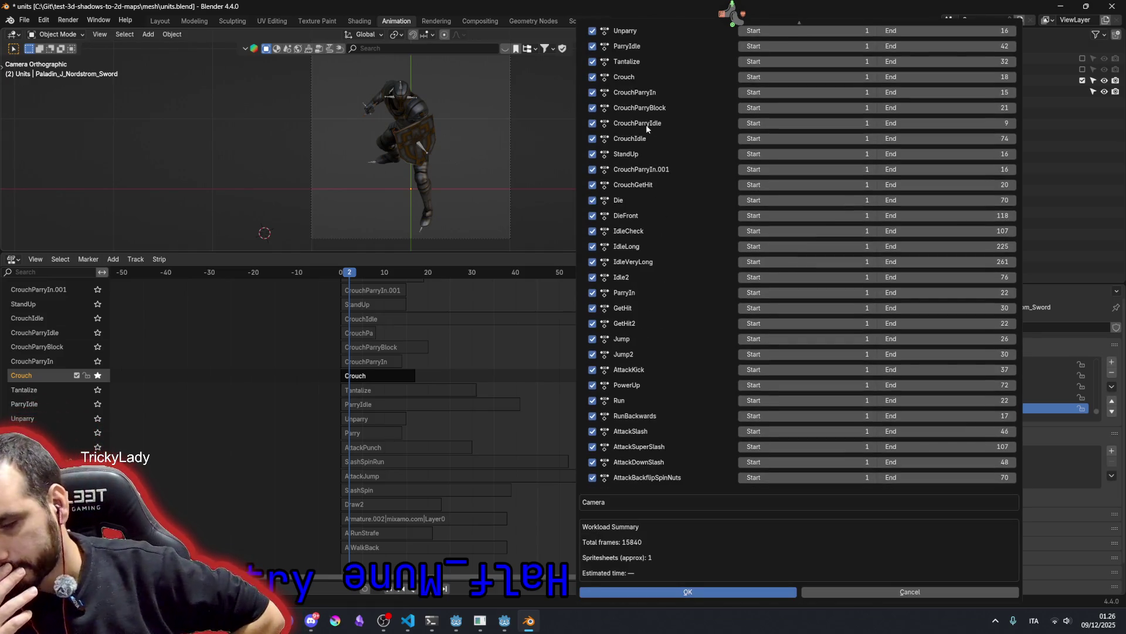
{"action": "scroll", "coordinate": [691, 127], "scroll_direction": "up", "scroll_amount": 5}
{"action": "scroll", "coordinate": [756, 185], "scroll_direction": "down", "scroll_amount": 5}
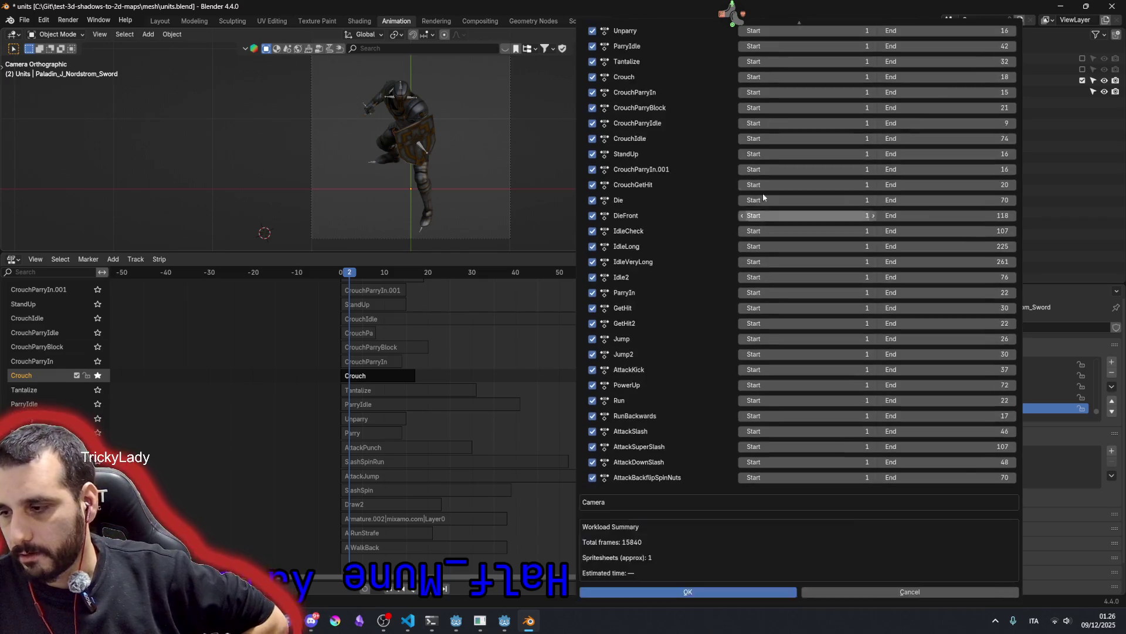
{"action": "scroll", "coordinate": [756, 184], "scroll_direction": "up", "scroll_amount": 5}
{"action": "scroll", "coordinate": [756, 184], "scroll_direction": "down", "scroll_amount": 3}
{"action": "scroll", "coordinate": [756, 184], "scroll_direction": "up", "scroll_amount": 3}
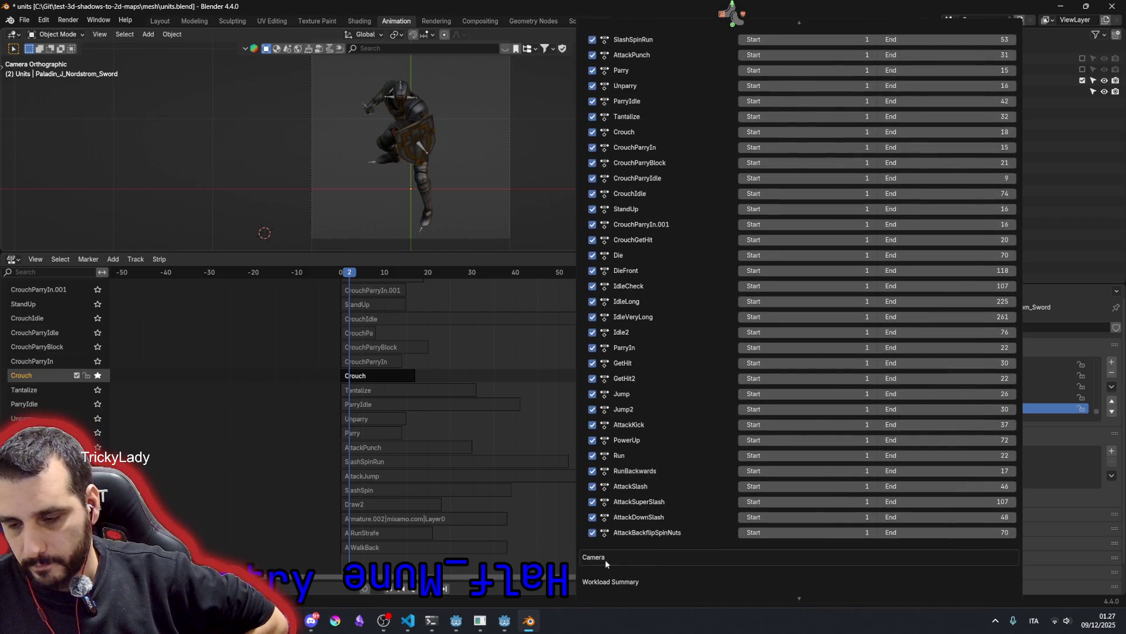
{"action": "scroll", "coordinate": [625, 595], "scroll_direction": "down", "scroll_amount": 2}
{"action": "scroll", "coordinate": [704, 308], "scroll_direction": "up", "scroll_amount": 3}
{"action": "scroll", "coordinate": [748, 176], "scroll_direction": "up", "scroll_amount": 2}
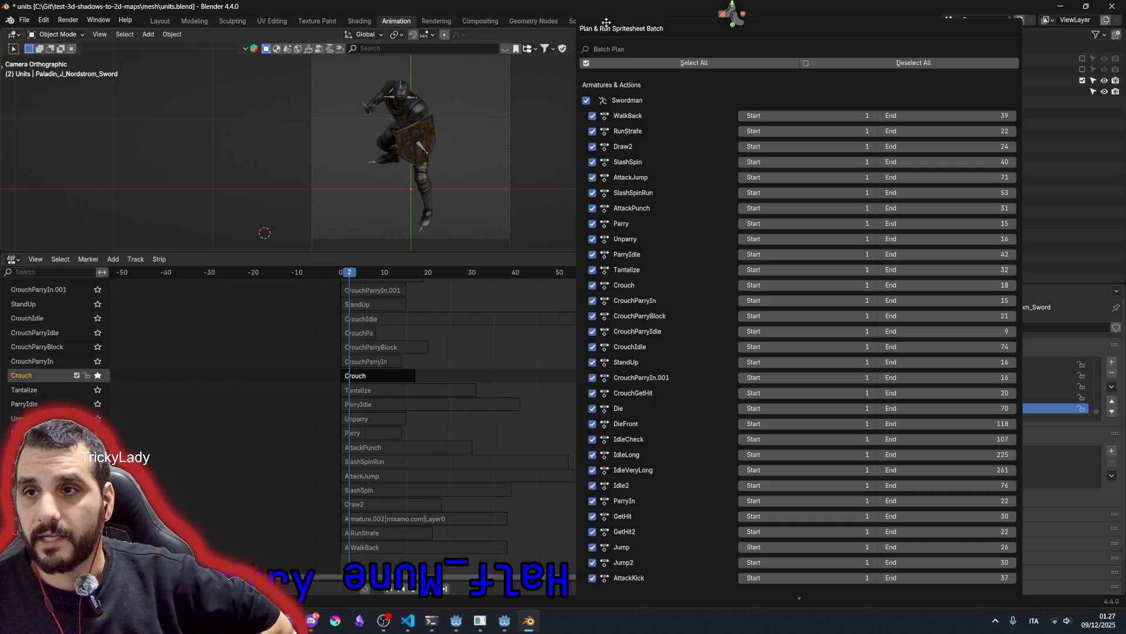
{"action": "scroll", "coordinate": [682, 22], "scroll_direction": "down", "scroll_amount": 2}
{"action": "scroll", "coordinate": [677, 21], "scroll_direction": "down", "scroll_amount": 2}
{"action": "scroll", "coordinate": [673, 22], "scroll_direction": "up", "scroll_amount": 2}
{"action": "scroll", "coordinate": [665, 23], "scroll_direction": "up", "scroll_amount": 2}
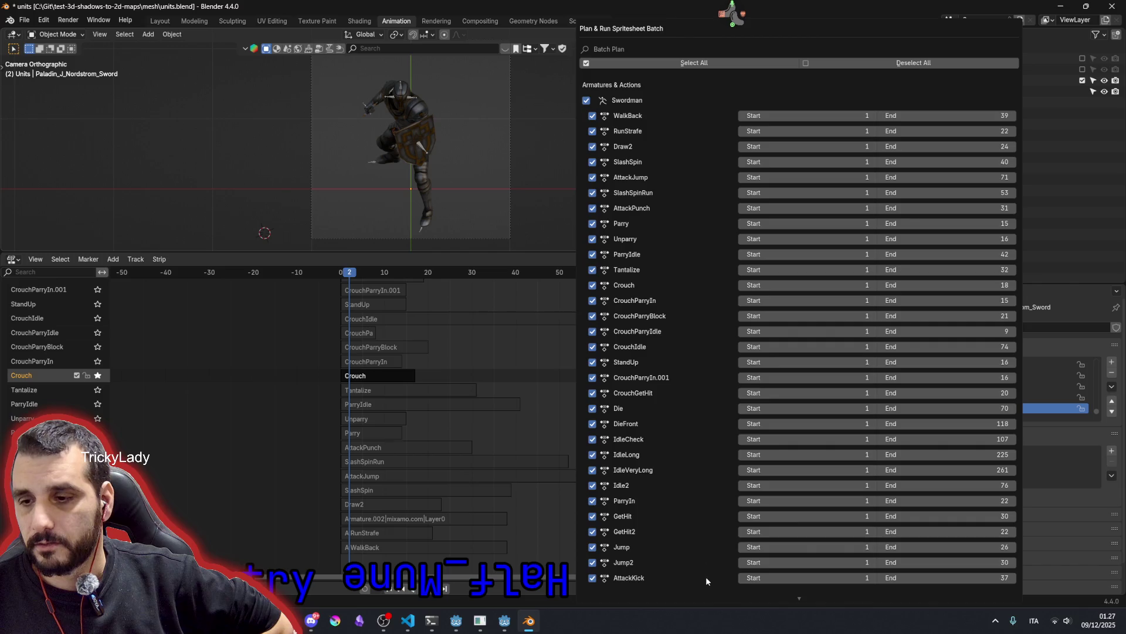
{"action": "scroll", "coordinate": [710, 594], "scroll_direction": "down", "scroll_amount": 2}
{"action": "scroll", "coordinate": [710, 594], "scroll_direction": "down", "scroll_amount": 2}
{"action": "scroll", "coordinate": [711, 594], "scroll_direction": "down", "scroll_amount": 1}
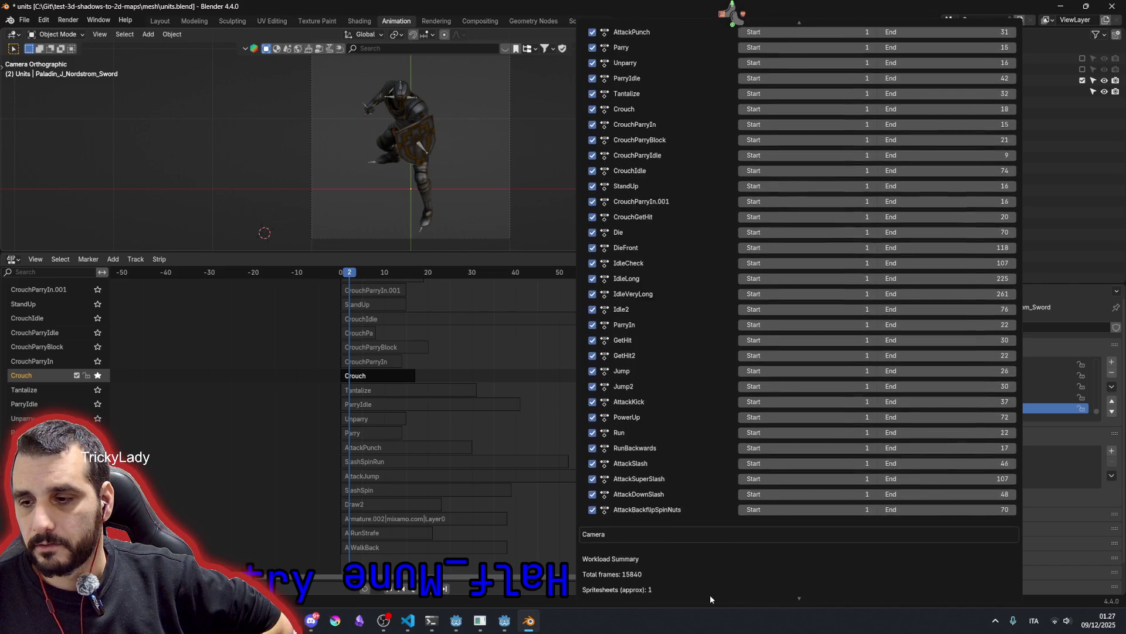
{"action": "scroll", "coordinate": [710, 594], "scroll_direction": "down", "scroll_amount": 2}
{"action": "scroll", "coordinate": [704, 428], "scroll_direction": "up", "scroll_amount": 6}
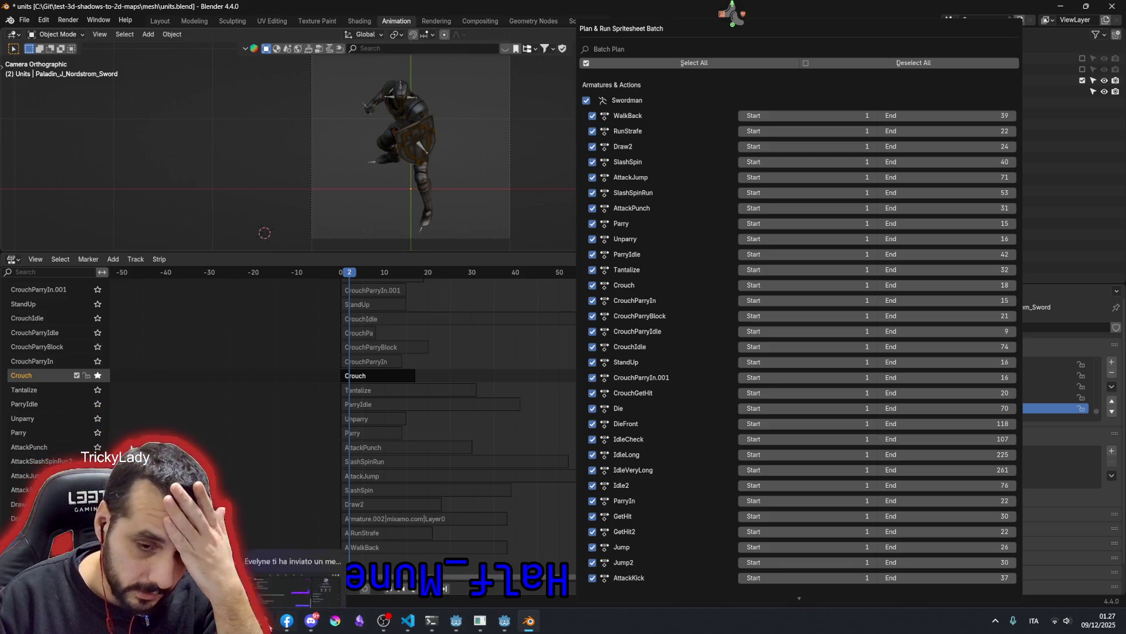
- Switch from Blender's batch plan dialog back to ops.py in the code editor
{"action": "left_click", "coordinate": [406, 621]}
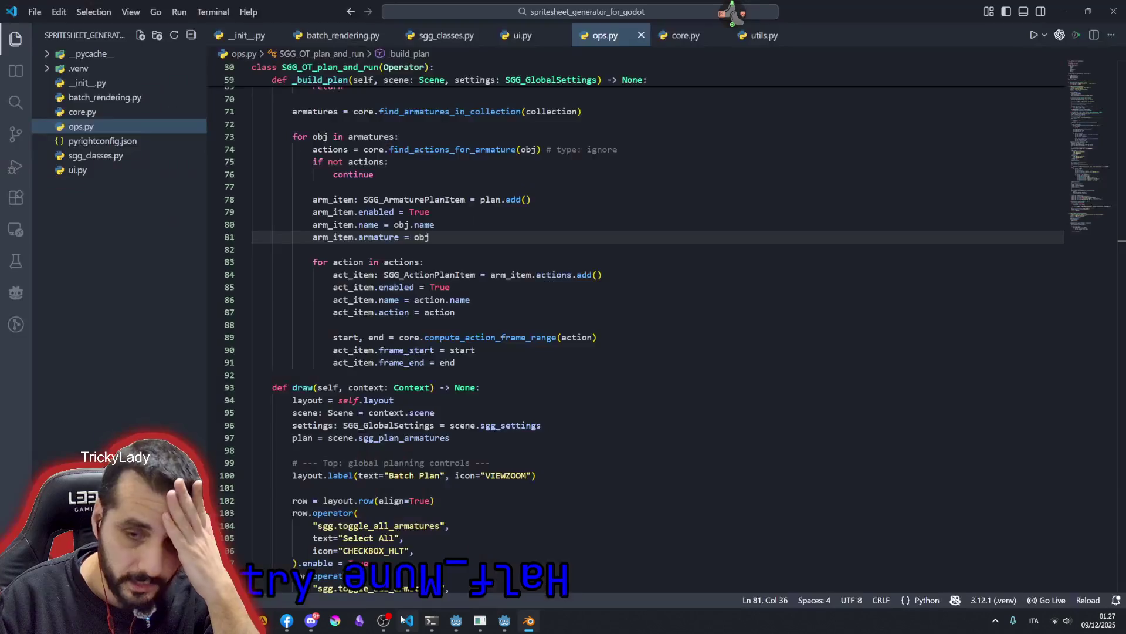
- Locate the Armatures & Actions label and highlight arm_item's uses in the armature loop
{"action": "left_click", "coordinate": [430, 250]}
{"action": "scroll", "coordinate": [431, 285], "scroll_direction": "down", "scroll_amount": 7}
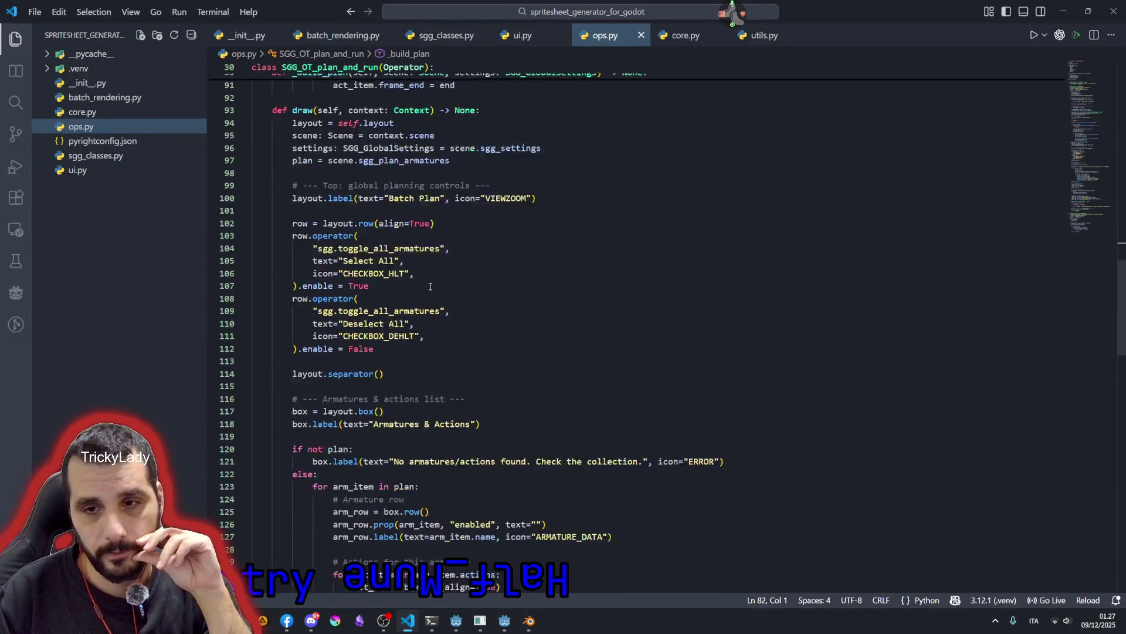
{"action": "scroll", "coordinate": [431, 286], "scroll_direction": "down", "scroll_amount": 4}
{"action": "left_click", "coordinate": [330, 197]}
{"action": "scroll", "coordinate": [330, 197], "scroll_direction": "down", "scroll_amount": 4}
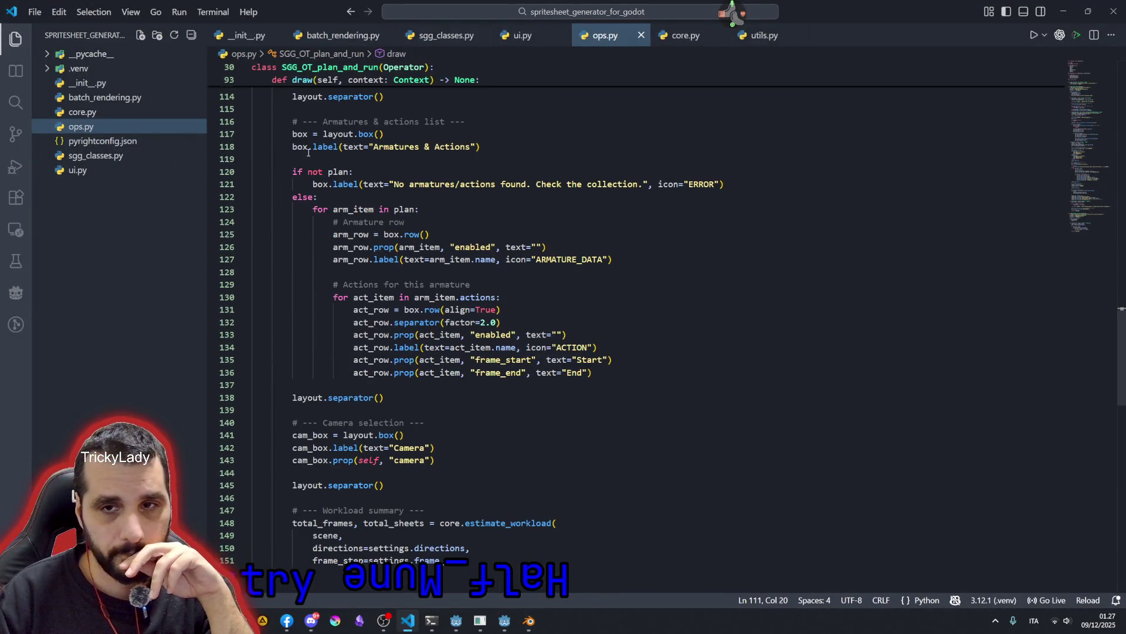
{"action": "left_click", "coordinate": [311, 147]}
{"action": "double_click", "coordinate": [398, 146]}
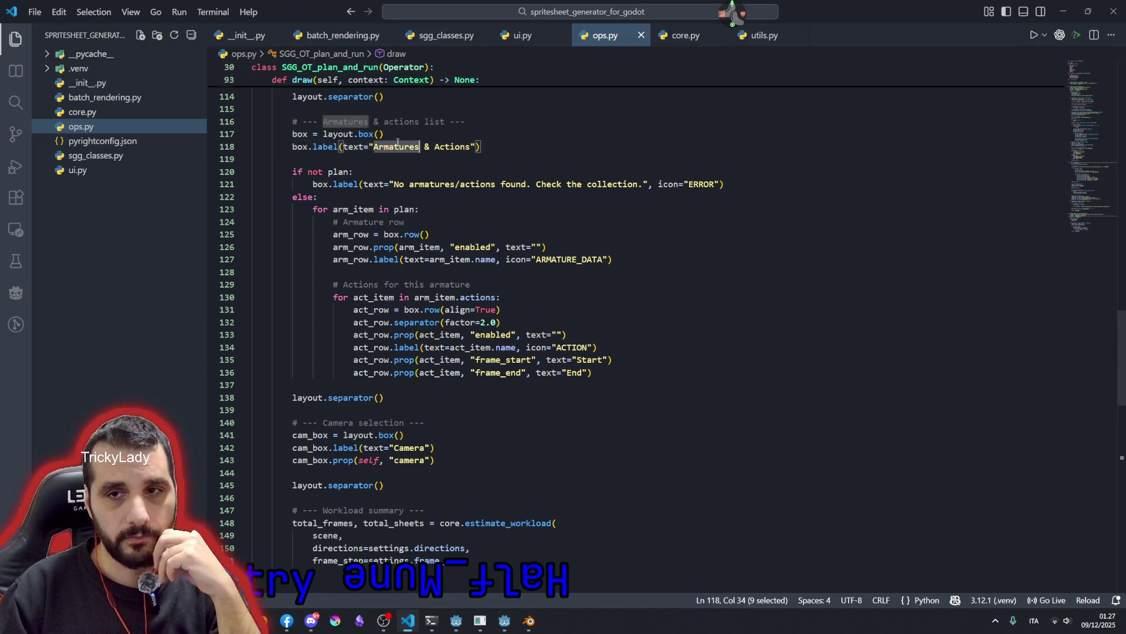
{"action": "double_click", "coordinate": [453, 146]}
{"action": "left_click", "coordinate": [352, 234]}
{"action": "double_click", "coordinate": [356, 210]}
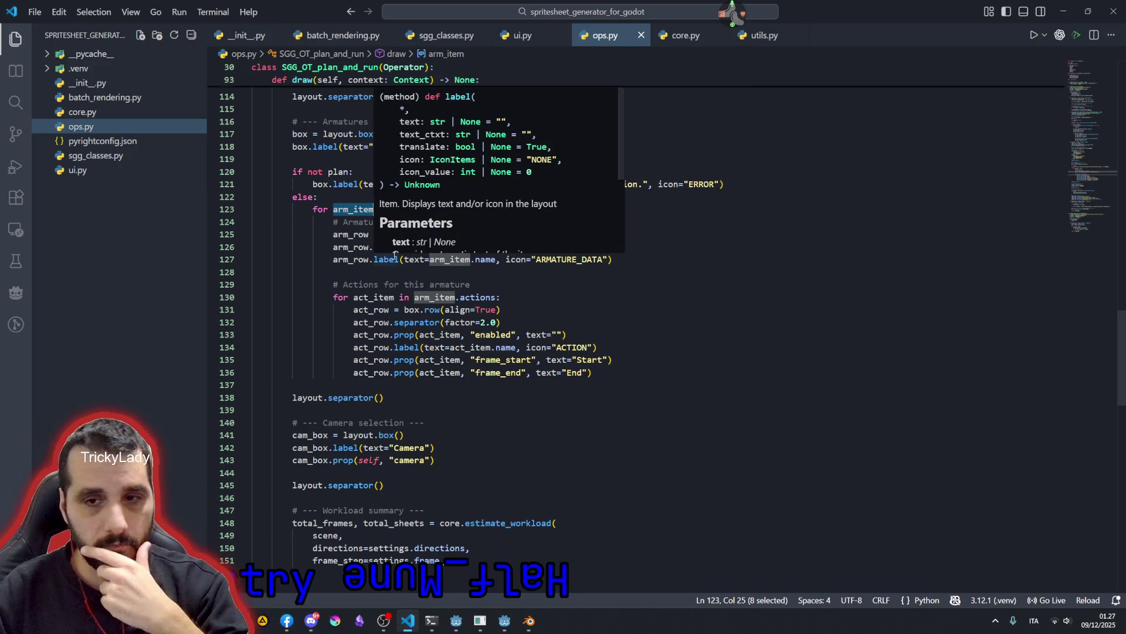
{"action": "mouse_move", "coordinate": [416, 323]}
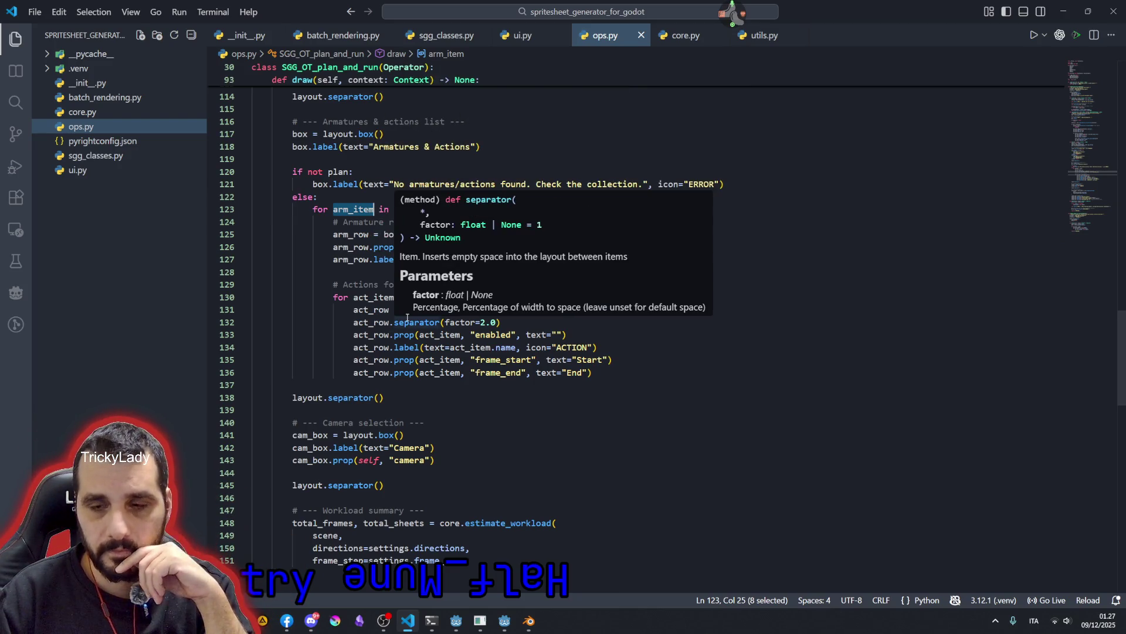
- Highlight uses of separator, box, arm_row and arm_item across the draw method
{"action": "double_click", "coordinate": [397, 323]}
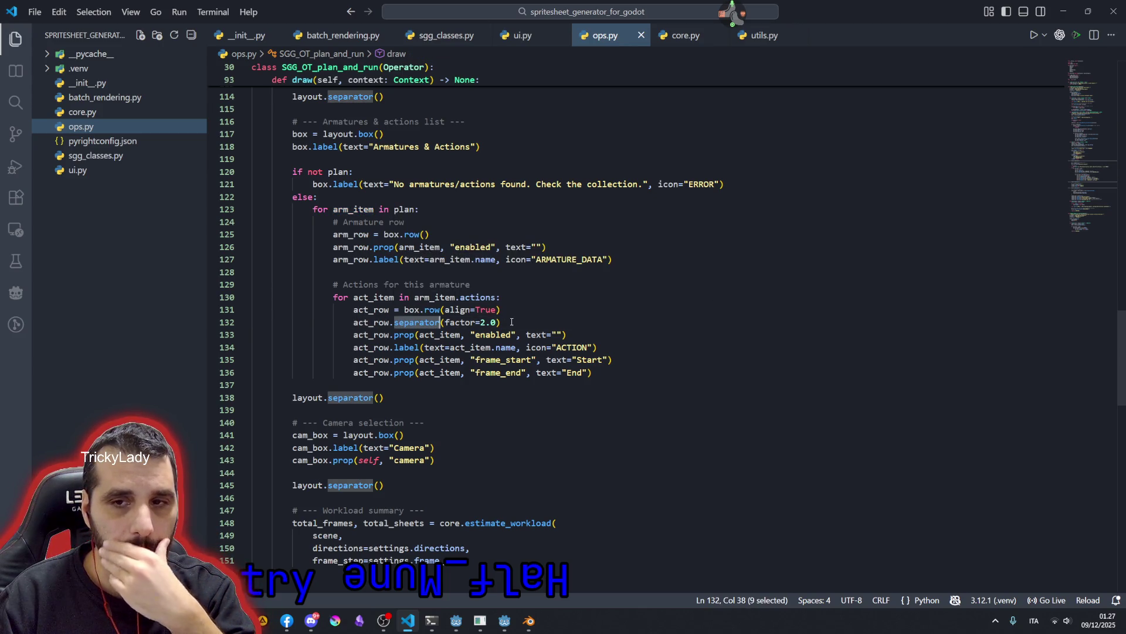
{"action": "double_click", "coordinate": [391, 235]}
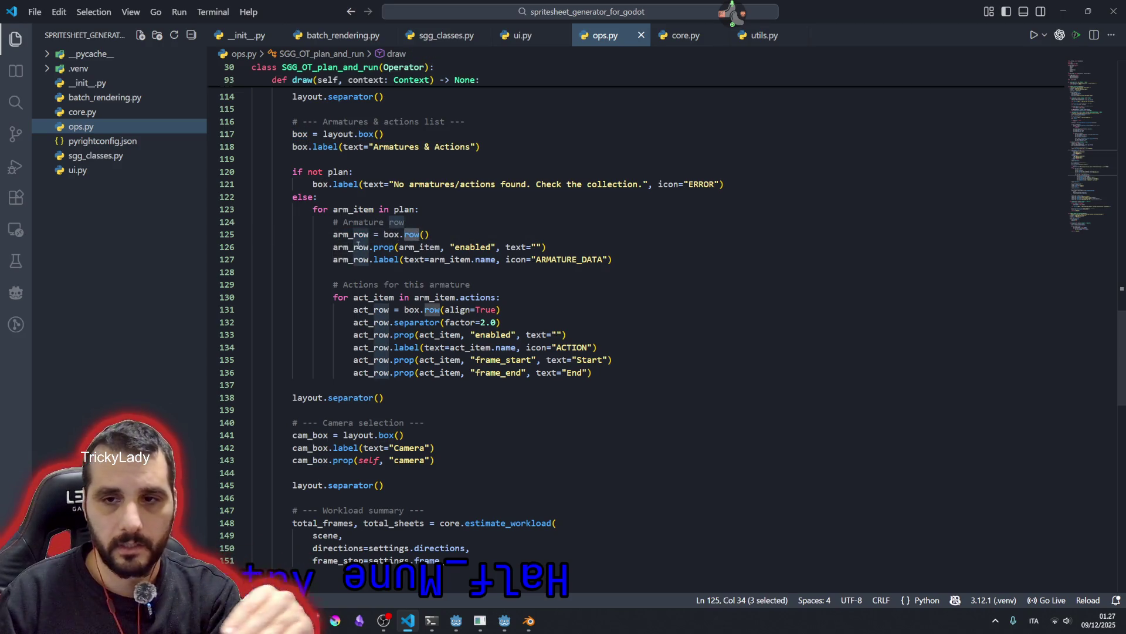
{"action": "double_click", "coordinate": [351, 247]}
{"action": "double_click", "coordinate": [420, 247]}
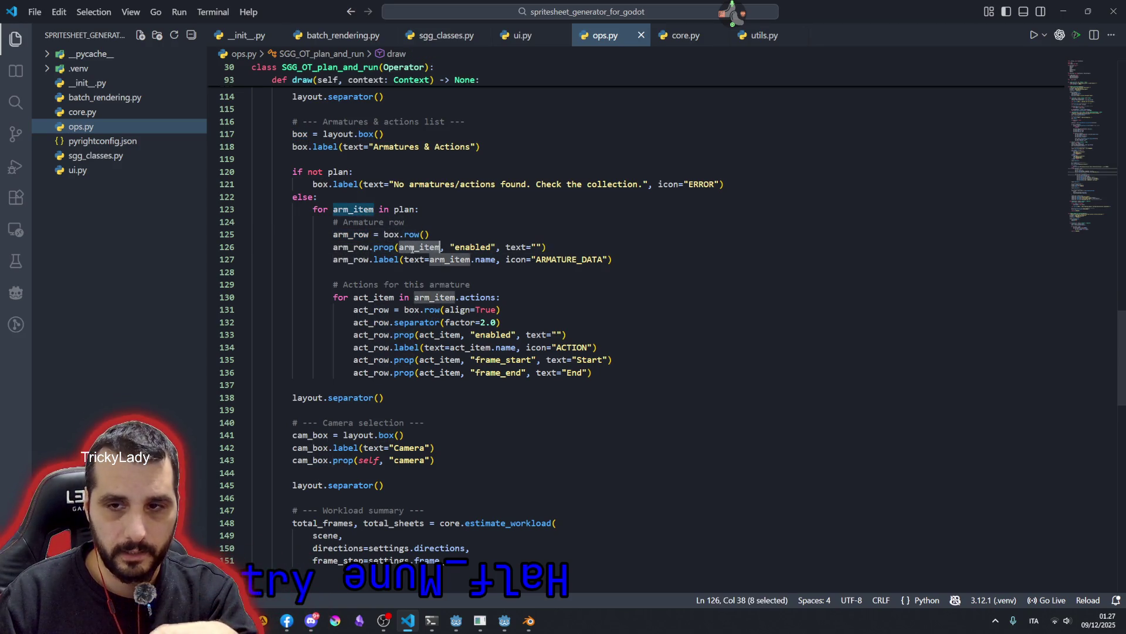
{"action": "mouse_move", "coordinate": [419, 247]}
{"action": "key", "text": "Down"}
{"action": "key", "text": "Down"}
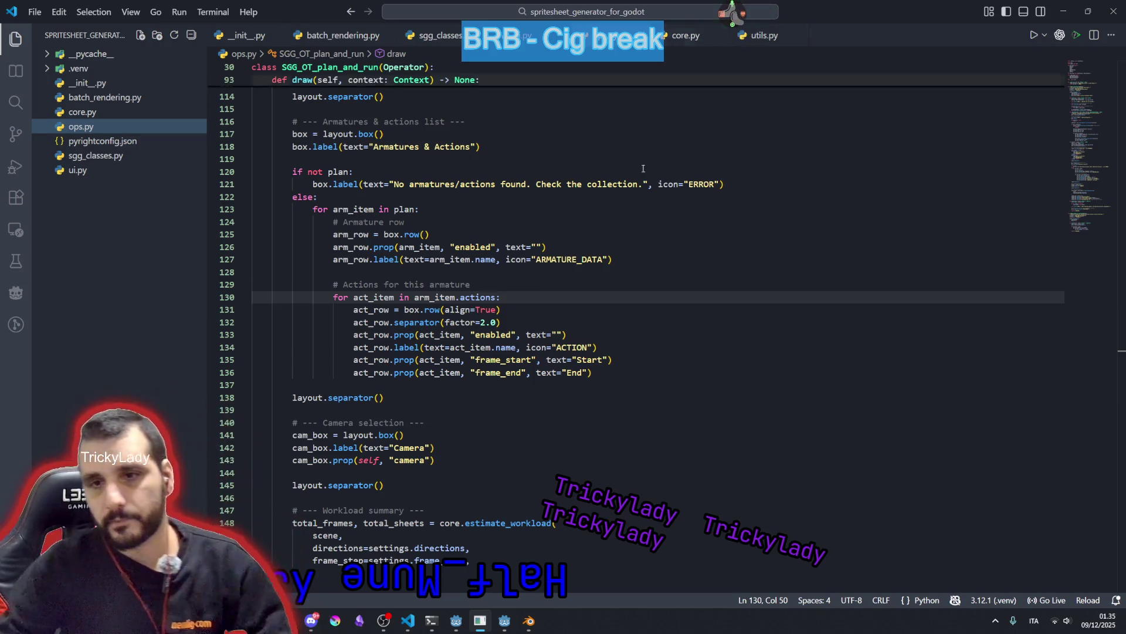
{"action": "key", "text": "Down"}
{"action": "key", "text": "Down"}
{"action": "key", "text": "Down"}
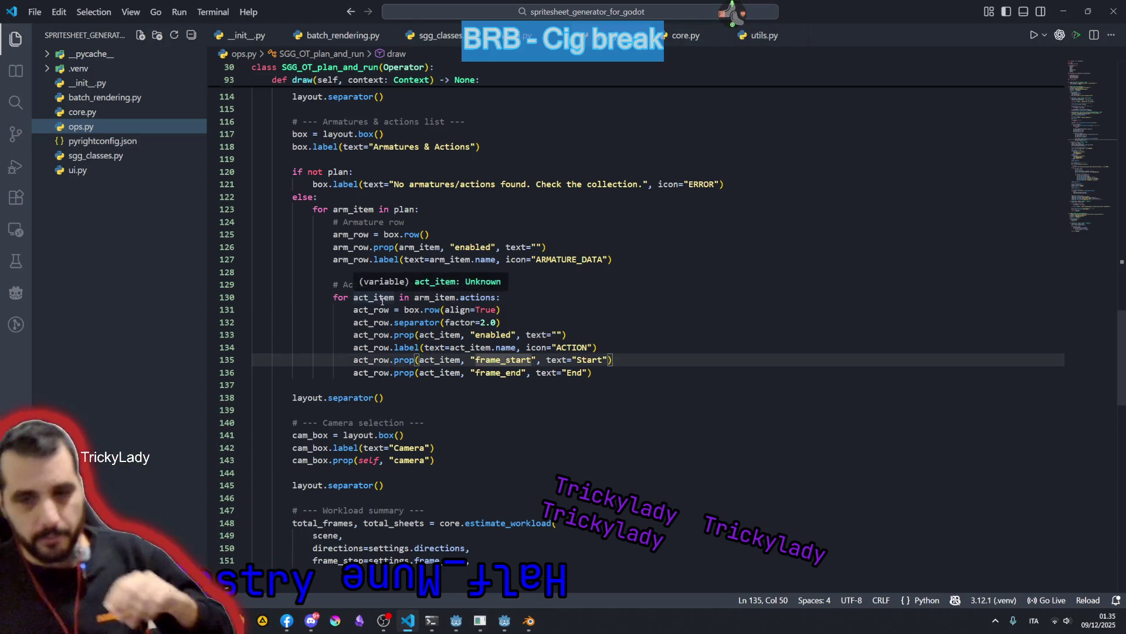
{"action": "double_click", "coordinate": [382, 297]}
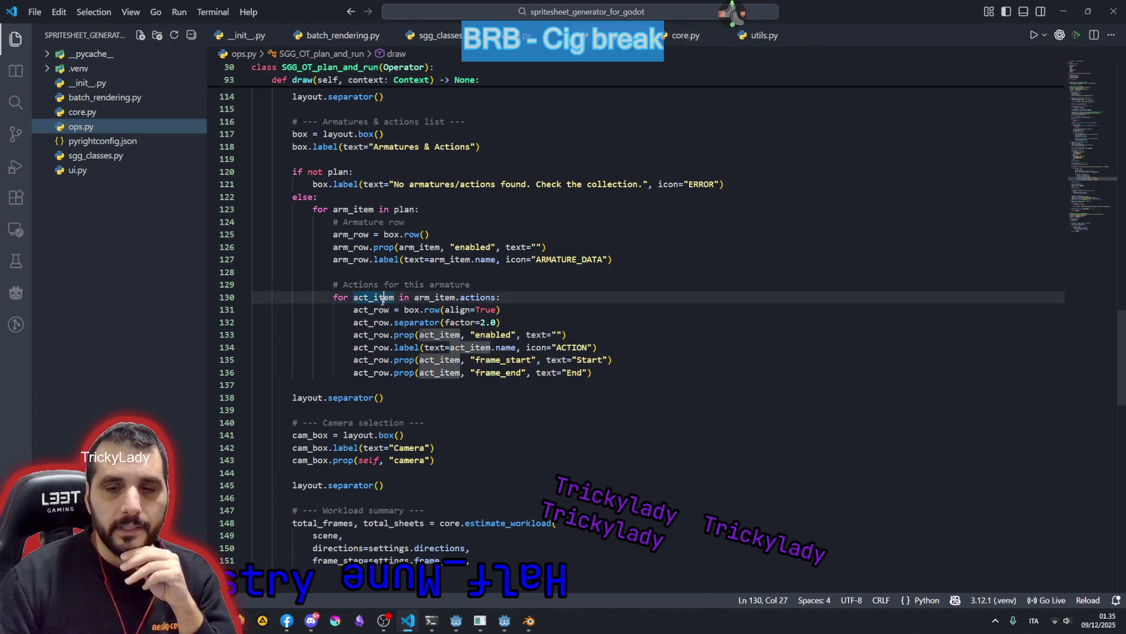
{"action": "double_click", "coordinate": [389, 235]}
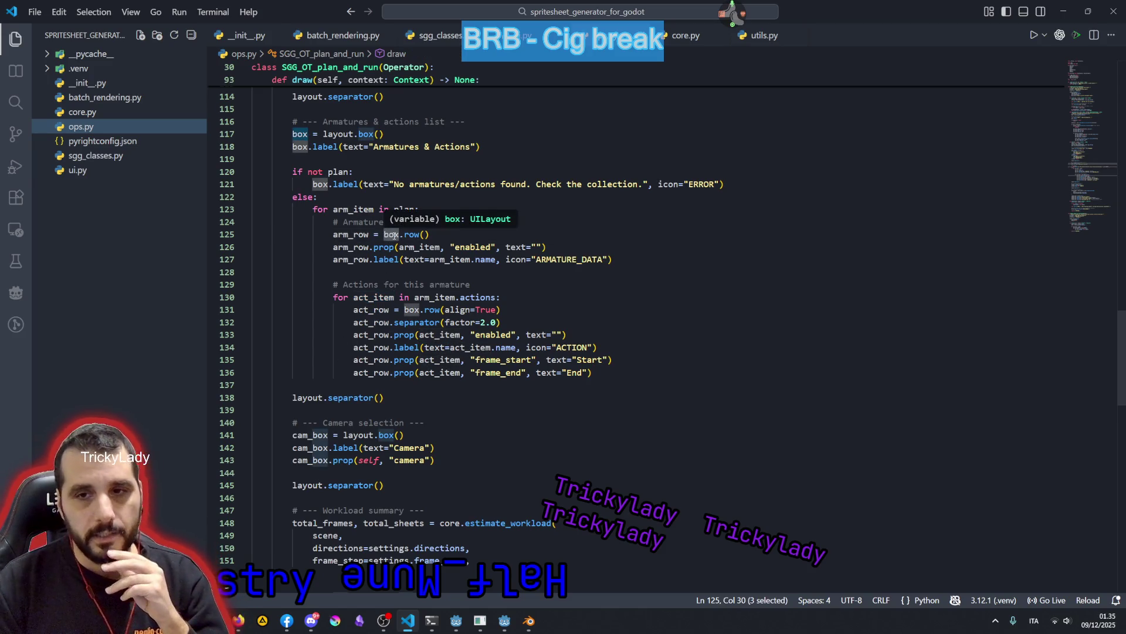
{"action": "mouse_move", "coordinate": [389, 234]}
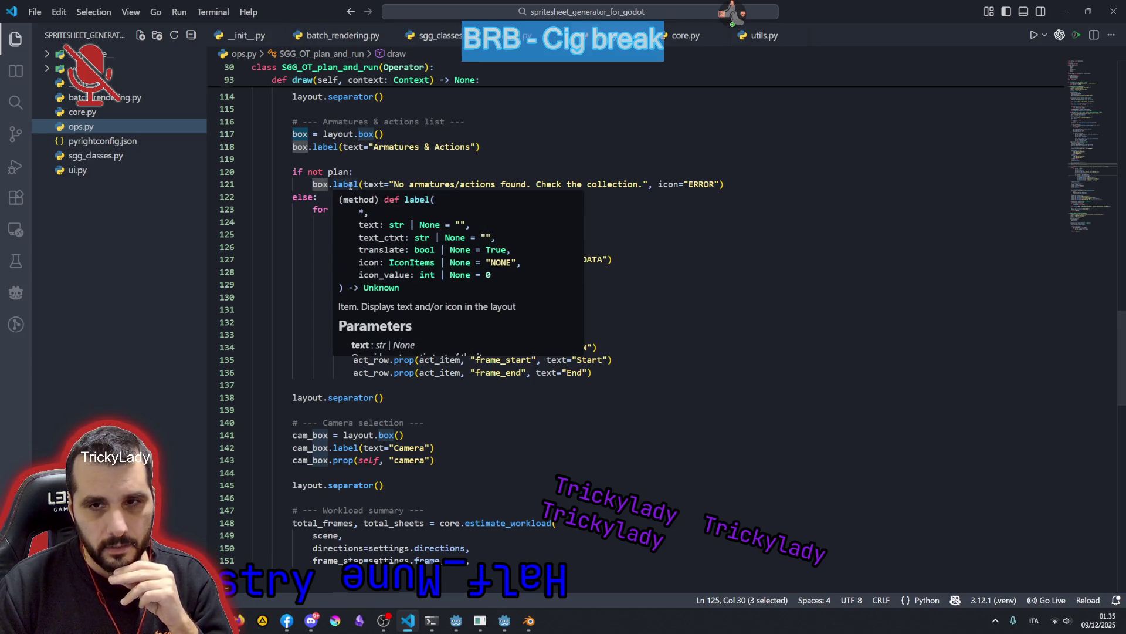
{"action": "mouse_move", "coordinate": [337, 134]}
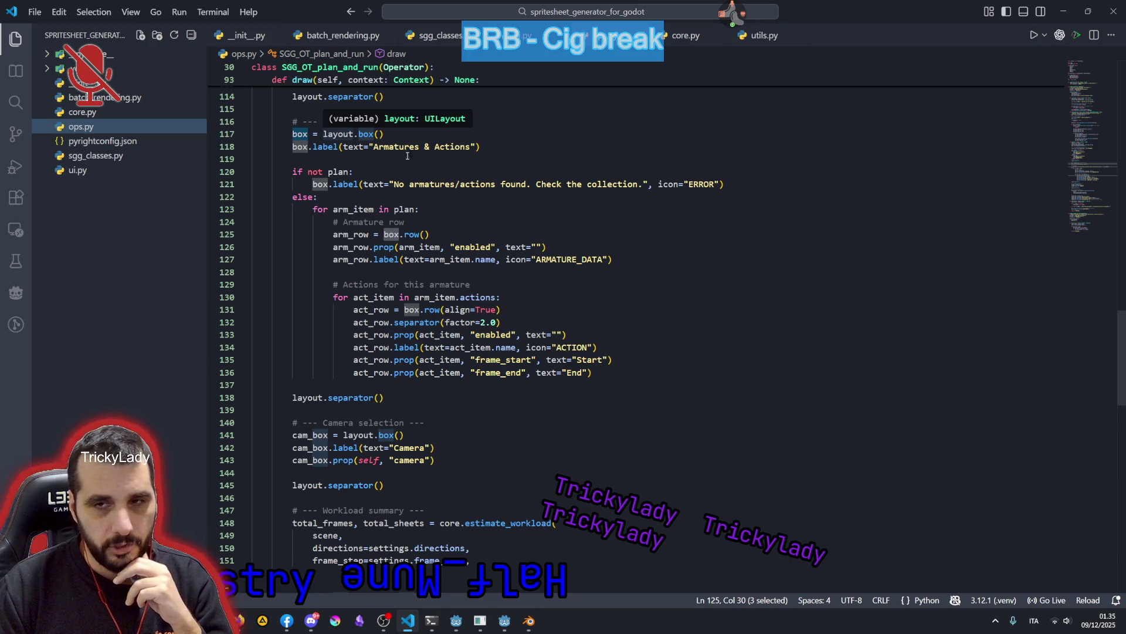
{"action": "scroll", "coordinate": [381, 190], "scroll_direction": "up", "scroll_amount": 2}
{"action": "left_click", "coordinate": [340, 229]}
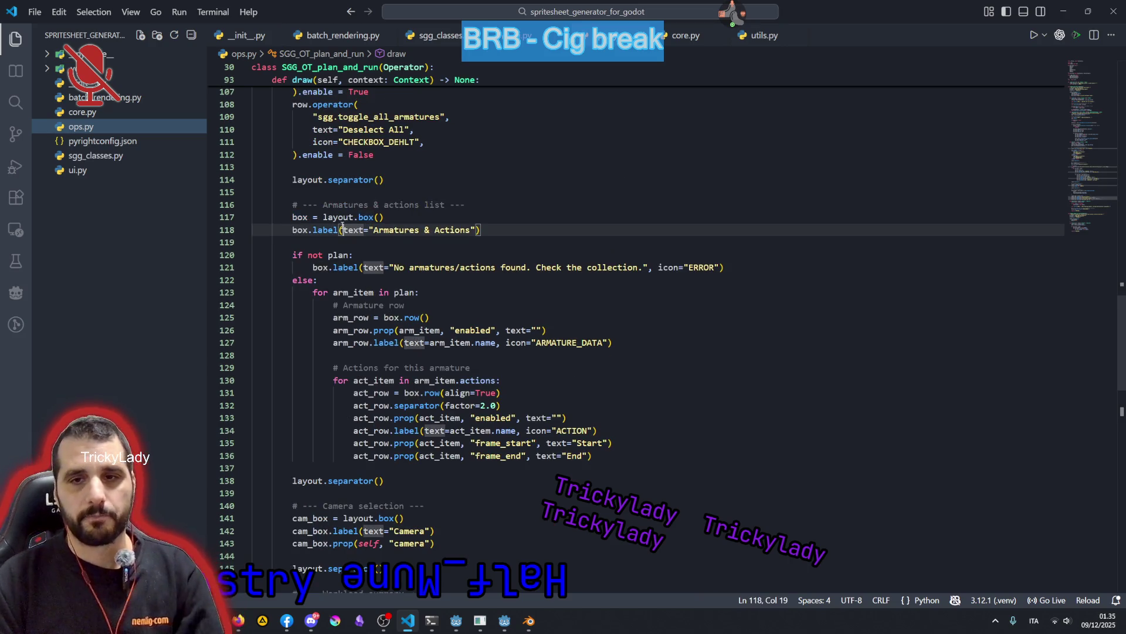
- Start a 'box.' call under the label, browse its layout methods, then delete the unfinished access
{"action": "key", "text": "End"}
{"action": "key", "text": "Return"}
{"action": "type", "text": "box"}
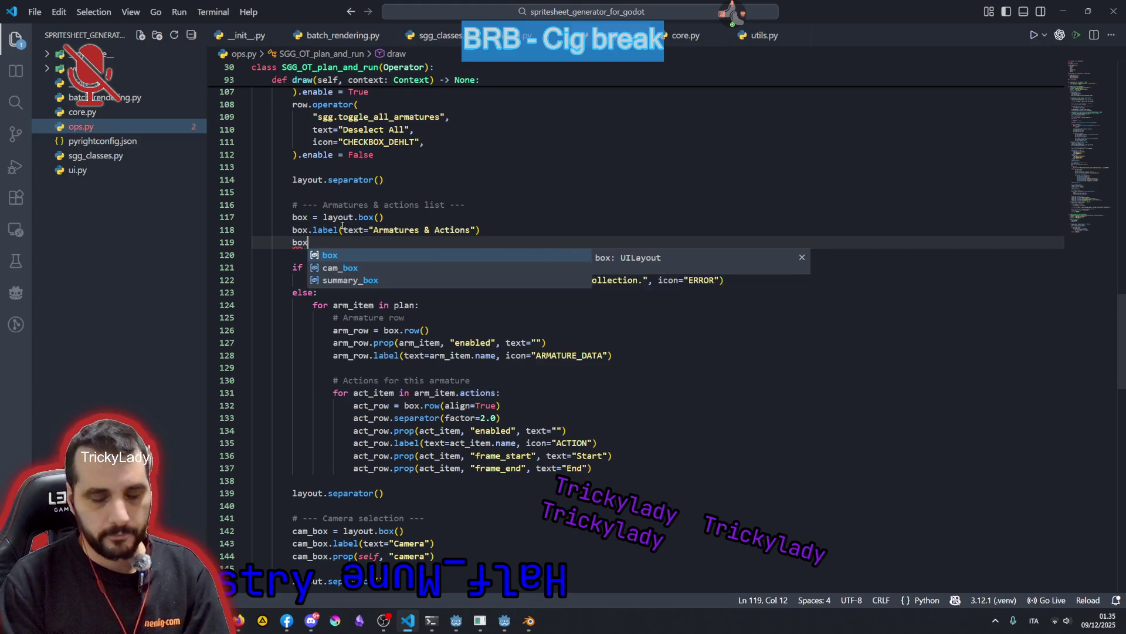
{"action": "type", "text": "."}
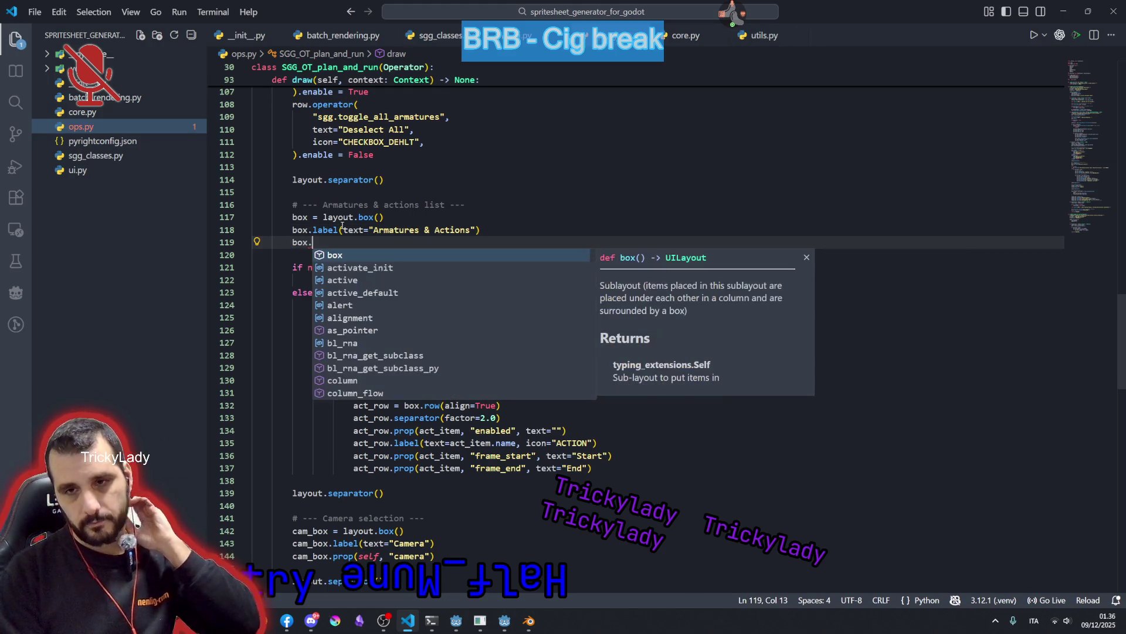
{"action": "key", "text": "Down"}
{"action": "key", "text": "Down"}
{"action": "key", "text": "Down"}
{"action": "key", "text": "Down"}
{"action": "key", "text": "Down"}
{"action": "key", "text": "Down"}
{"action": "key", "text": "Down"}
{"action": "key", "text": "Down"}
{"action": "key", "text": "Up"}
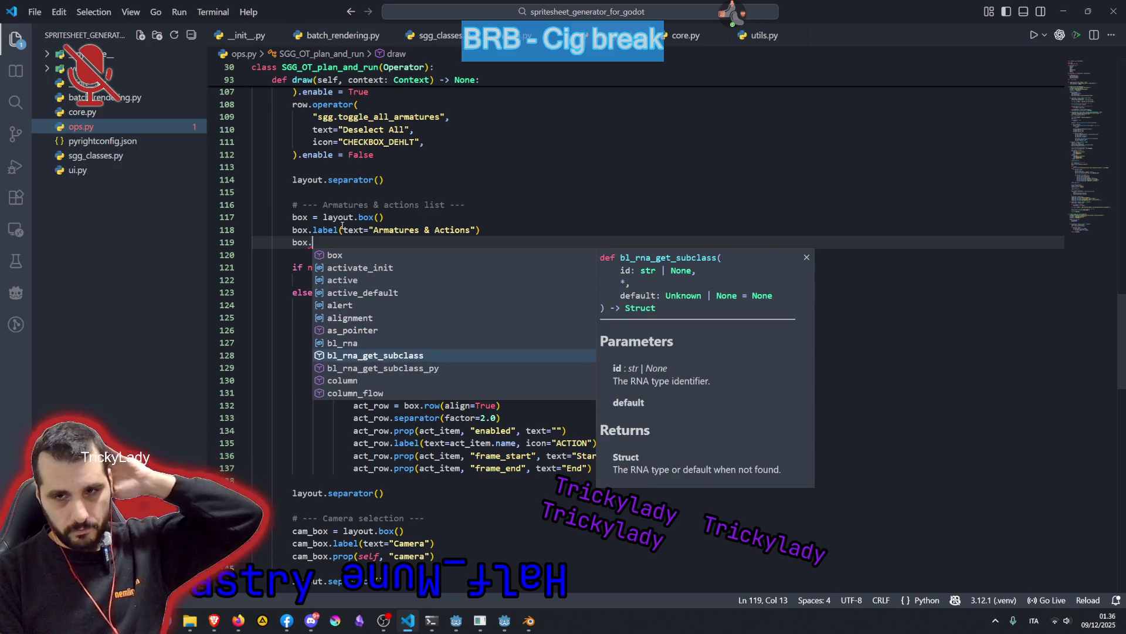
{"action": "key", "text": "Down"}
{"action": "key", "text": "Down"}
{"action": "key", "text": "Down"}
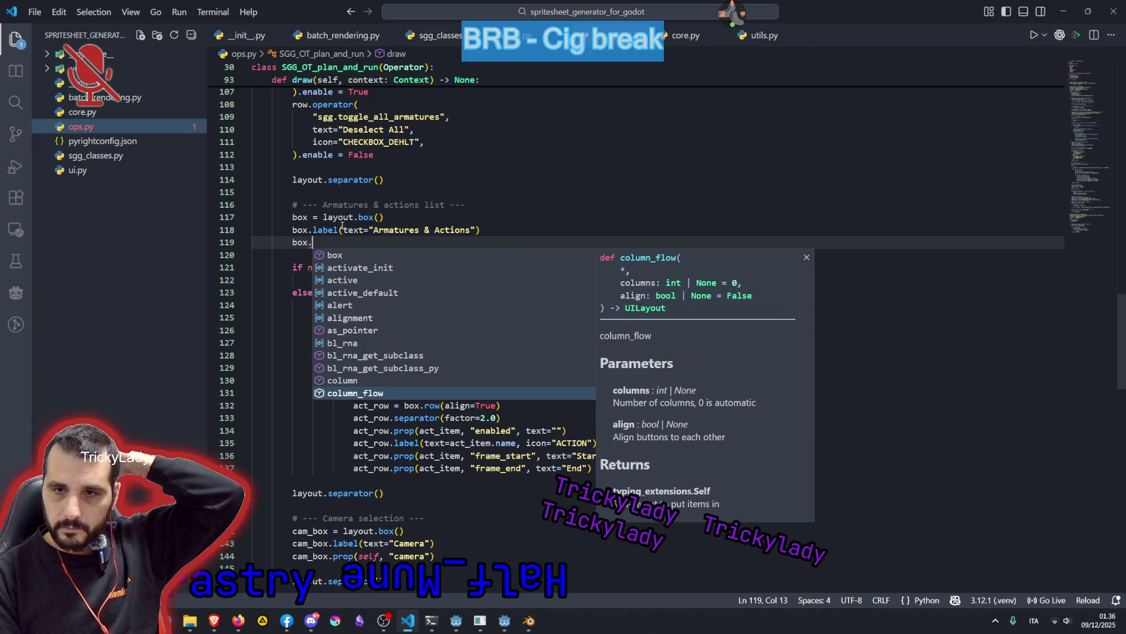
{"action": "key", "text": "Down"}
{"action": "key", "text": "Down"}
{"action": "key", "text": "Down"}
{"action": "key", "text": "Down"}
{"action": "key", "text": "Down"}
{"action": "key", "text": "Down"}
{"action": "key", "text": "Down"}
{"action": "key", "text": "Down"}
{"action": "key", "text": "Down"}
{"action": "key", "text": "Down"}
{"action": "key", "text": "Down"}
{"action": "key", "text": "Down"}
{"action": "key", "text": "Up"}
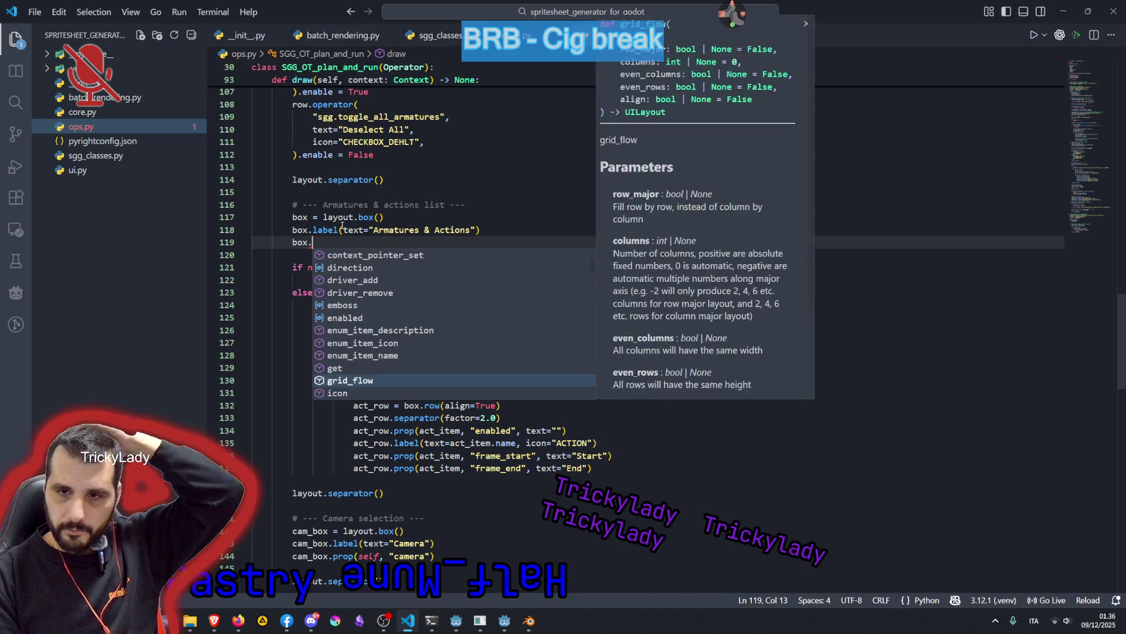
{"action": "key", "text": "Up"}
{"action": "key", "text": "Up"}
{"action": "key", "text": "Up"}
{"action": "key", "text": "Down"}
{"action": "key", "text": "Down"}
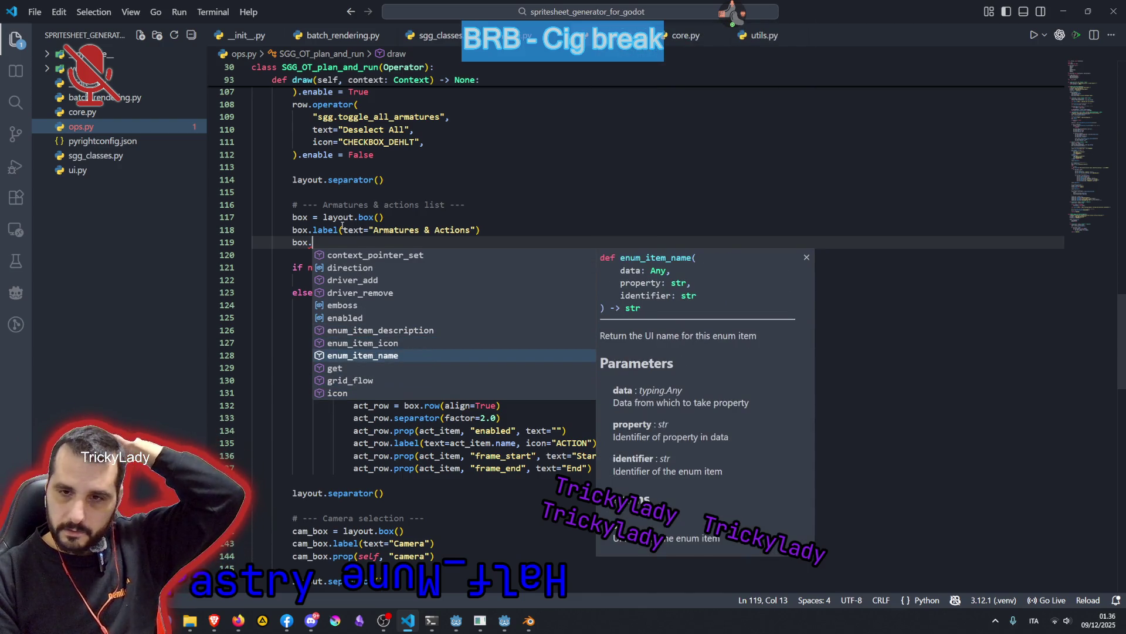
{"action": "key", "text": "Down"}
{"action": "key", "text": "Down"}
{"action": "key", "text": "Down"}
{"action": "key", "text": "Up"}
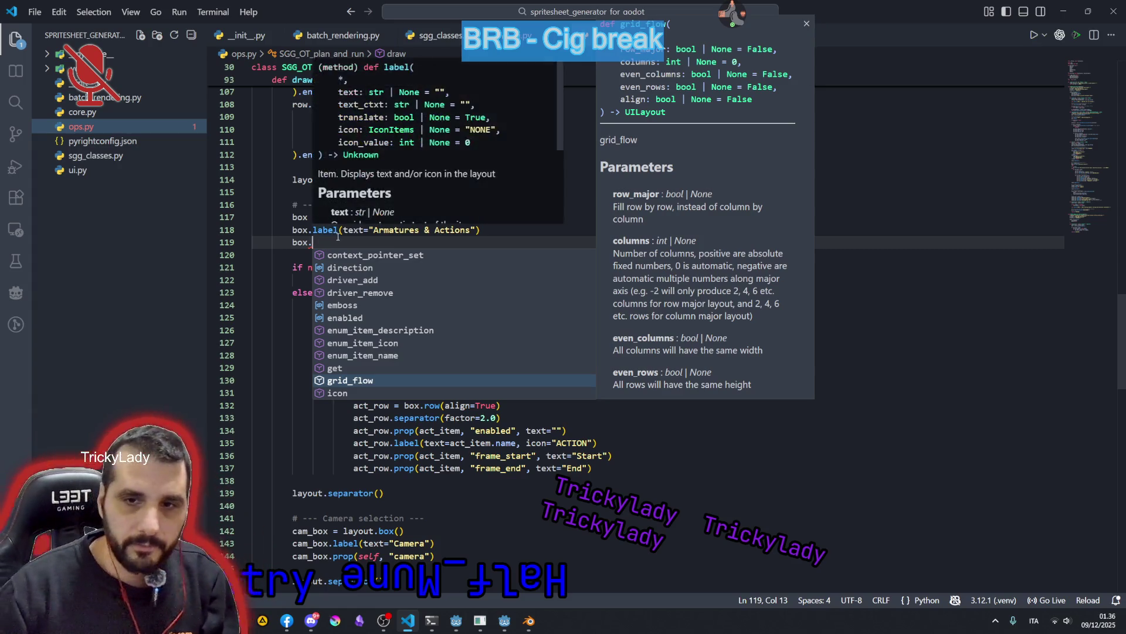
{"action": "key", "text": "BackSpace"}
{"action": "key", "text": "BackSpace"}
{"action": "key", "text": "BackSpace"}
{"action": "key", "text": "BackSpace"}
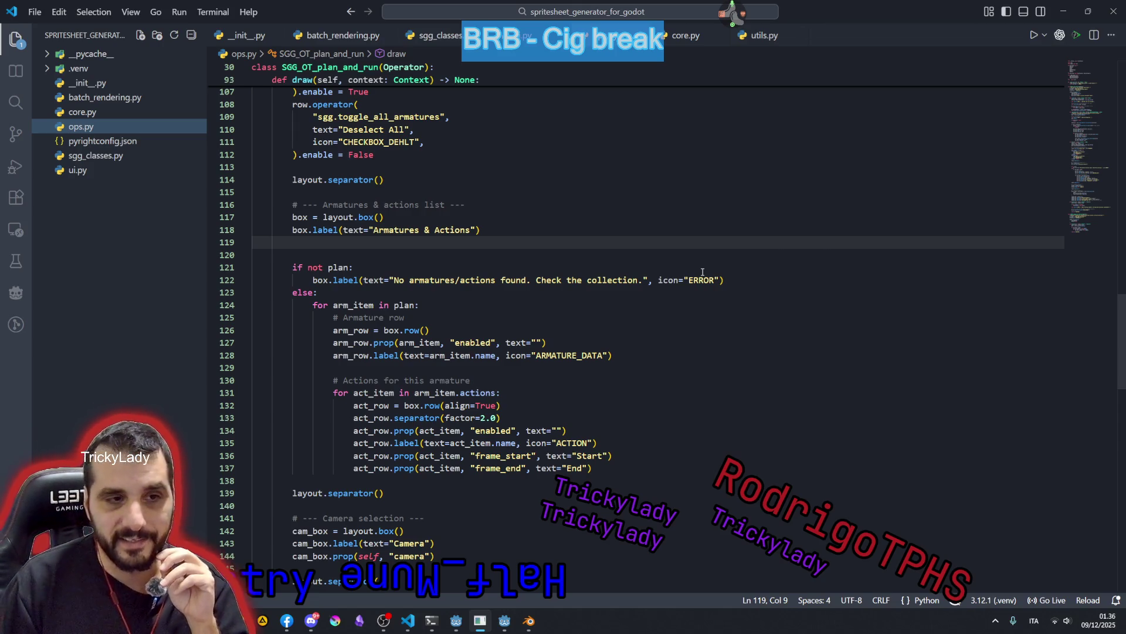
- Remove the extra blank line before the plan check, leaving the error label intact
{"action": "left_click", "coordinate": [556, 264]}
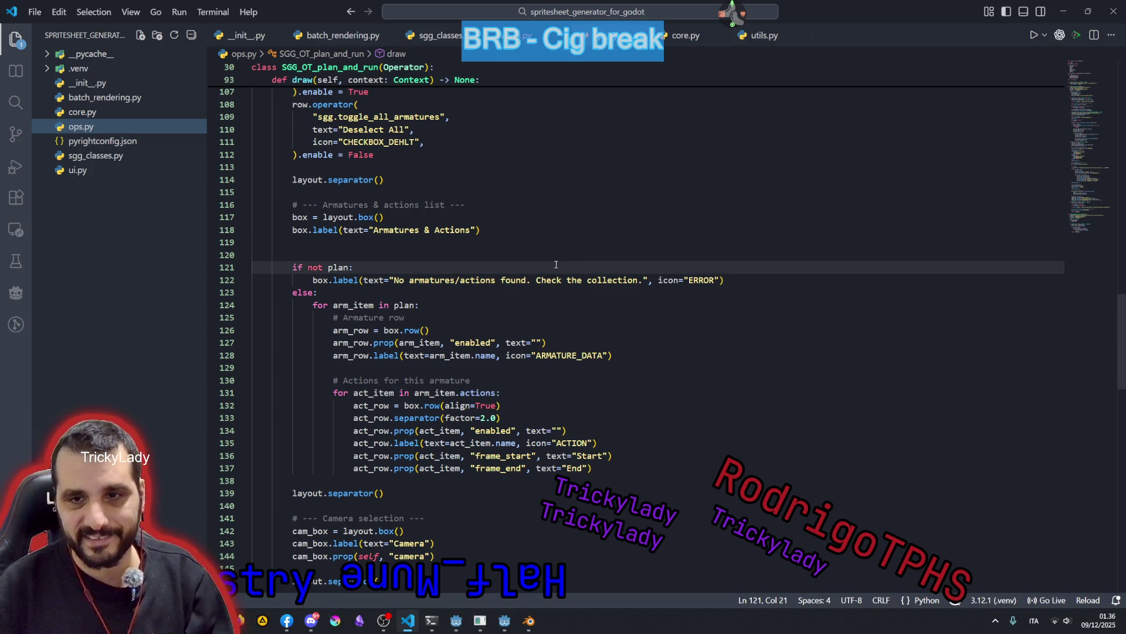
{"action": "key", "text": "Up"}
{"action": "key", "text": "Up"}
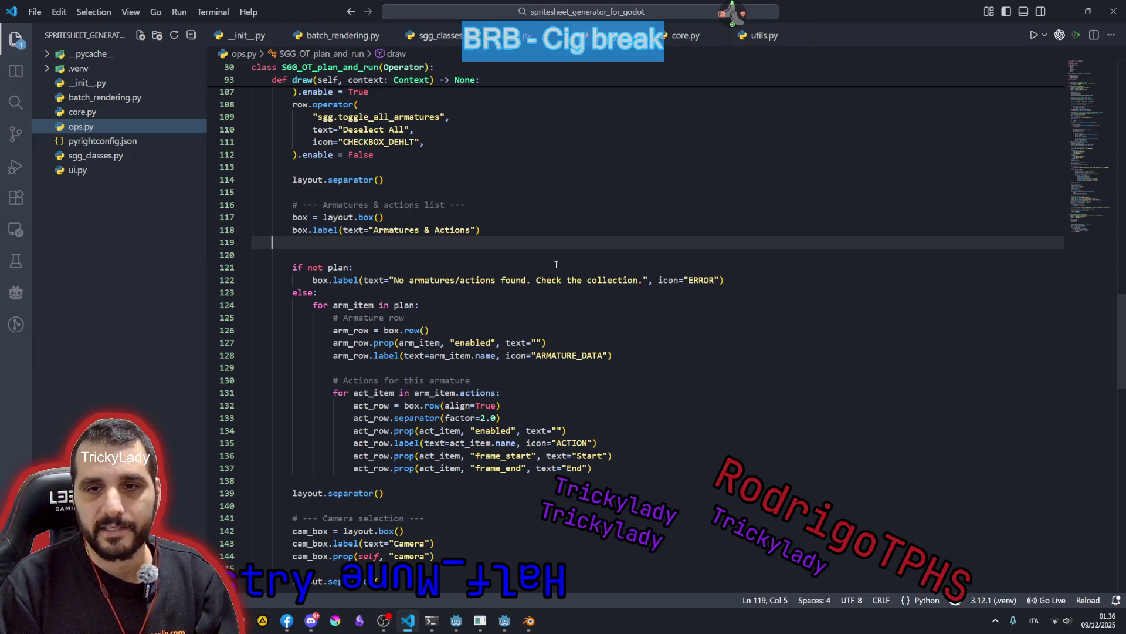
{"action": "key", "text": "Delete"}
{"action": "left_click", "coordinate": [587, 267]}
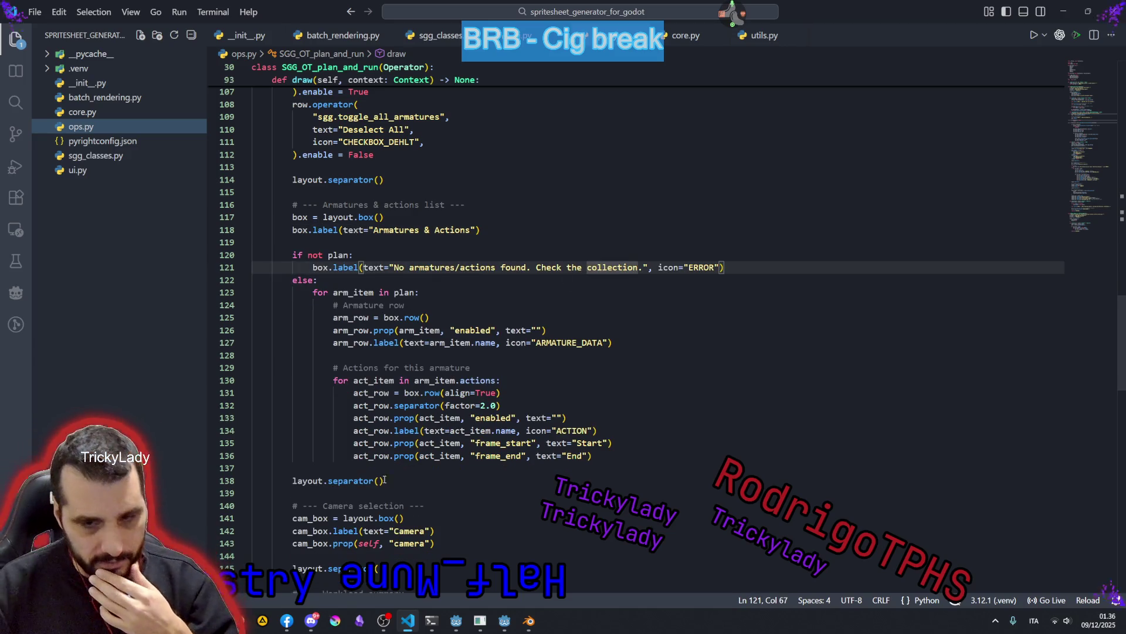
{"action": "left_click", "coordinate": [261, 620]}
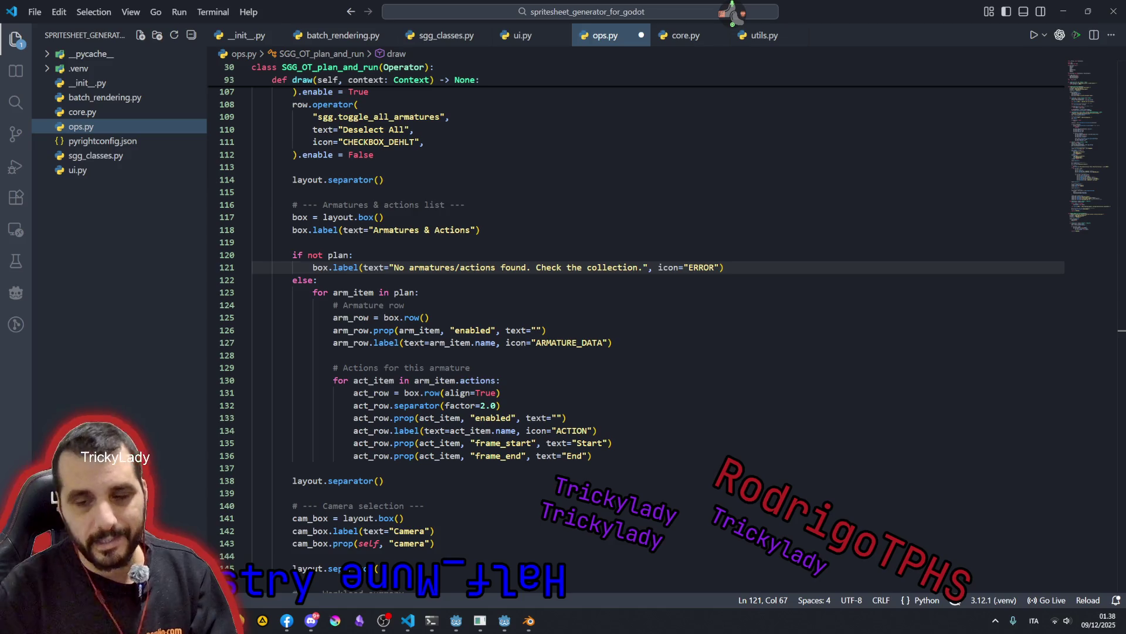
{"action": "left_click", "coordinate": [529, 620]}
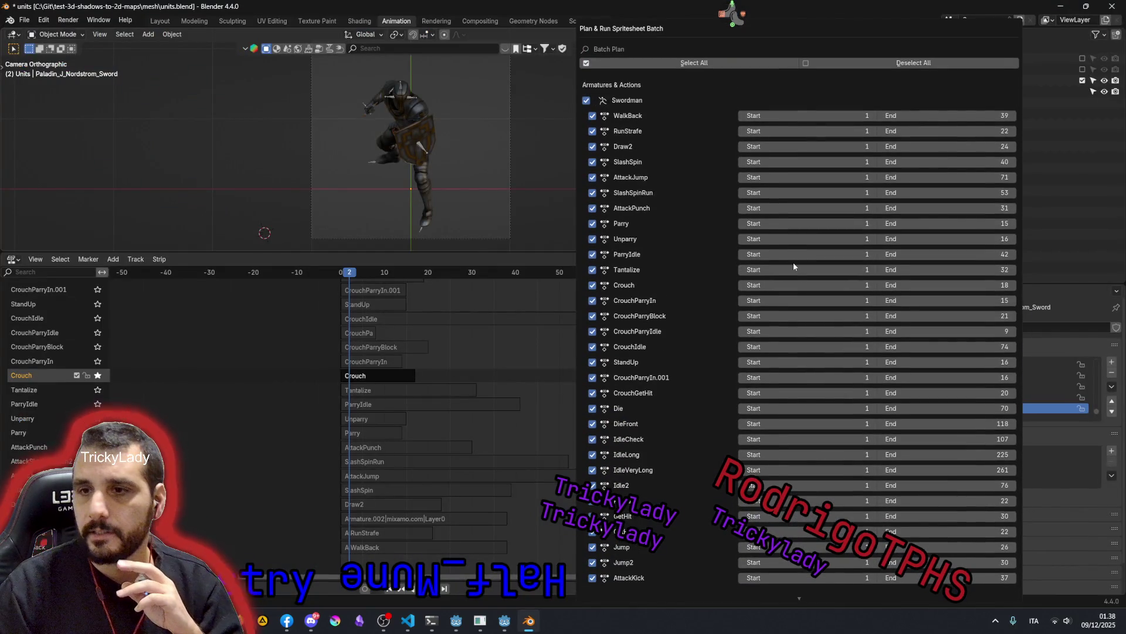
{"action": "scroll", "coordinate": [796, 274], "scroll_direction": "down", "scroll_amount": 10}
{"action": "scroll", "coordinate": [795, 270], "scroll_direction": "up", "scroll_amount": 5}
{"action": "scroll", "coordinate": [797, 269], "scroll_direction": "up", "scroll_amount": 3}
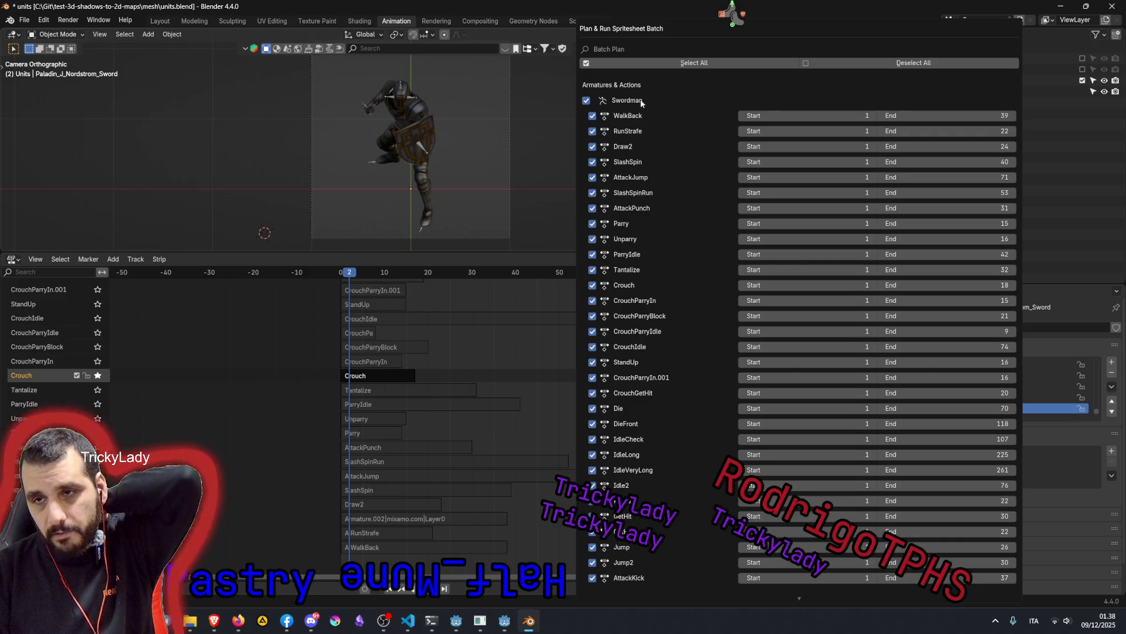
{"action": "left_click", "coordinate": [587, 100]}
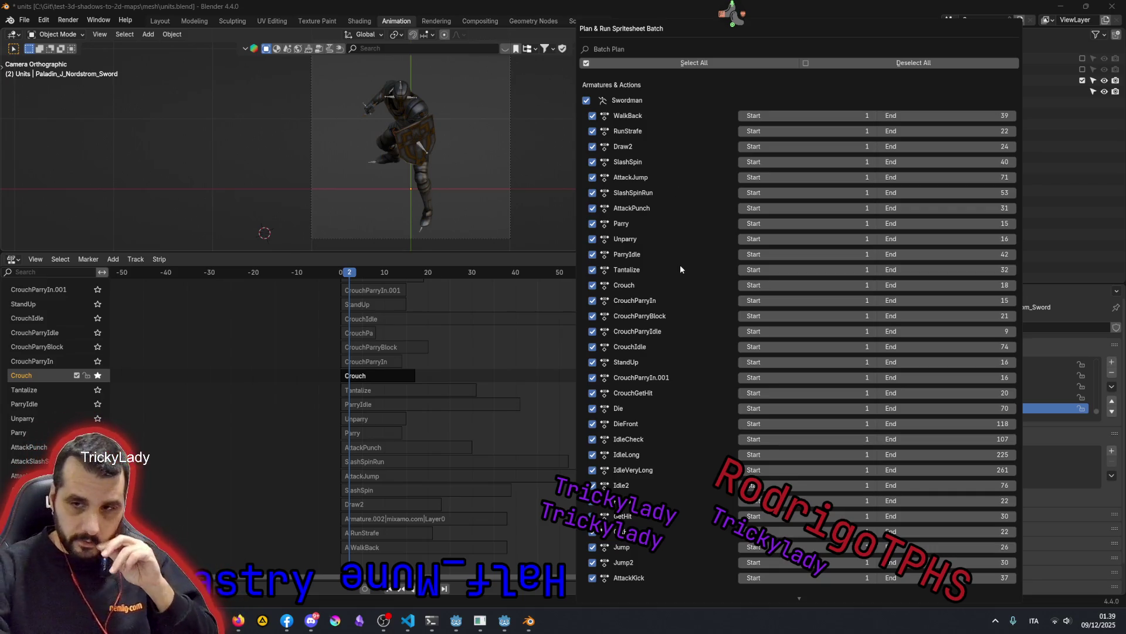
{"action": "scroll", "coordinate": [680, 265], "scroll_direction": "down", "scroll_amount": 2}
{"action": "scroll", "coordinate": [681, 266], "scroll_direction": "down", "scroll_amount": 2}
{"action": "scroll", "coordinate": [673, 299], "scroll_direction": "down", "scroll_amount": 2}
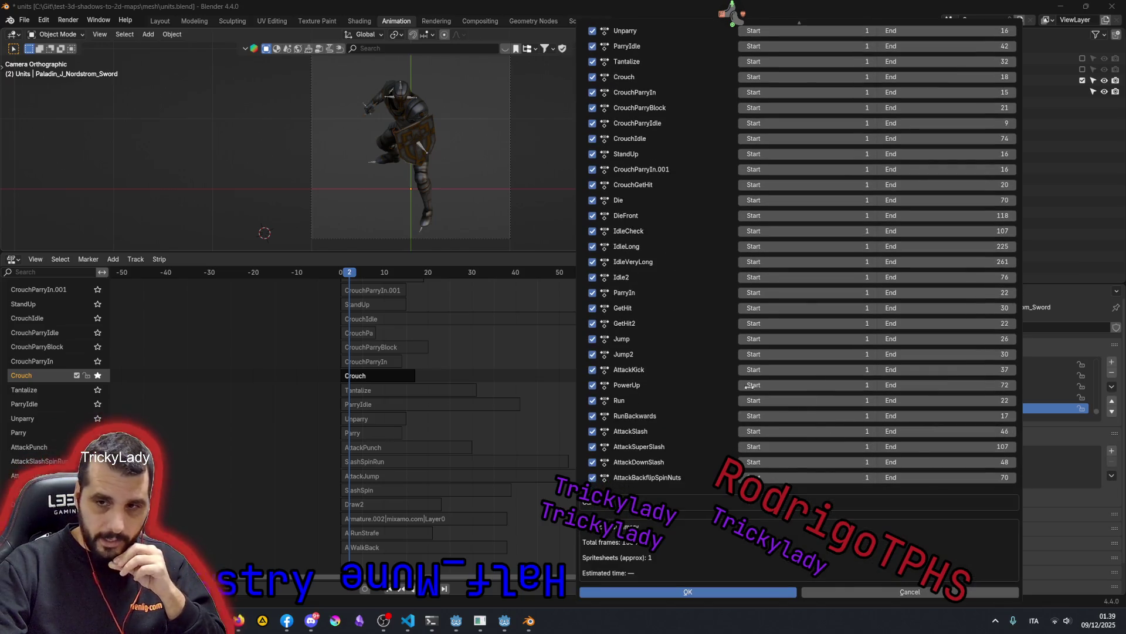
{"action": "scroll", "coordinate": [748, 352], "scroll_direction": "up", "scroll_amount": 1}
{"action": "scroll", "coordinate": [622, 287], "scroll_direction": "up", "scroll_amount": 2}
{"action": "scroll", "coordinate": [622, 288], "scroll_direction": "up", "scroll_amount": 2}
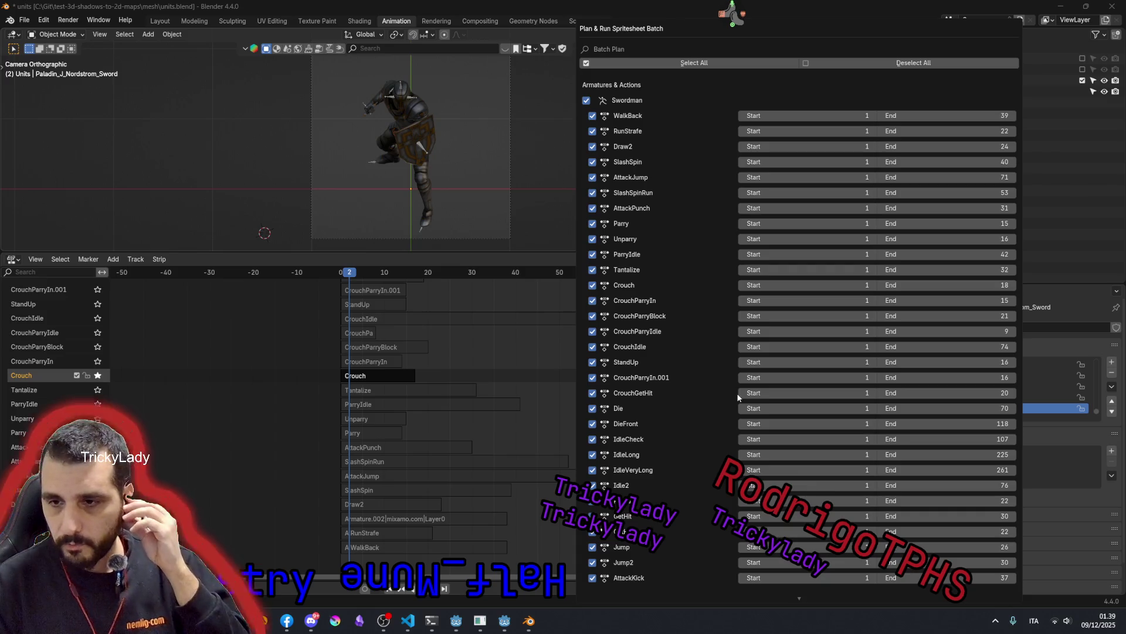
{"action": "scroll", "coordinate": [738, 399], "scroll_direction": "down", "scroll_amount": 5}
{"action": "scroll", "coordinate": [667, 378], "scroll_direction": "up", "scroll_amount": 5}
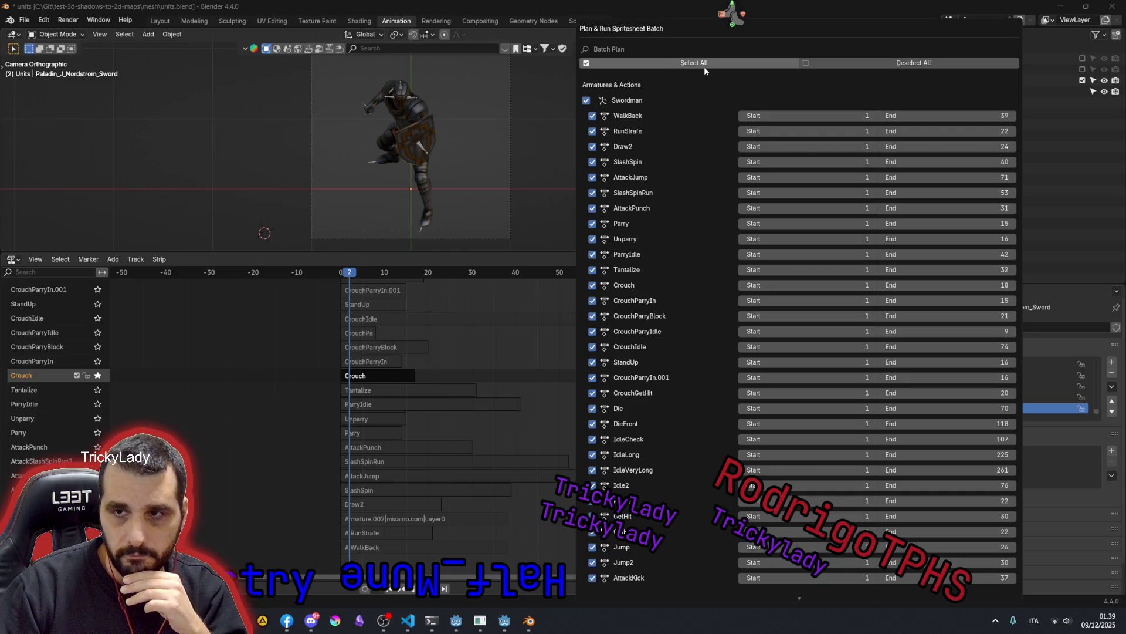
{"action": "scroll", "coordinate": [736, 262], "scroll_direction": "down", "scroll_amount": 5}
{"action": "scroll", "coordinate": [737, 261], "scroll_direction": "up", "scroll_amount": 3}
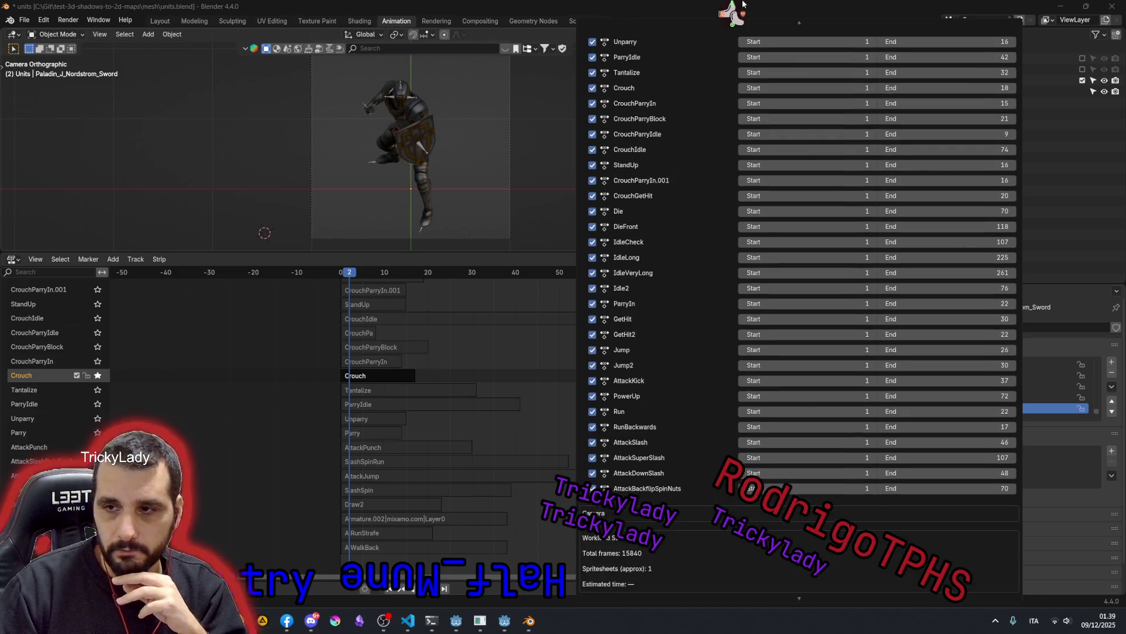
{"action": "scroll", "coordinate": [674, 381], "scroll_direction": "down", "scroll_amount": 3}
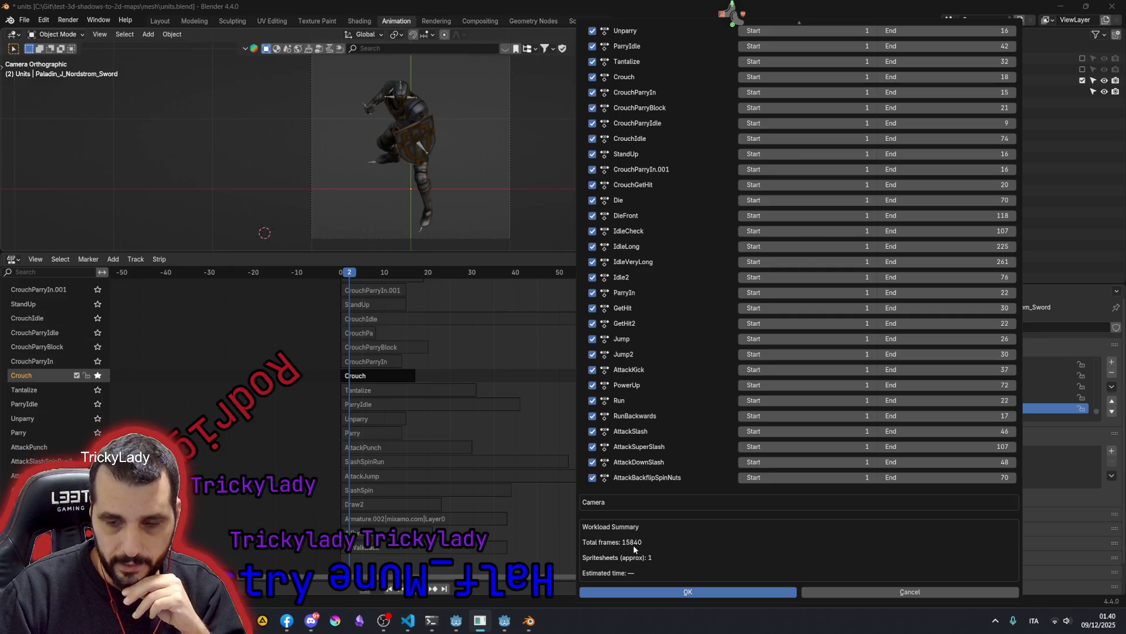
- Exclude the Run action from the batch, then head back to the add-on source code
{"action": "left_click", "coordinate": [593, 447]}
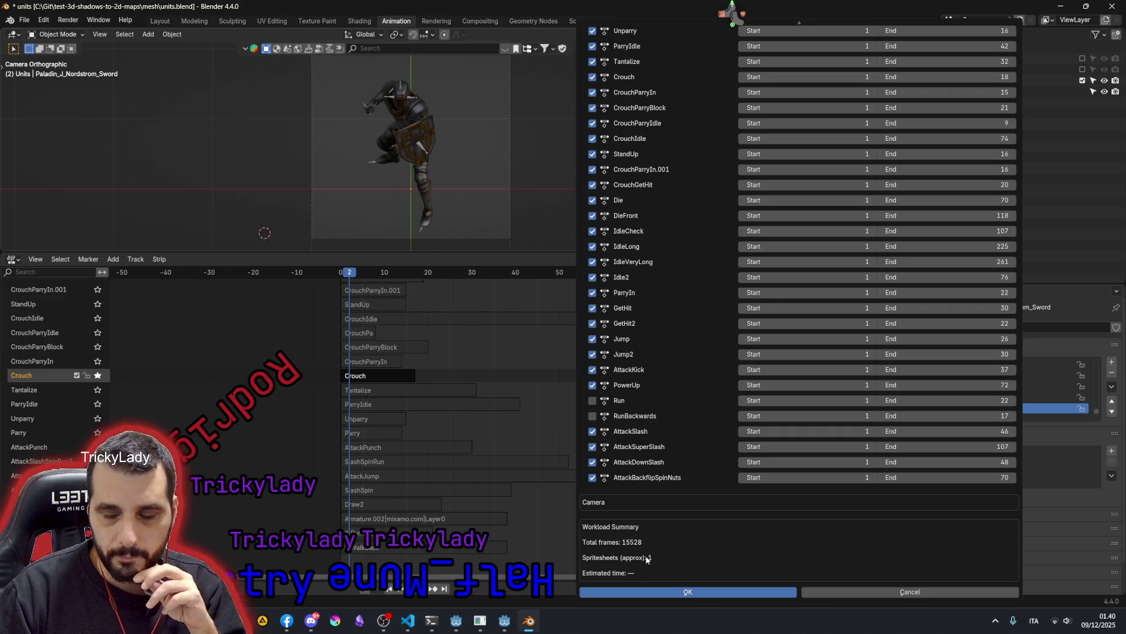
{"action": "scroll", "coordinate": [673, 379], "scroll_direction": "up", "scroll_amount": 6}
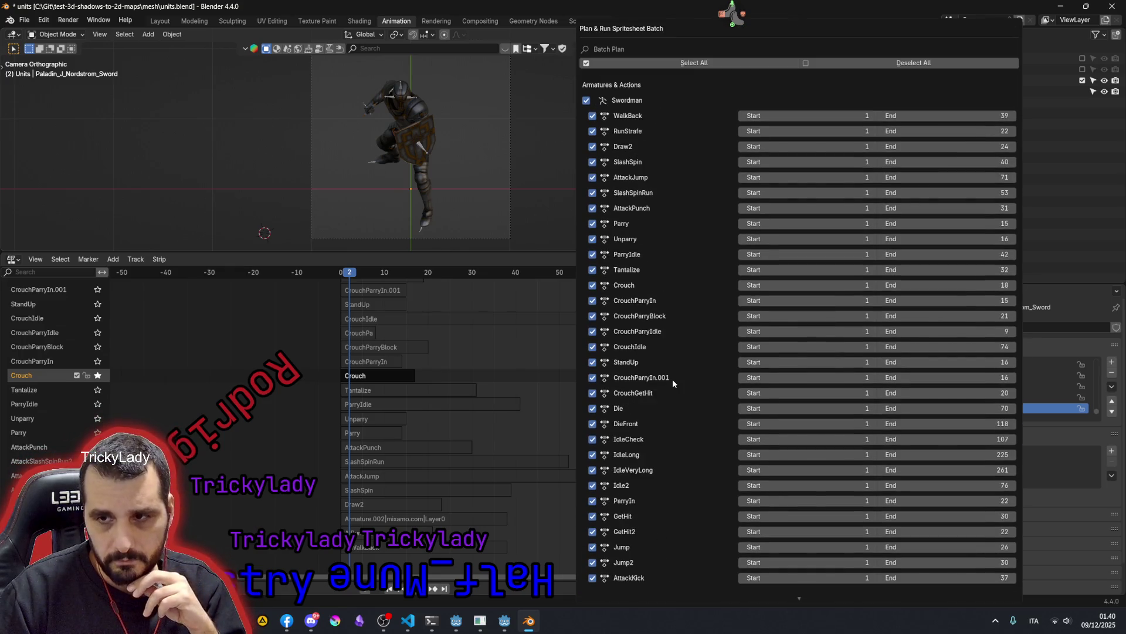
{"action": "scroll", "coordinate": [673, 379], "scroll_direction": "down", "scroll_amount": 4}
{"action": "scroll", "coordinate": [668, 392], "scroll_direction": "down", "scroll_amount": 2}
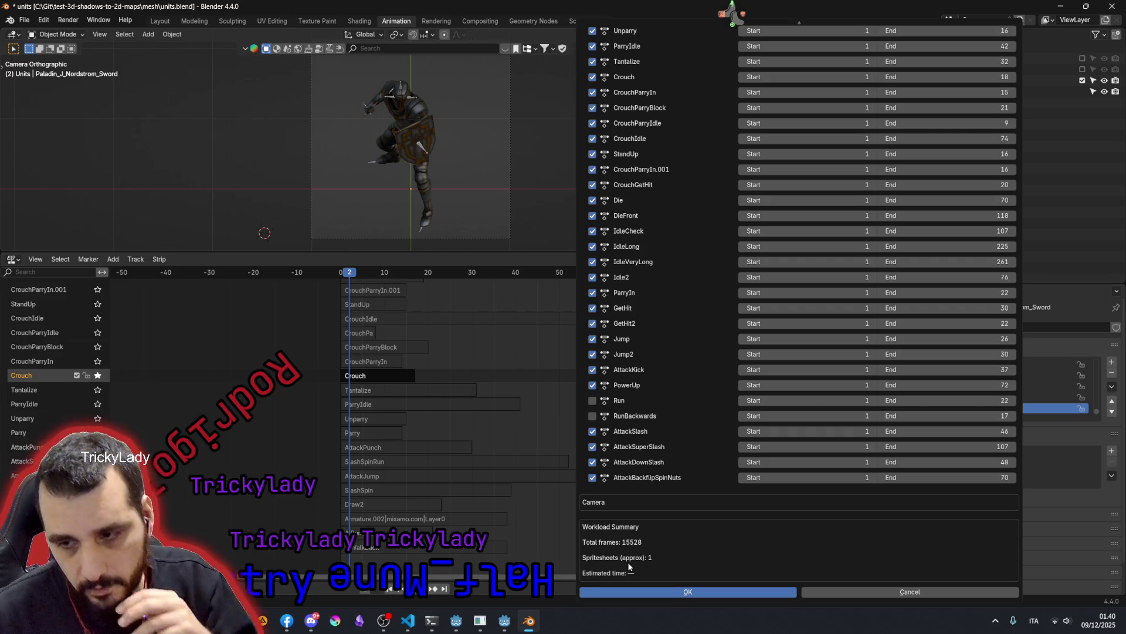
{"action": "scroll", "coordinate": [657, 498], "scroll_direction": "up", "scroll_amount": 5}
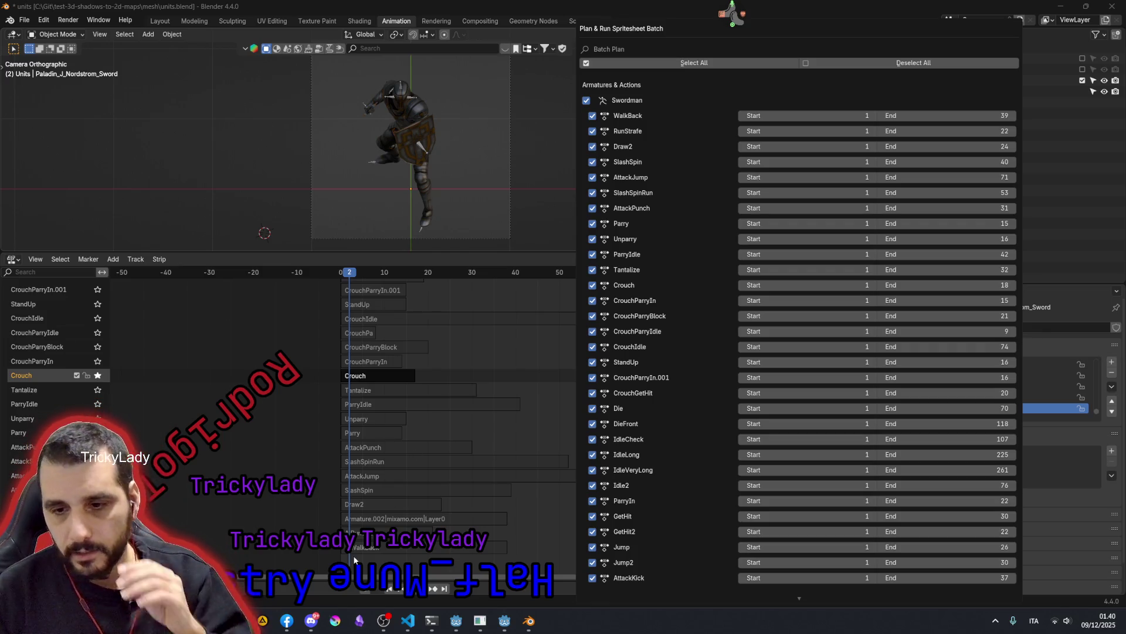
{"action": "left_click", "coordinate": [408, 621]}
- Highlight every use of the plan variable in ops.py's draw method
{"action": "left_click", "coordinate": [396, 230]}
{"action": "scroll", "coordinate": [384, 317], "scroll_direction": "up", "scroll_amount": 2}
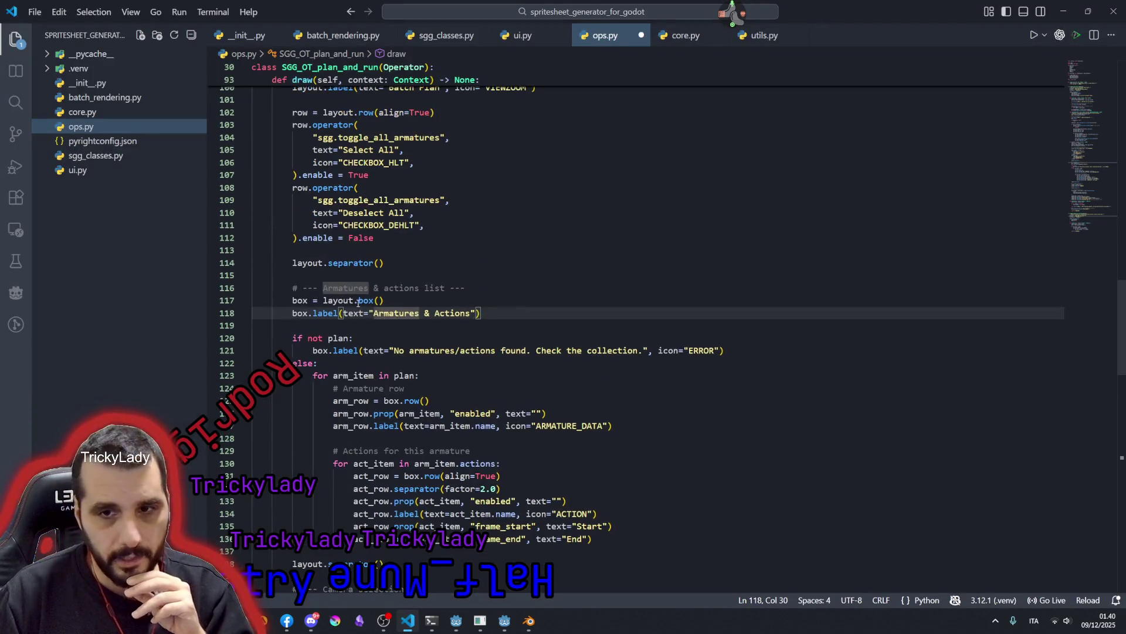
{"action": "scroll", "coordinate": [383, 318], "scroll_direction": "up", "scroll_amount": 2}
{"action": "scroll", "coordinate": [383, 318], "scroll_direction": "up", "scroll_amount": 3}
{"action": "double_click", "coordinate": [302, 244]}
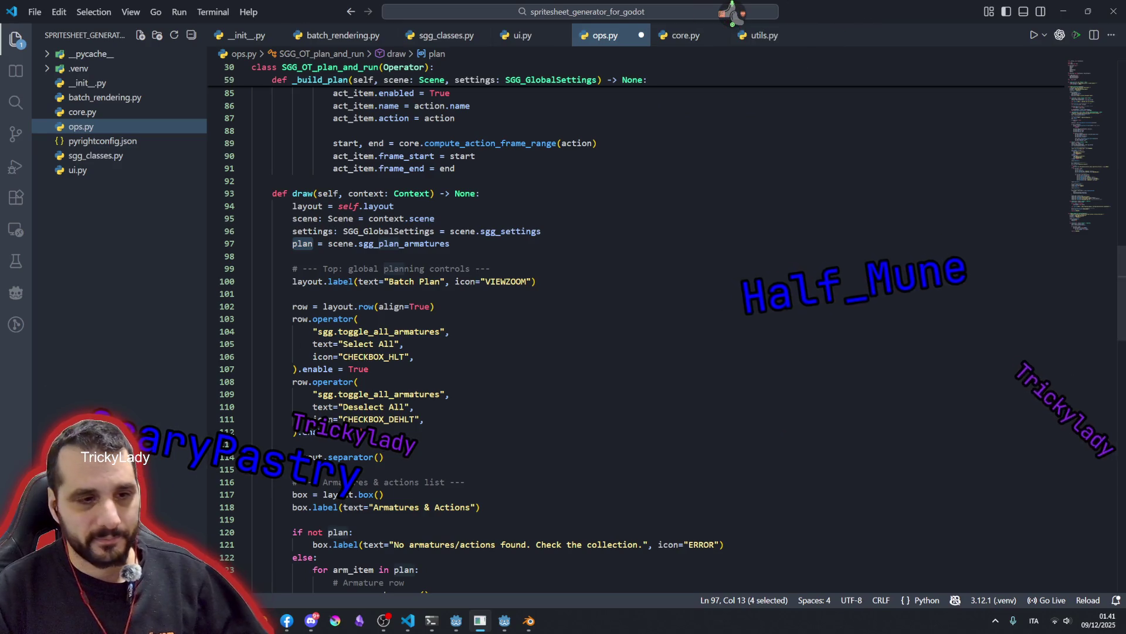
- Review the Batch Plan label and the armatures and actions list block down to the camera separator
{"action": "left_click", "coordinate": [485, 281]}
{"action": "scroll", "coordinate": [424, 320], "scroll_direction": "down", "scroll_amount": 5}
{"action": "scroll", "coordinate": [424, 321], "scroll_direction": "down", "scroll_amount": 1}
{"action": "left_click", "coordinate": [294, 230]}
{"action": "scroll", "coordinate": [435, 313], "scroll_direction": "down", "scroll_amount": 4}
{"action": "scroll", "coordinate": [436, 312], "scroll_direction": "down", "scroll_amount": 1}
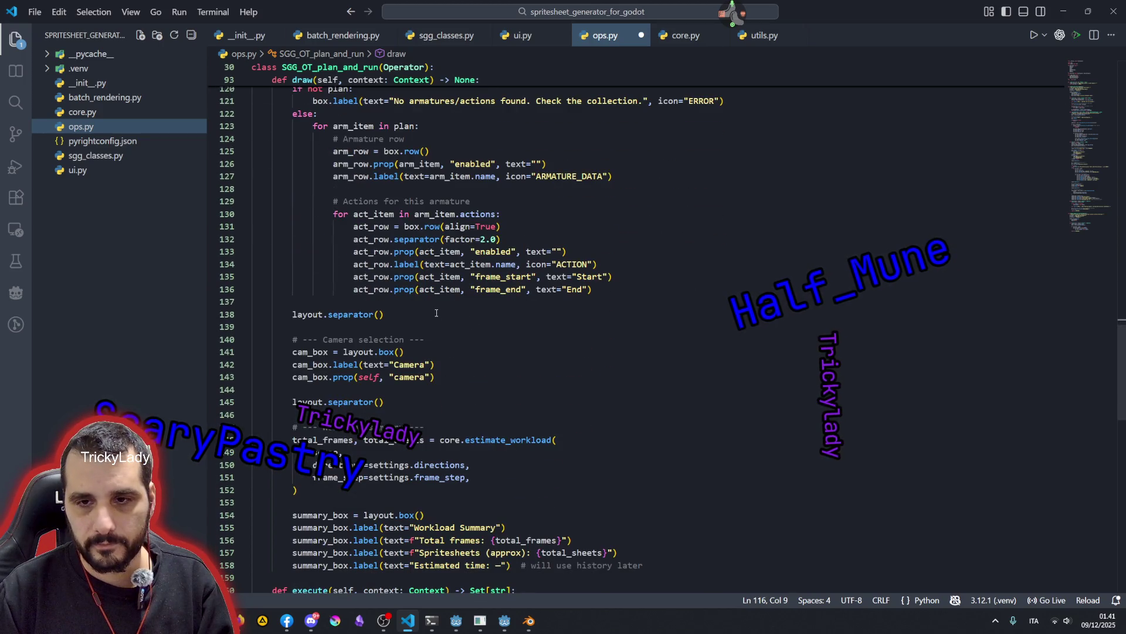
{"action": "scroll", "coordinate": [436, 312], "scroll_direction": "down", "scroll_amount": 2}
{"action": "left_click", "coordinate": [436, 238], "text": "shift"}
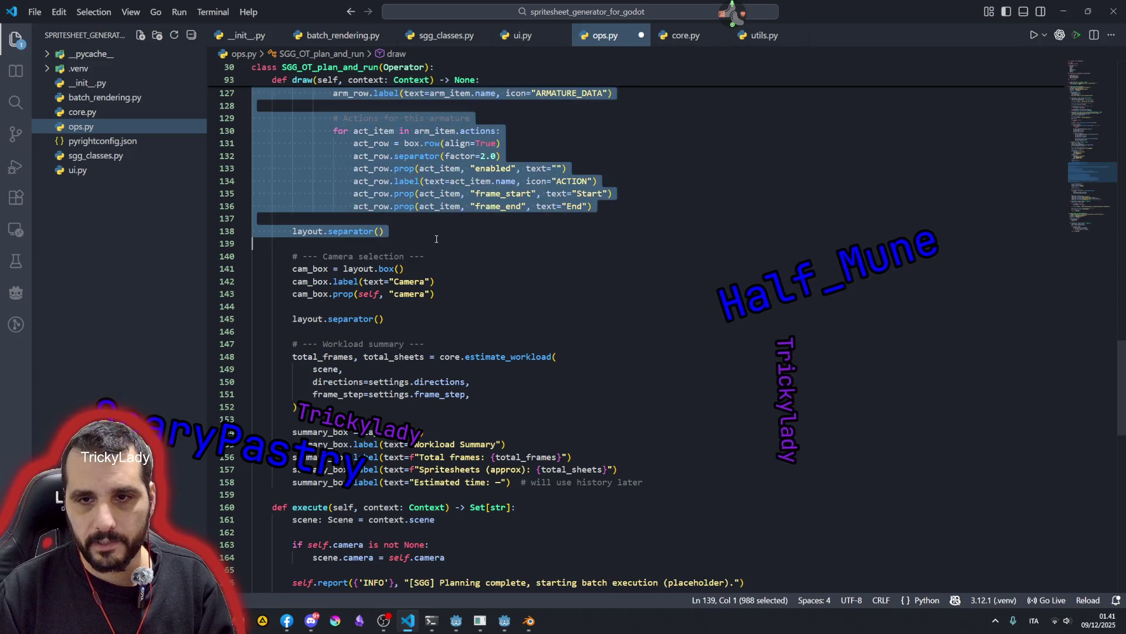
{"action": "left_click", "coordinate": [436, 237]}
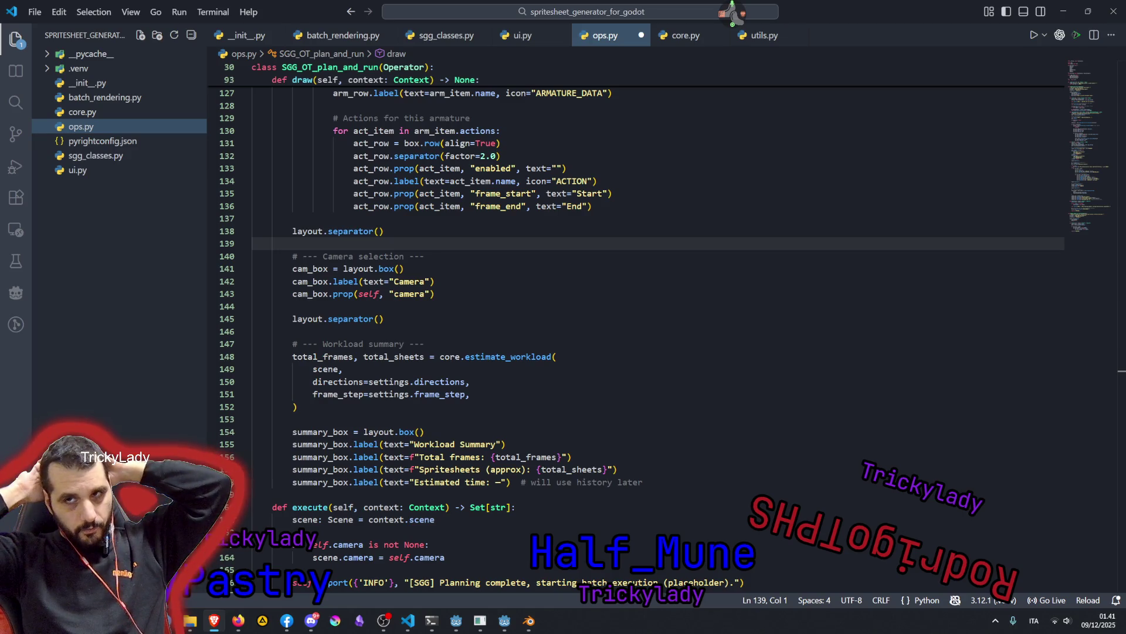
{"action": "left_click", "coordinate": [457, 319]}
{"action": "scroll", "coordinate": [457, 352], "scroll_direction": "up", "scroll_amount": 8}
- Highlight uses of the actions and box variables, then return to Blender's batch dialog
{"action": "double_click", "coordinate": [400, 260]}
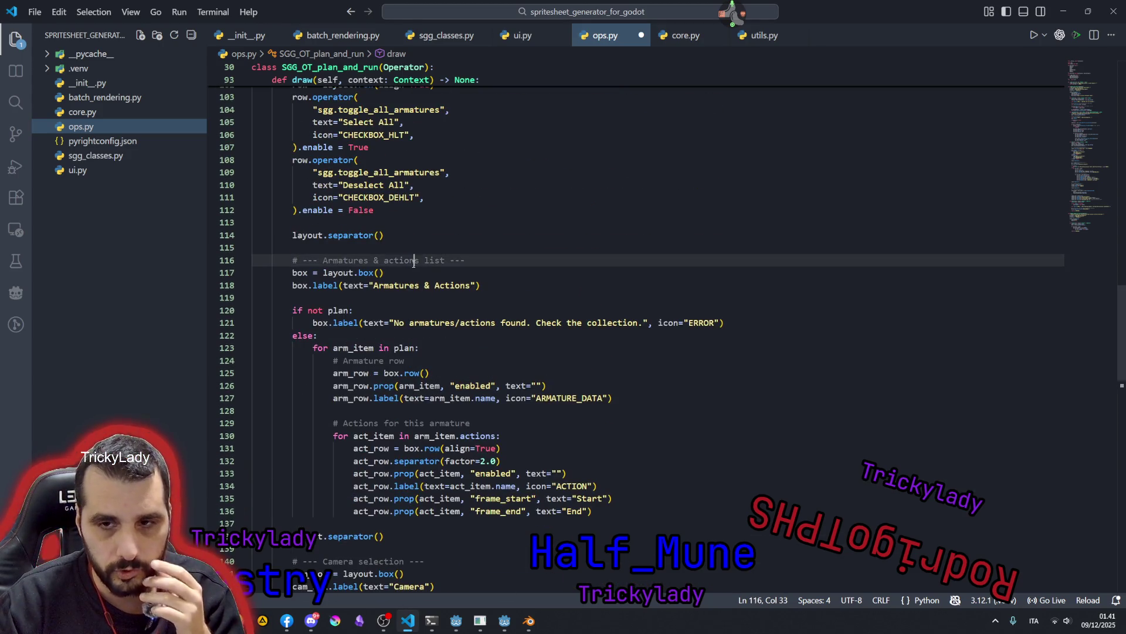
{"action": "double_click", "coordinate": [315, 322]}
{"action": "mouse_move", "coordinate": [301, 273]}
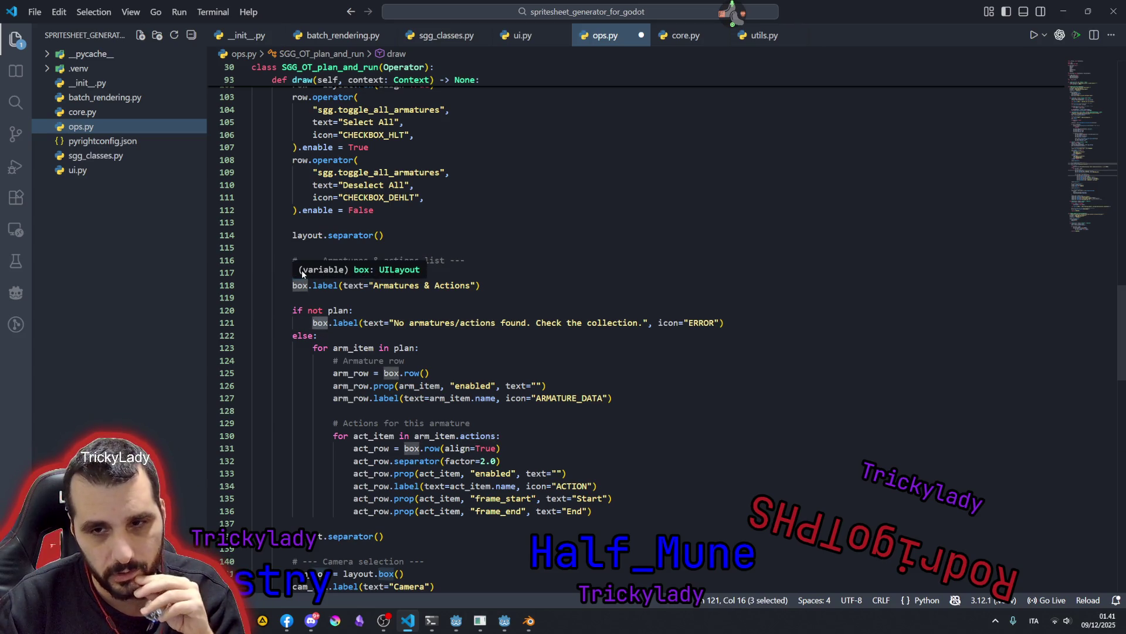
{"action": "double_click", "coordinate": [302, 286]}
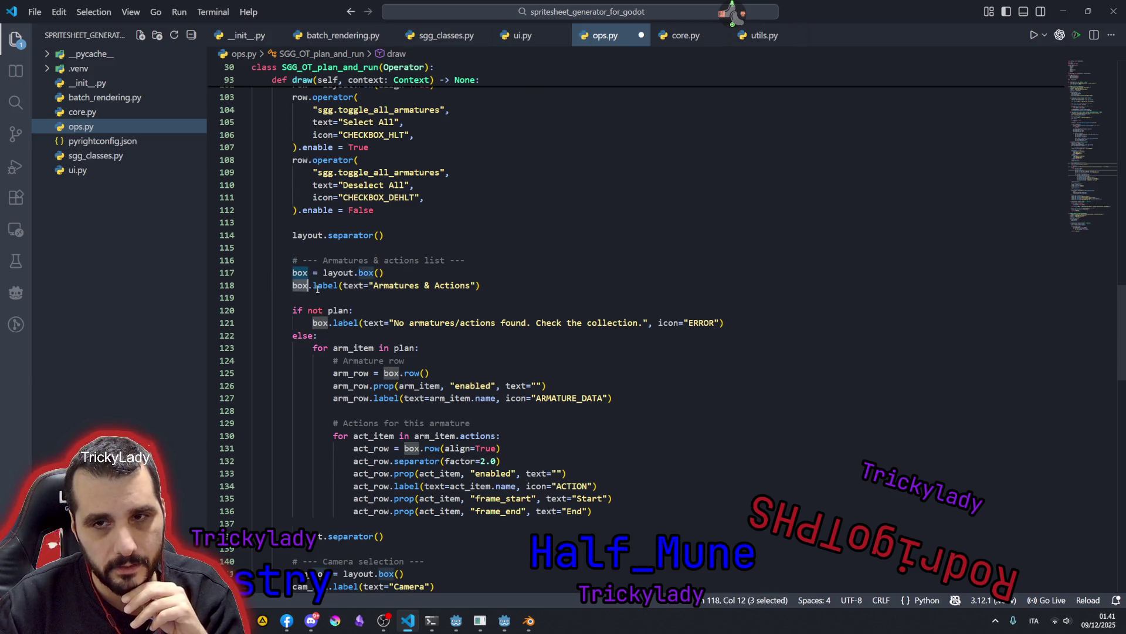
{"action": "scroll", "coordinate": [317, 287], "scroll_direction": "up", "scroll_amount": 3}
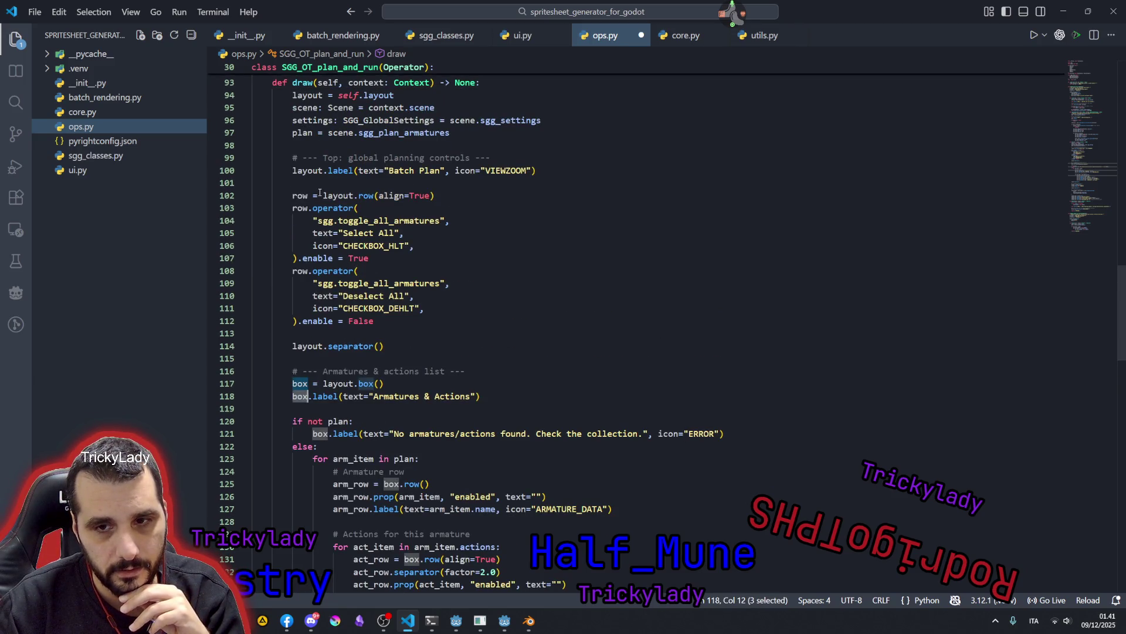
{"action": "left_click", "coordinate": [528, 621]}
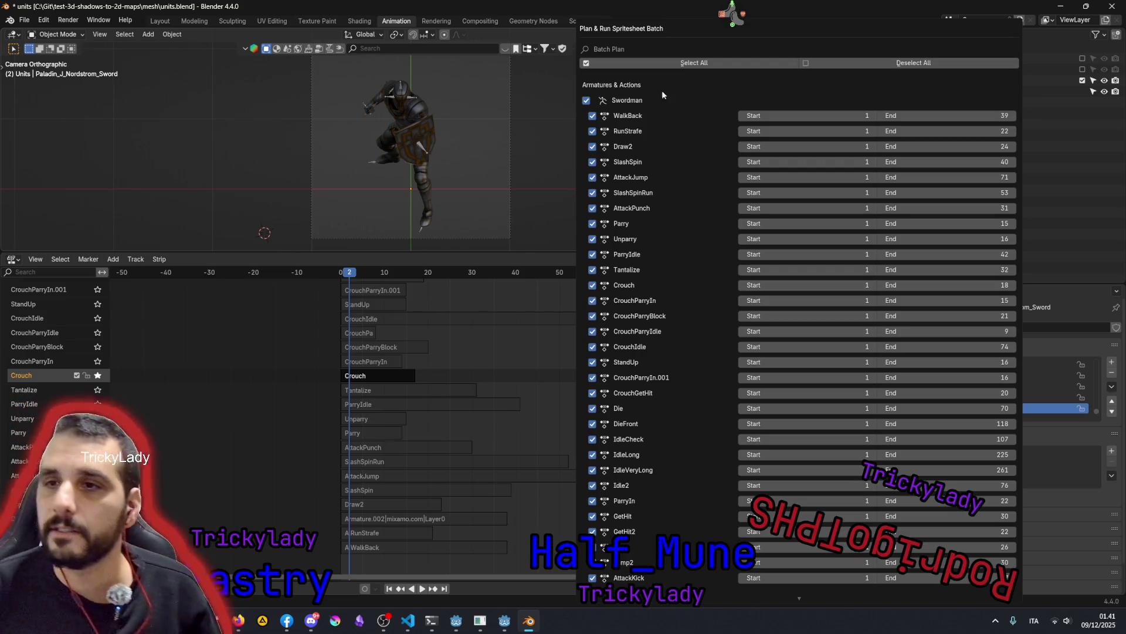
{"action": "scroll", "coordinate": [599, 346], "scroll_direction": "down", "scroll_amount": 5}
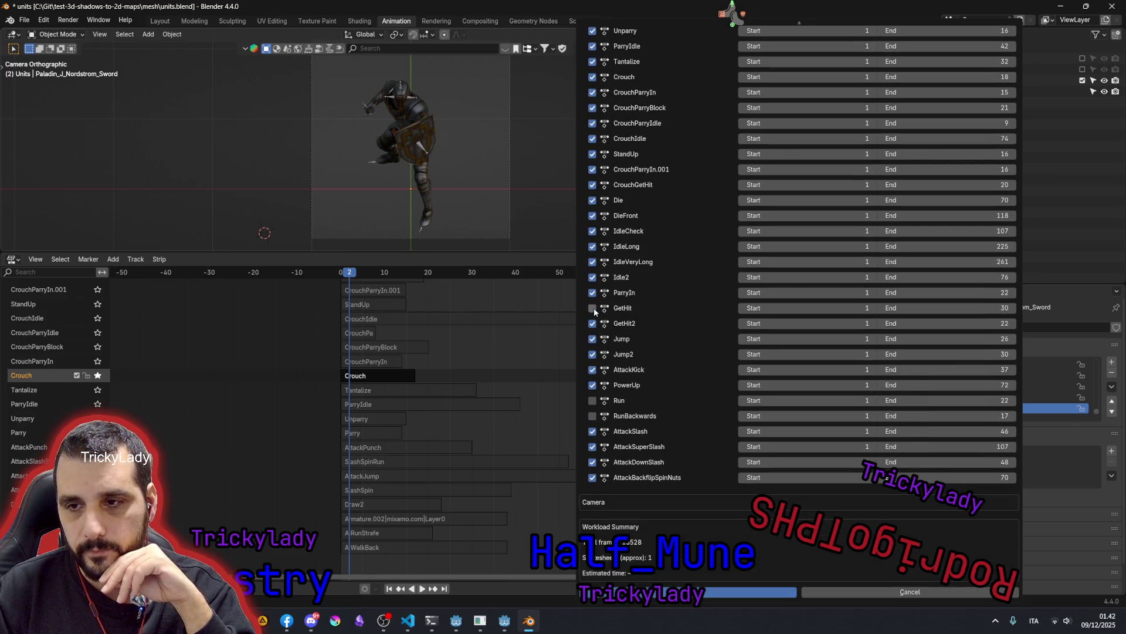
{"action": "scroll", "coordinate": [601, 274], "scroll_direction": "up", "scroll_amount": 4}
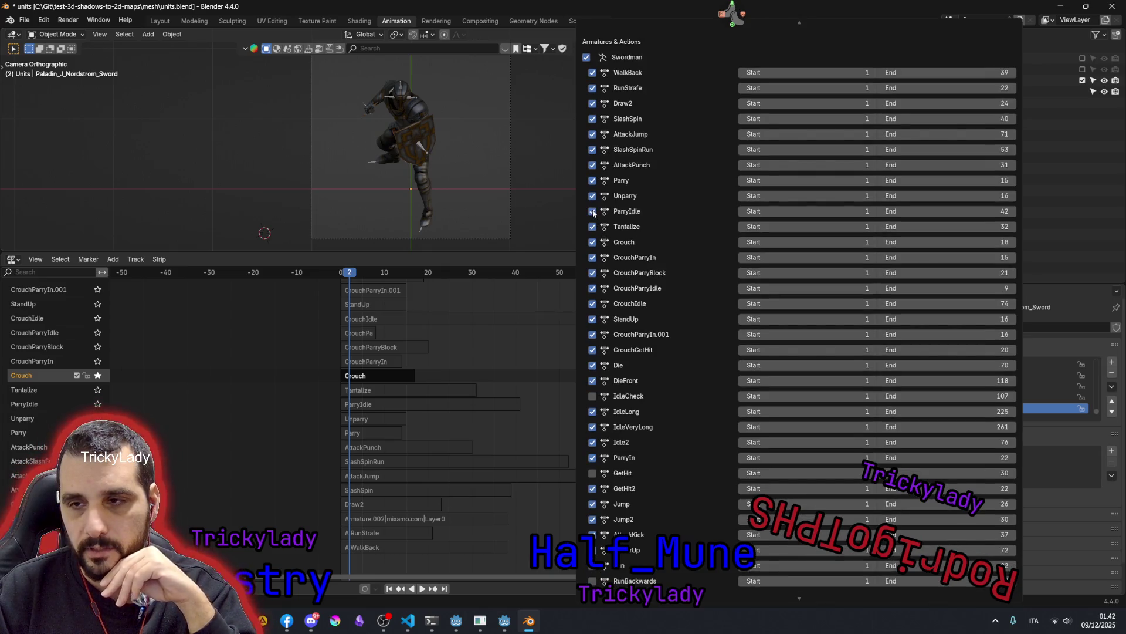
{"action": "scroll", "coordinate": [607, 273], "scroll_direction": "down", "scroll_amount": 2}
{"action": "scroll", "coordinate": [624, 324], "scroll_direction": "down", "scroll_amount": 2}
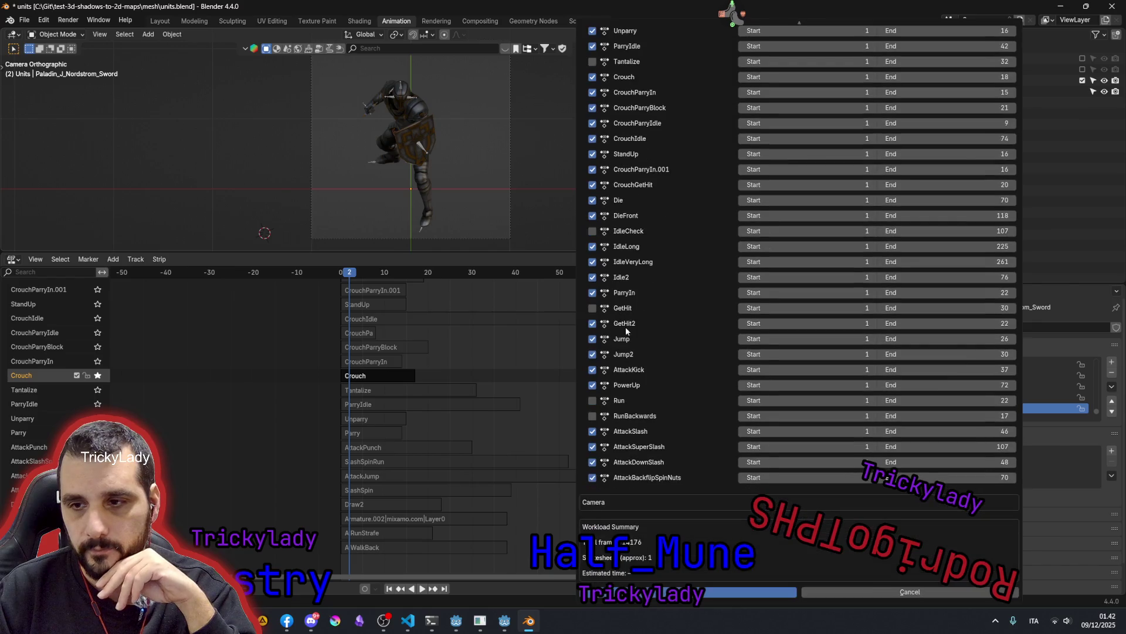
{"action": "scroll", "coordinate": [637, 243], "scroll_direction": "up", "scroll_amount": 4}
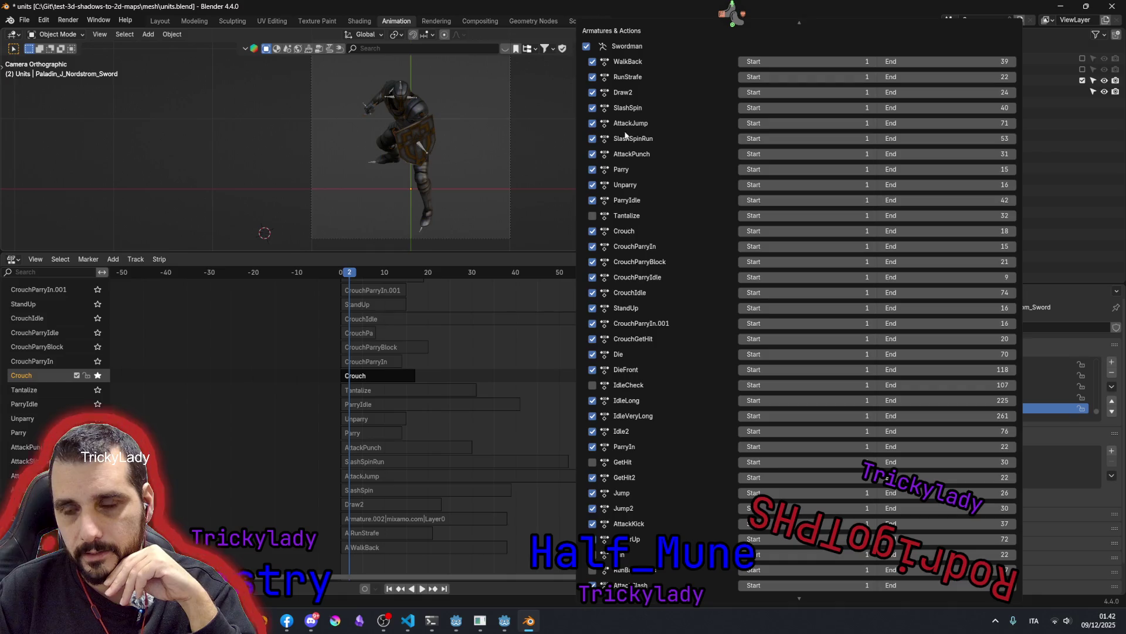
- Toggle SlashSpinRun and the AttackDownSlash/AttackBackflipSpinNuts checkboxes, then deselect every armature and action
{"action": "left_click", "coordinate": [593, 138]}
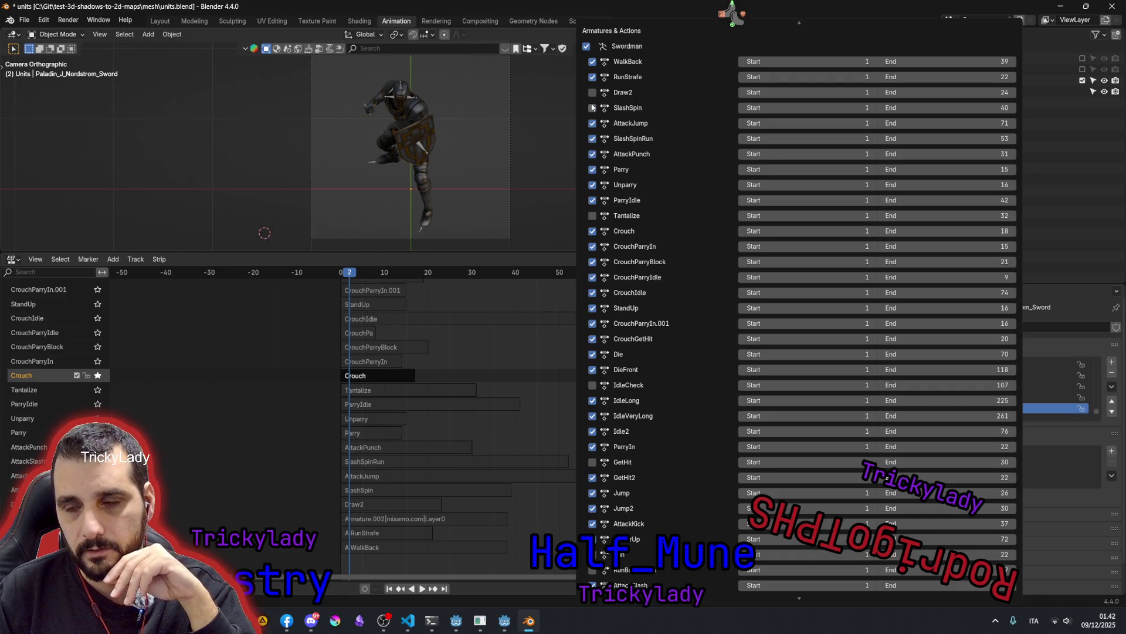
{"action": "scroll", "coordinate": [644, 208], "scroll_direction": "down", "scroll_amount": 5}
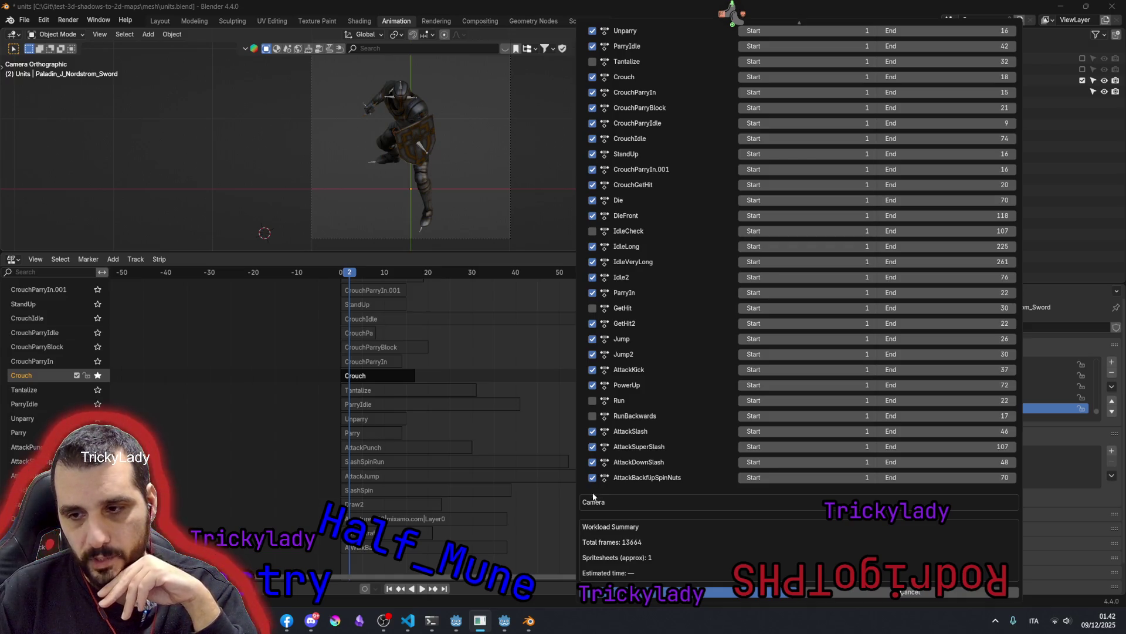
{"action": "left_click_drag", "start_coordinate": [592, 478], "coordinate": [596, 454]}
{"action": "scroll", "coordinate": [663, 390], "scroll_direction": "up", "scroll_amount": 2}
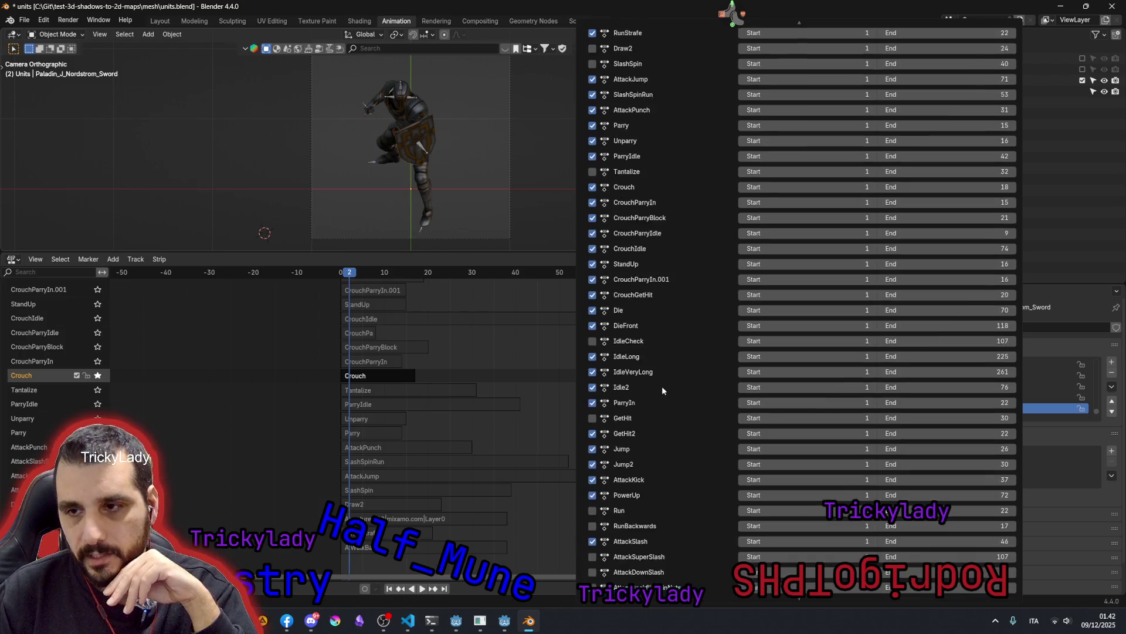
{"action": "scroll", "coordinate": [663, 388], "scroll_direction": "up", "scroll_amount": 4}
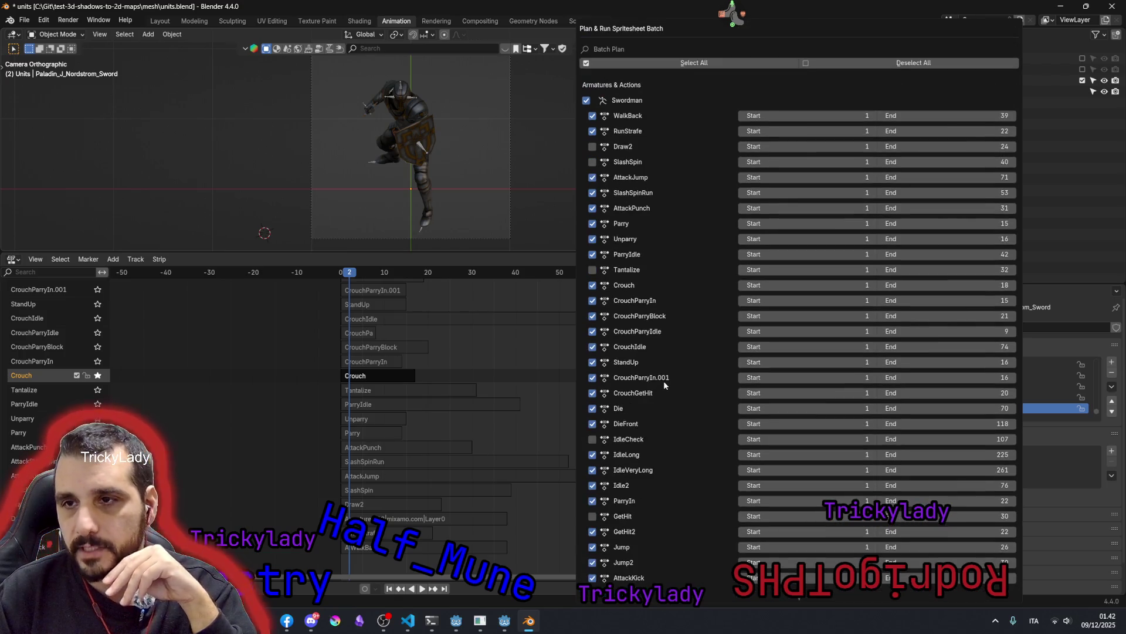
{"action": "left_click", "coordinate": [897, 62]}
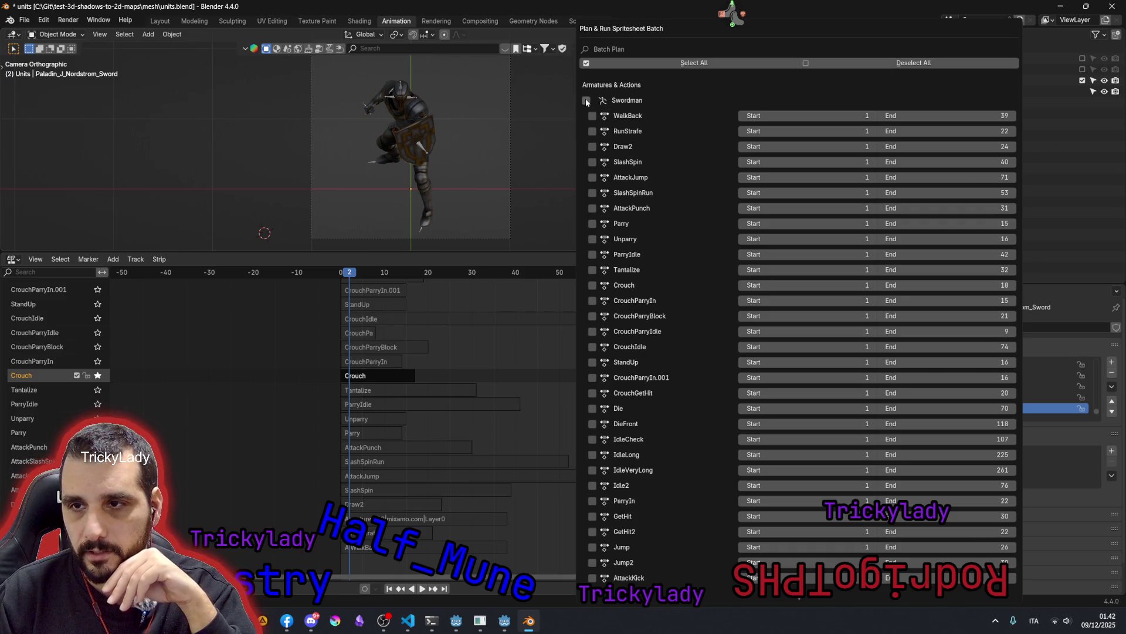
{"action": "scroll", "coordinate": [674, 247], "scroll_direction": "down", "scroll_amount": 5}
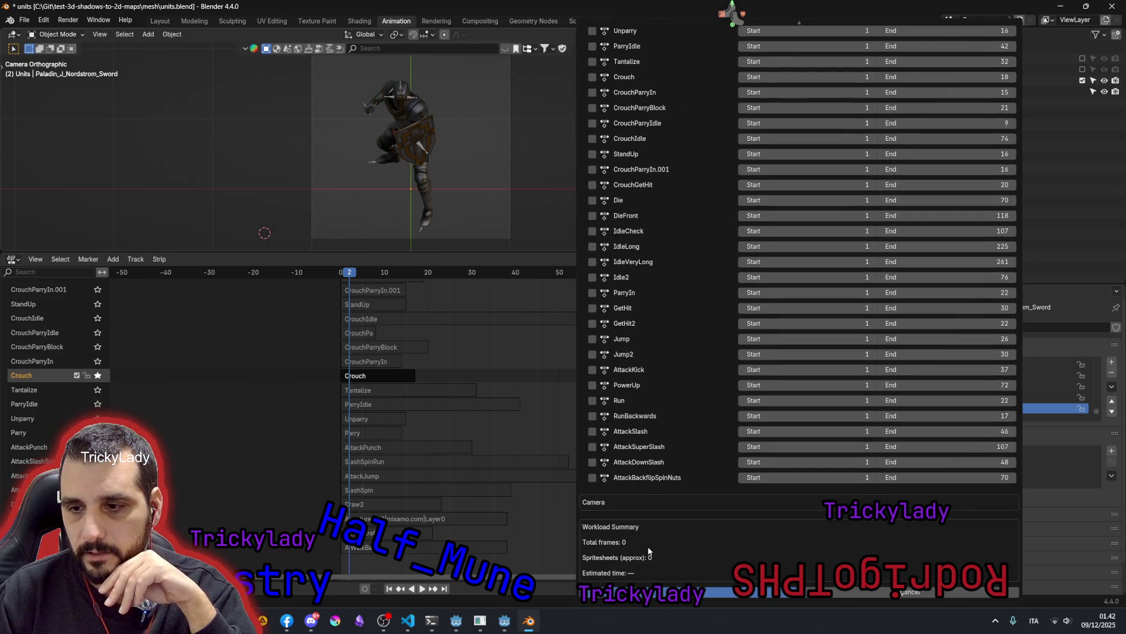
{"action": "scroll", "coordinate": [628, 539], "scroll_direction": "up", "scroll_amount": 5}
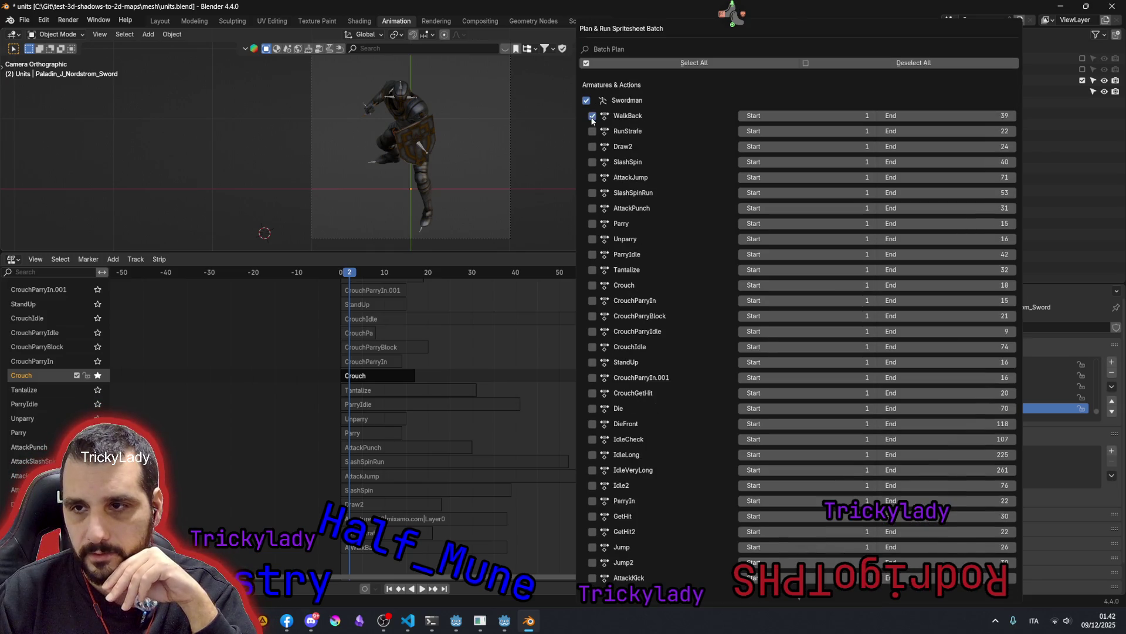
{"action": "scroll", "coordinate": [682, 412], "scroll_direction": "down", "scroll_amount": 5}
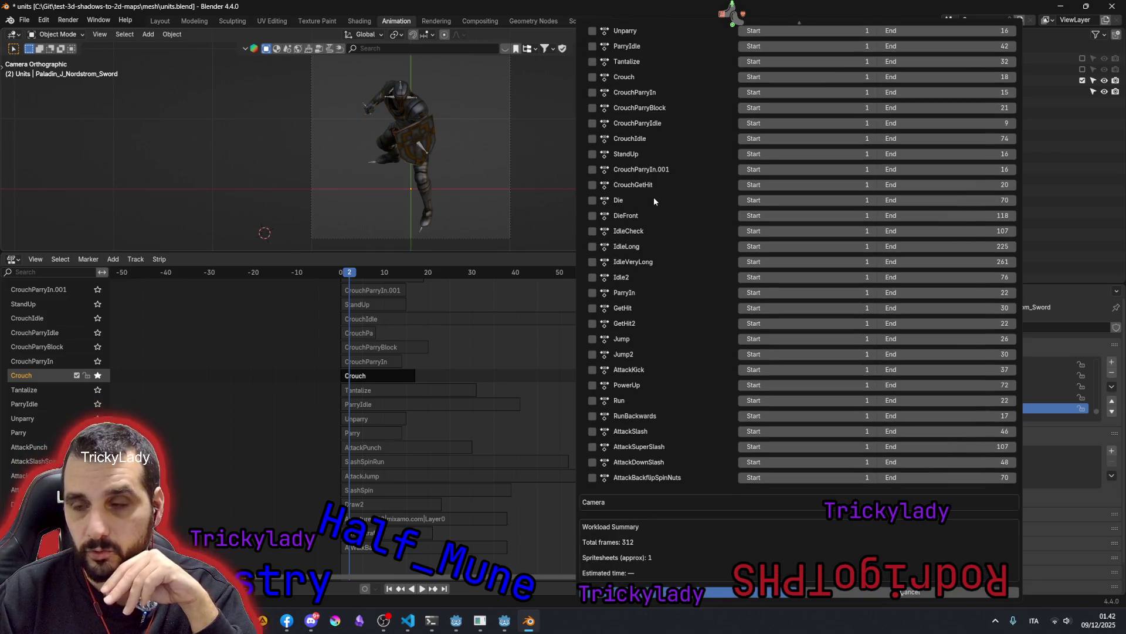
{"action": "scroll", "coordinate": [654, 197], "scroll_direction": "up", "scroll_amount": 5}
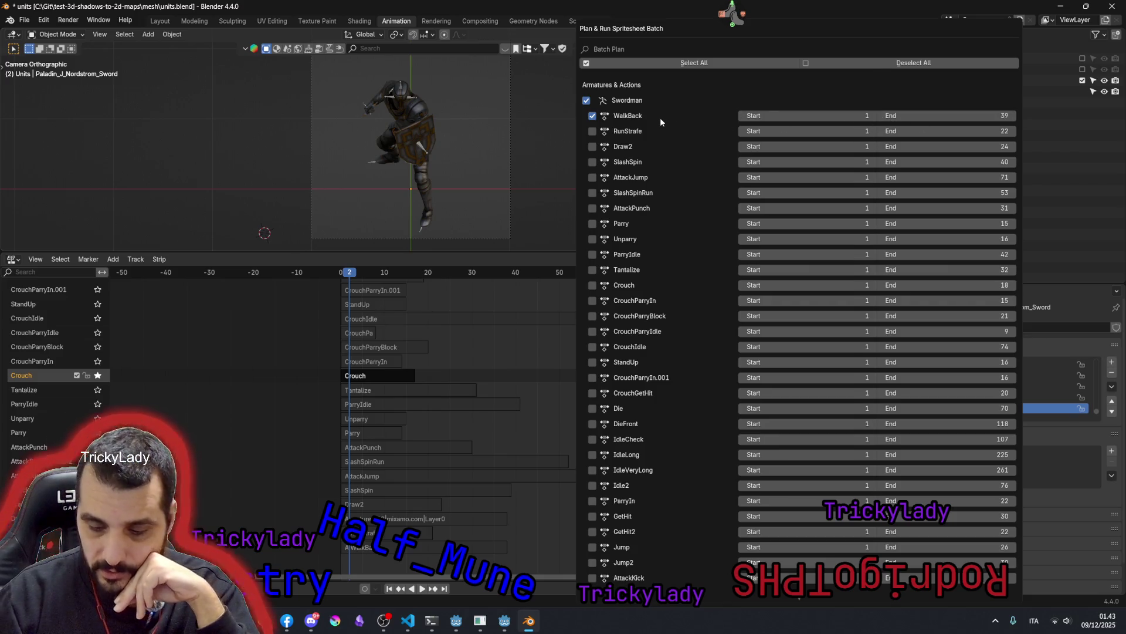
- Work out 15000 ÷ 60 = 250 and then 250 ÷ 60 ≈ 4.17 in Calculator
{"action": "key", "text": "XF86Calculator"}
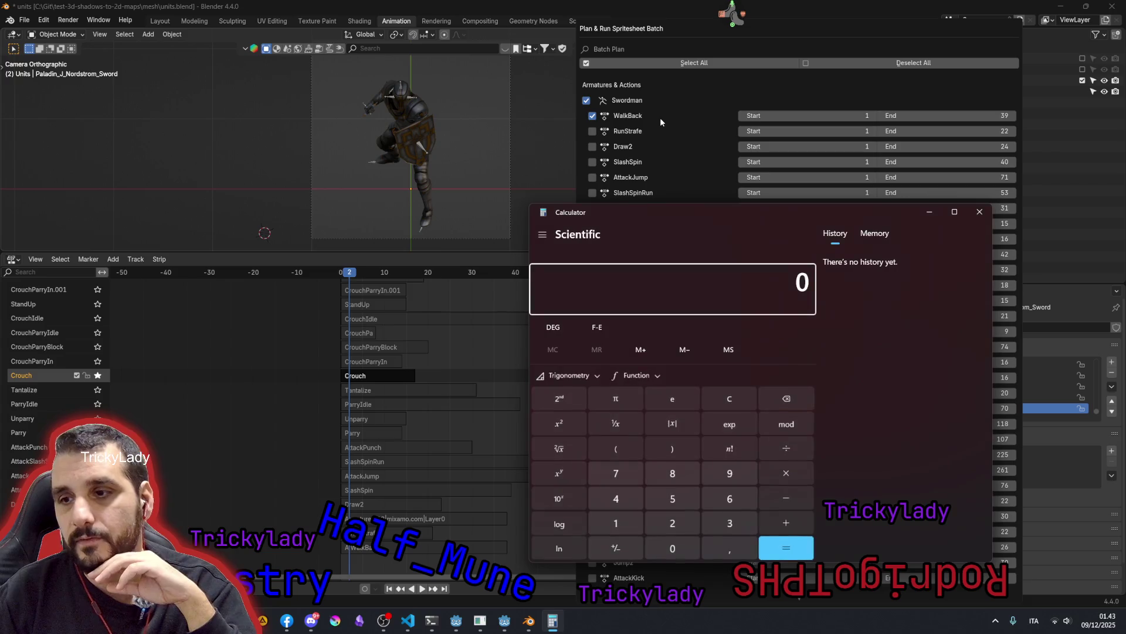
{"action": "type", "text": "000"}
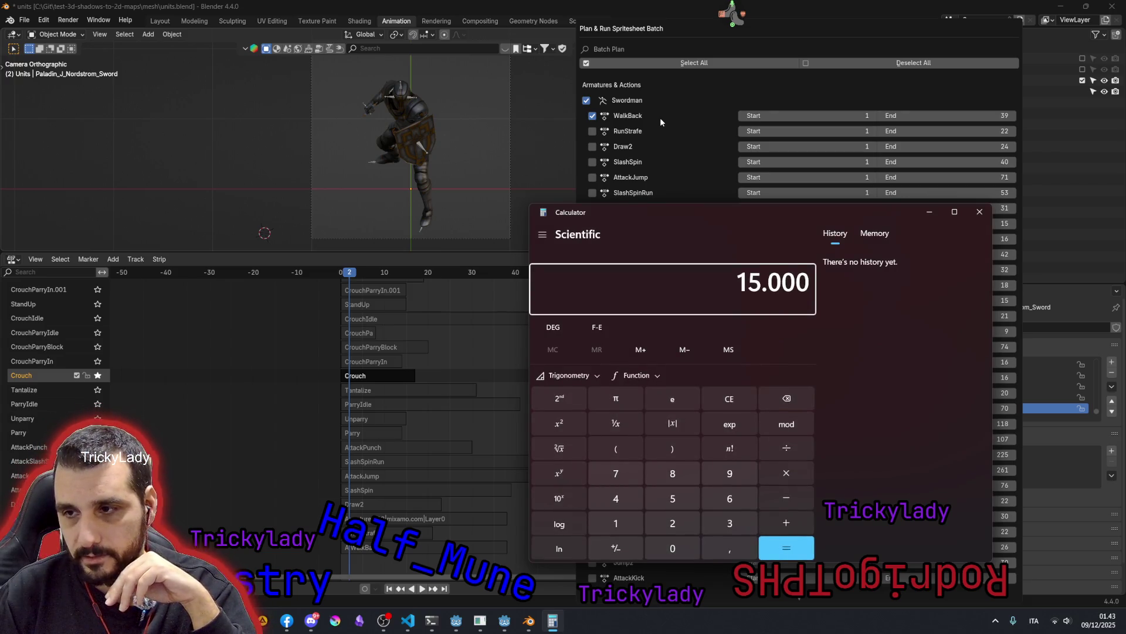
{"action": "type", "text": "60"}
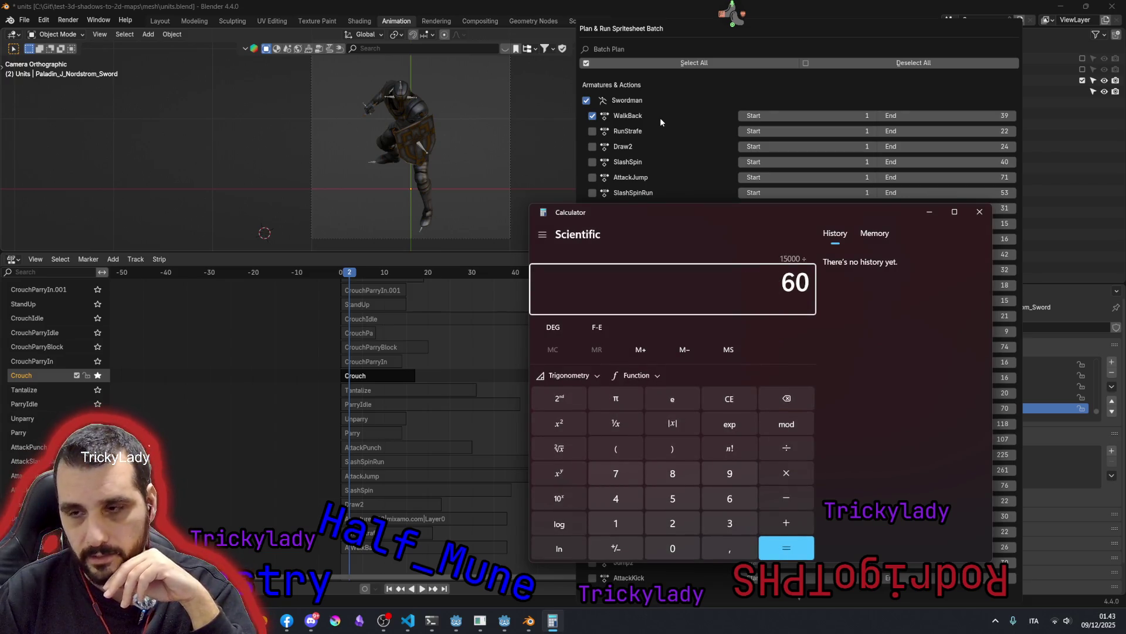
{"action": "key", "text": "Return"}
{"action": "type", "text": "/60"}
{"action": "key", "text": "Return"}
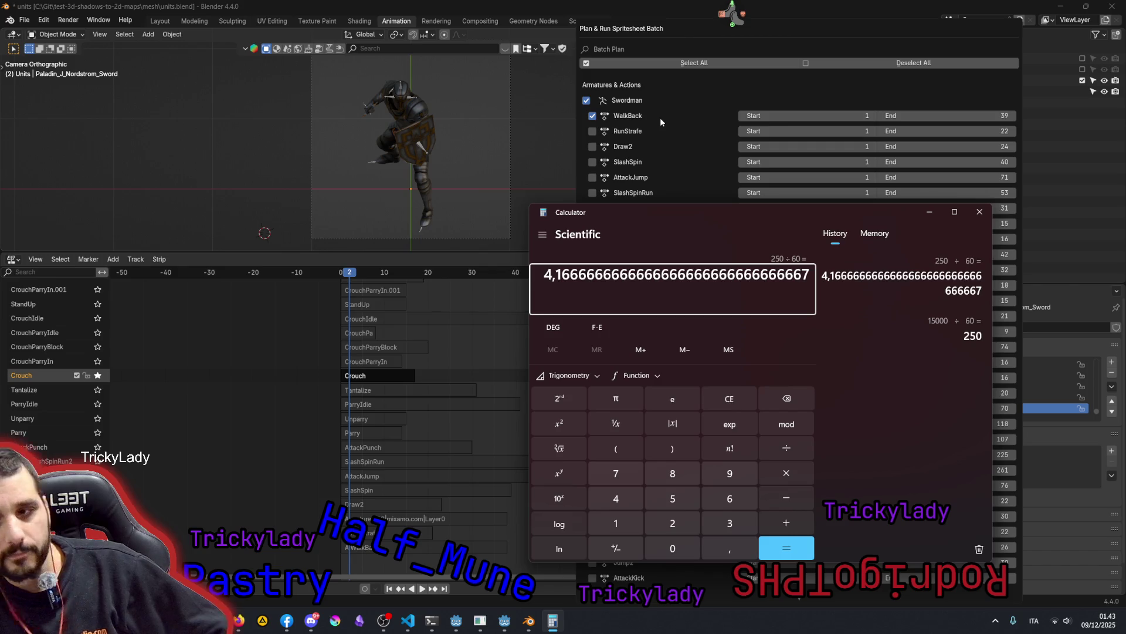
- Close the calculator and dismiss the batch plan dialog without running it
{"action": "left_click", "coordinate": [979, 211]}
{"action": "scroll", "coordinate": [709, 181], "scroll_direction": "down", "scroll_amount": 5}
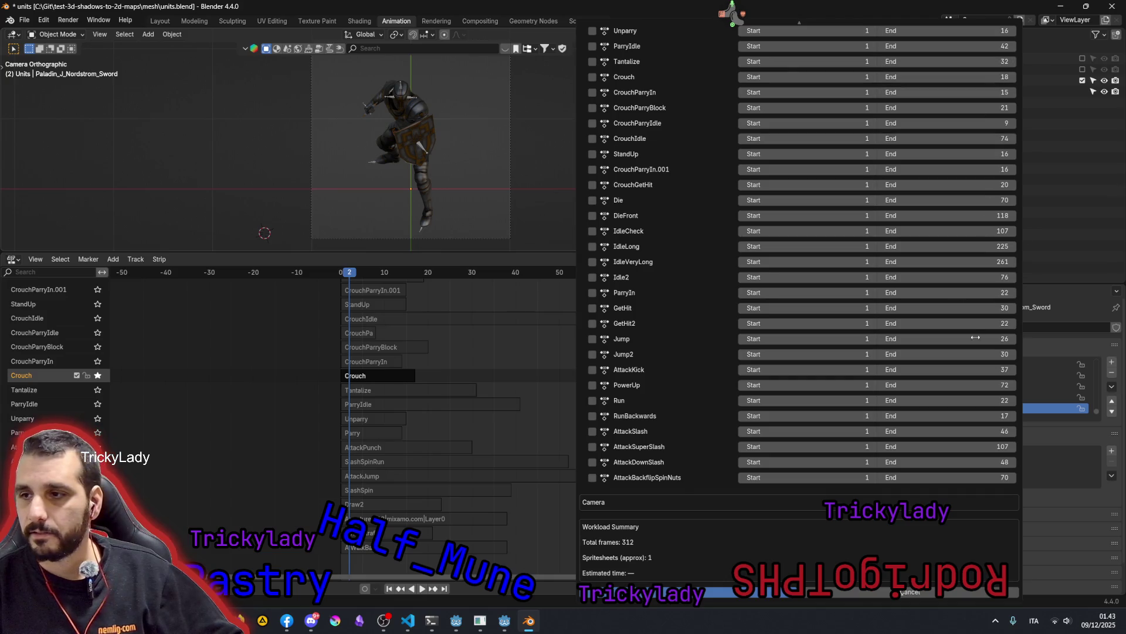
{"action": "scroll", "coordinate": [999, 300], "scroll_direction": "up", "scroll_amount": 7}
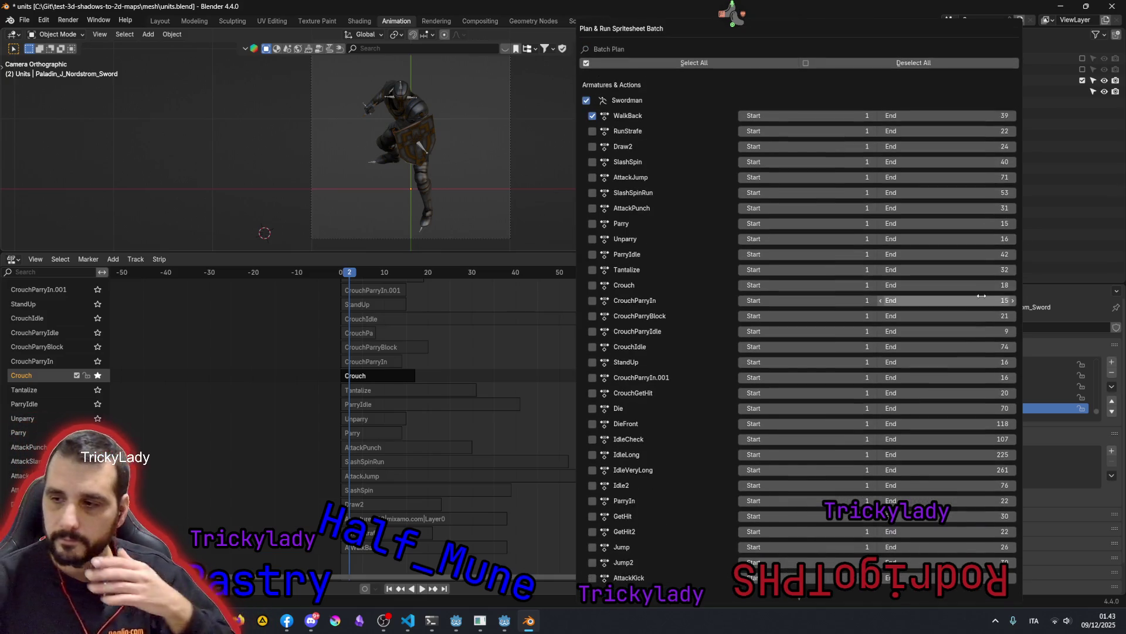
{"action": "scroll", "coordinate": [969, 290], "scroll_direction": "down", "scroll_amount": 4}
{"action": "scroll", "coordinate": [954, 287], "scroll_direction": "down", "scroll_amount": 3}
{"action": "scroll", "coordinate": [949, 288], "scroll_direction": "up", "scroll_amount": 3}
{"action": "scroll", "coordinate": [949, 287], "scroll_direction": "up", "scroll_amount": 4}
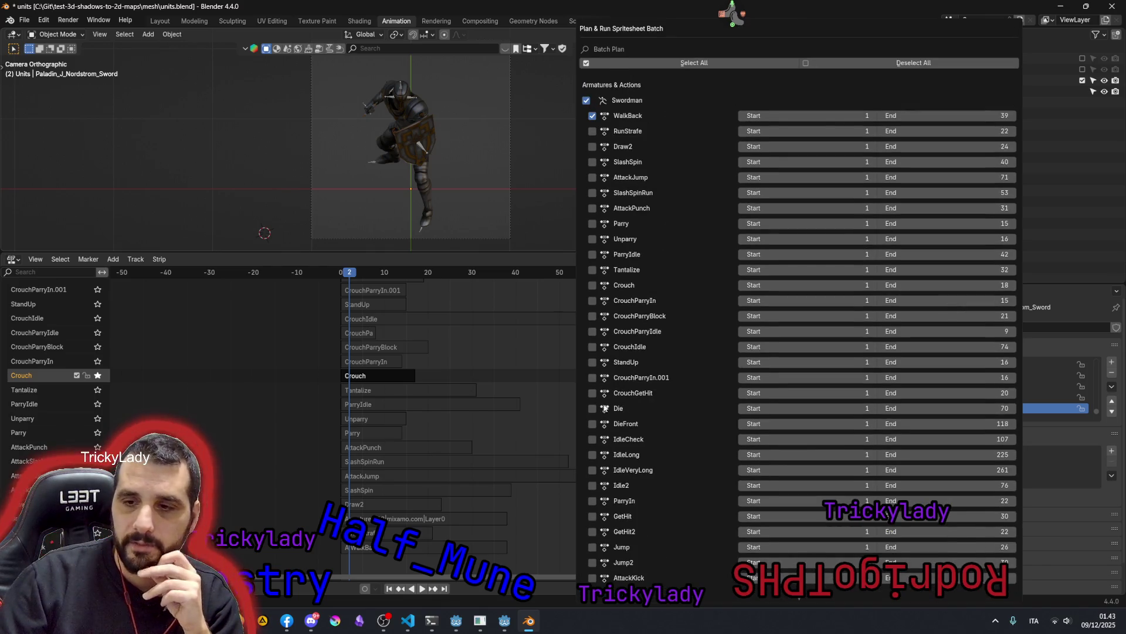
{"action": "scroll", "coordinate": [669, 194], "scroll_direction": "down", "scroll_amount": 6}
{"action": "scroll", "coordinate": [665, 319], "scroll_direction": "up", "scroll_amount": 4}
{"action": "scroll", "coordinate": [666, 320], "scroll_direction": "up", "scroll_amount": 2}
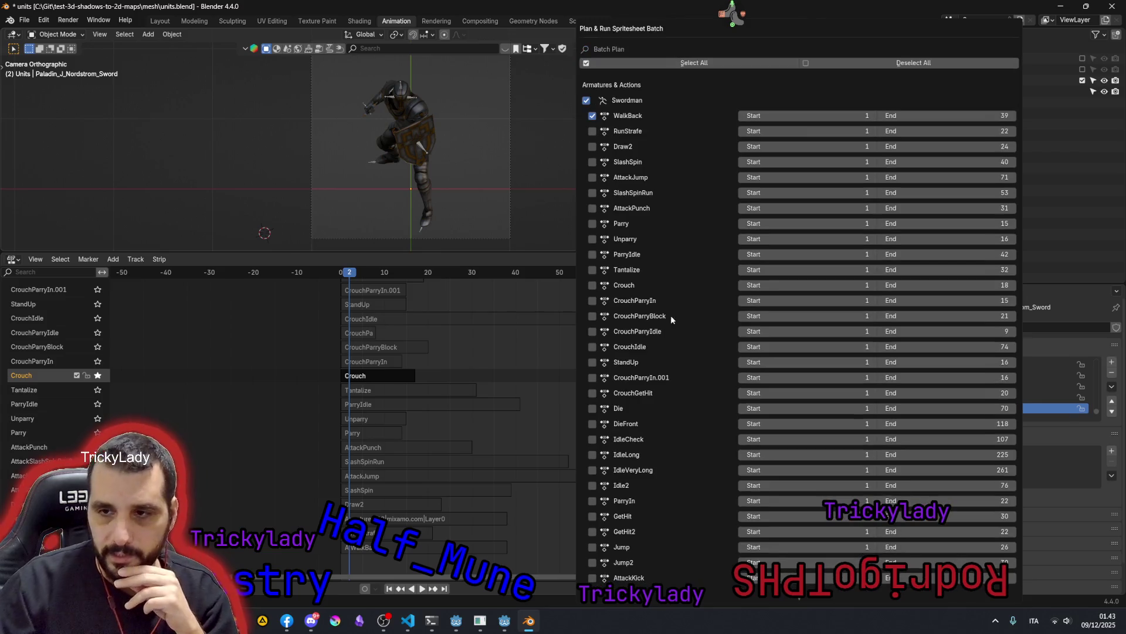
{"action": "scroll", "coordinate": [679, 274], "scroll_direction": "down", "scroll_amount": 4}
{"action": "scroll", "coordinate": [678, 274], "scroll_direction": "down", "scroll_amount": 2}
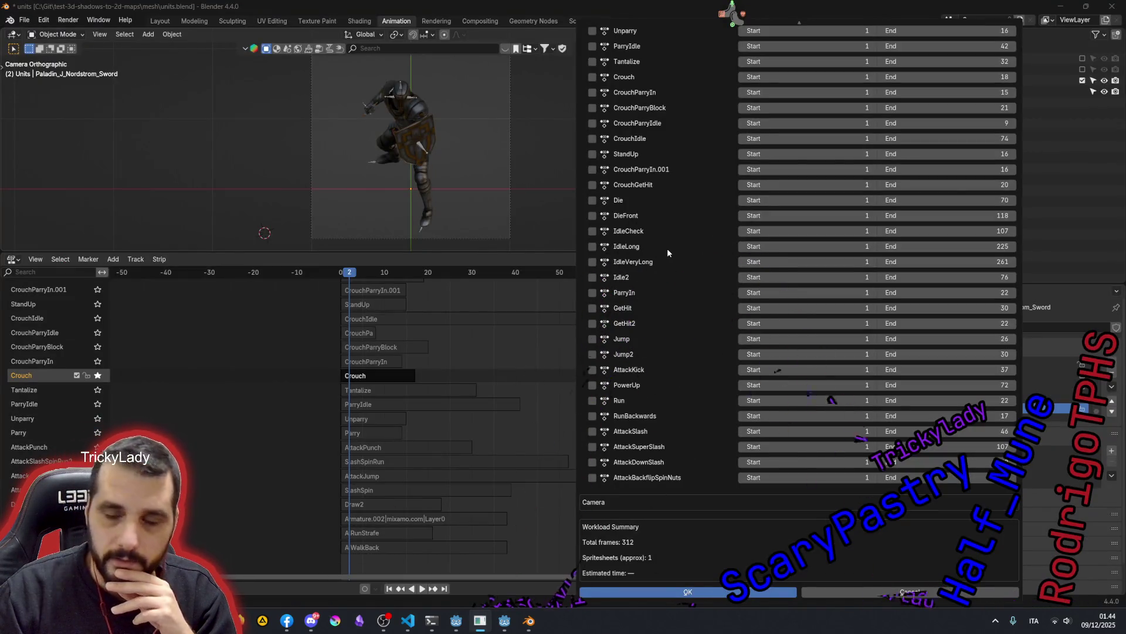
{"action": "scroll", "coordinate": [667, 248], "scroll_direction": "up", "scroll_amount": 5}
{"action": "scroll", "coordinate": [667, 248], "scroll_direction": "up", "scroll_amount": 1}
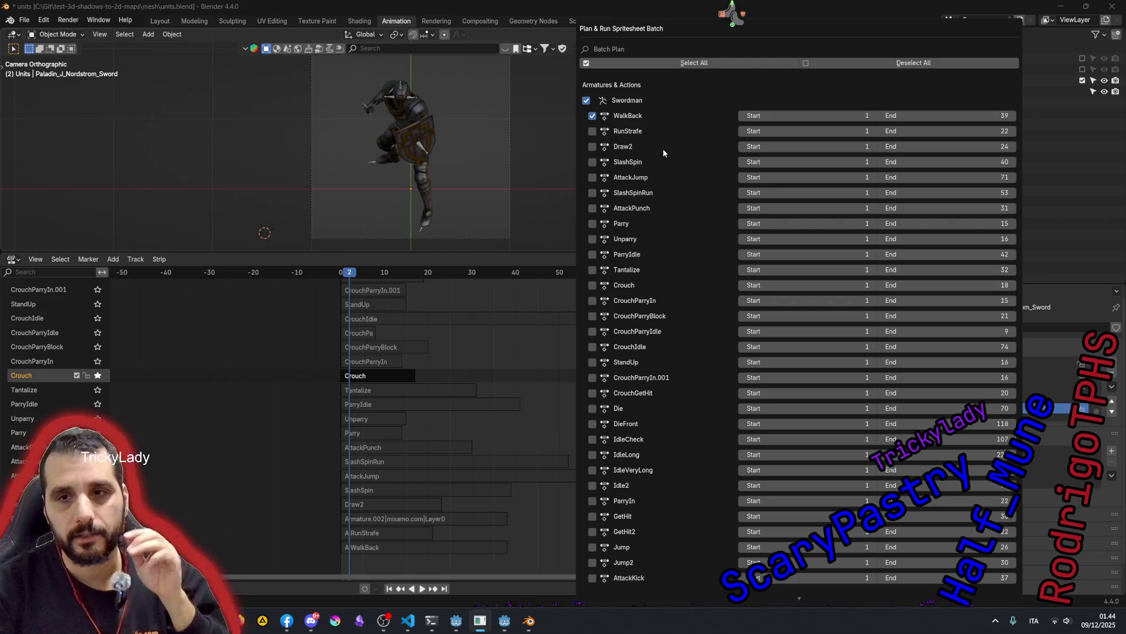
{"action": "left_click", "coordinate": [322, 149]}
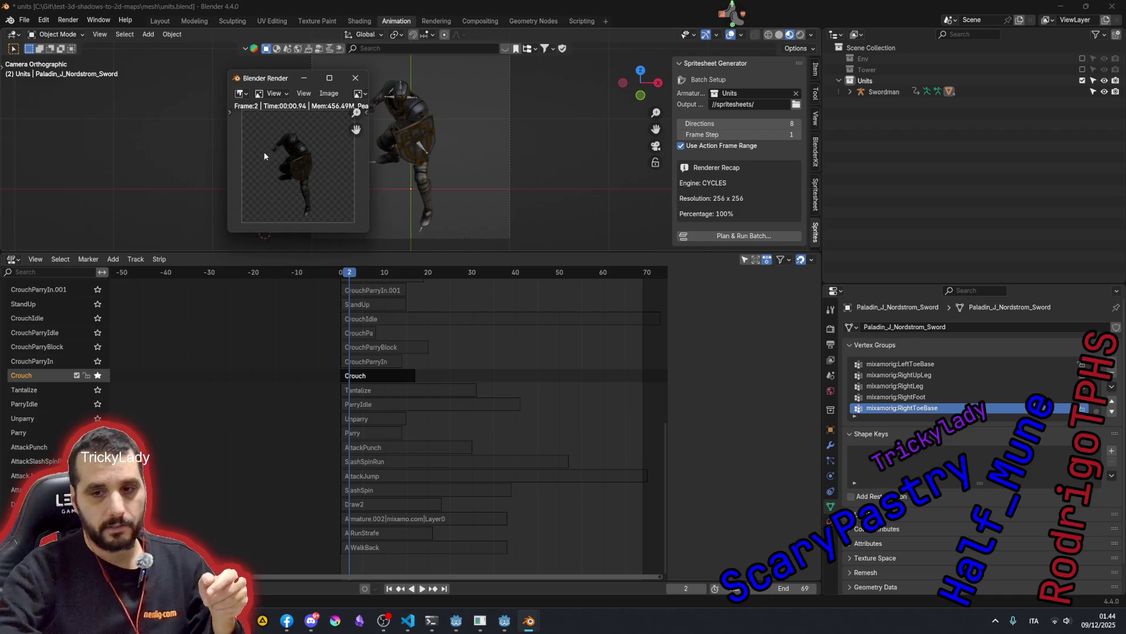
{"action": "scroll", "coordinate": [439, 370], "scroll_direction": "up", "scroll_amount": 1}
{"action": "scroll", "coordinate": [429, 357], "scroll_direction": "up", "scroll_amount": 1}
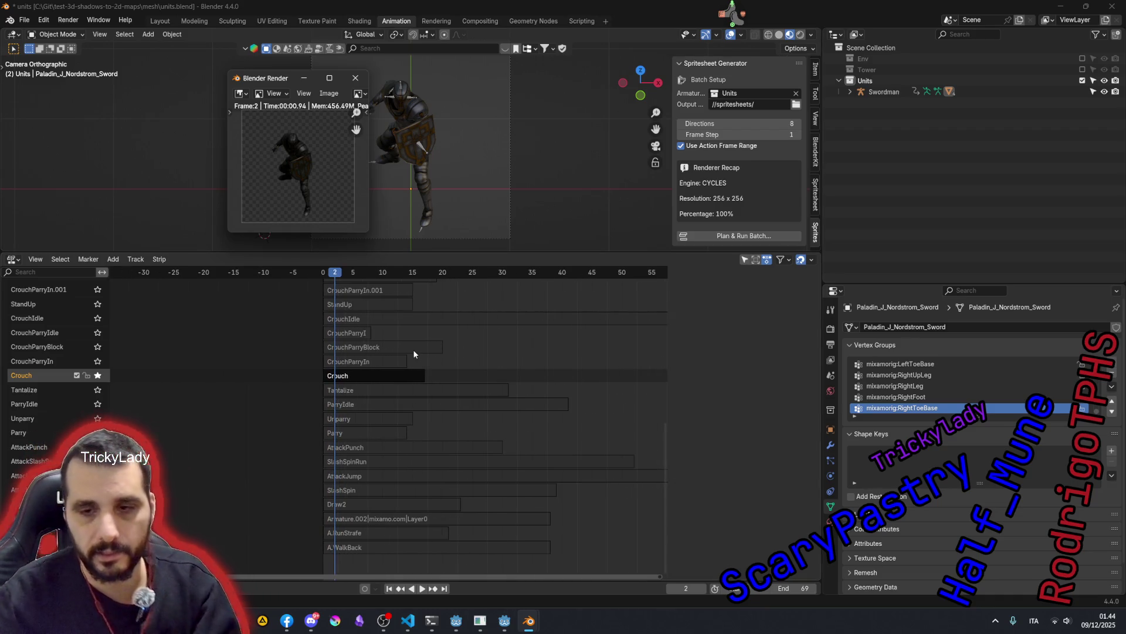
{"action": "scroll", "coordinate": [412, 353], "scroll_direction": "left", "scroll_amount": 2, "text": "ctrl"}
{"action": "scroll", "coordinate": [413, 353], "scroll_direction": "right", "scroll_amount": 4, "text": "ctrl"}
- Close the render preview, solo the WalkBack NLA track and start playback
{"action": "key", "text": "shift+Left"}
{"action": "key", "text": "space"}
{"action": "scroll", "coordinate": [411, 353], "scroll_direction": "up", "scroll_amount": 2}
{"action": "scroll", "coordinate": [412, 353], "scroll_direction": "up", "scroll_amount": 5}
{"action": "scroll", "coordinate": [410, 351], "scroll_direction": "up", "scroll_amount": 5}
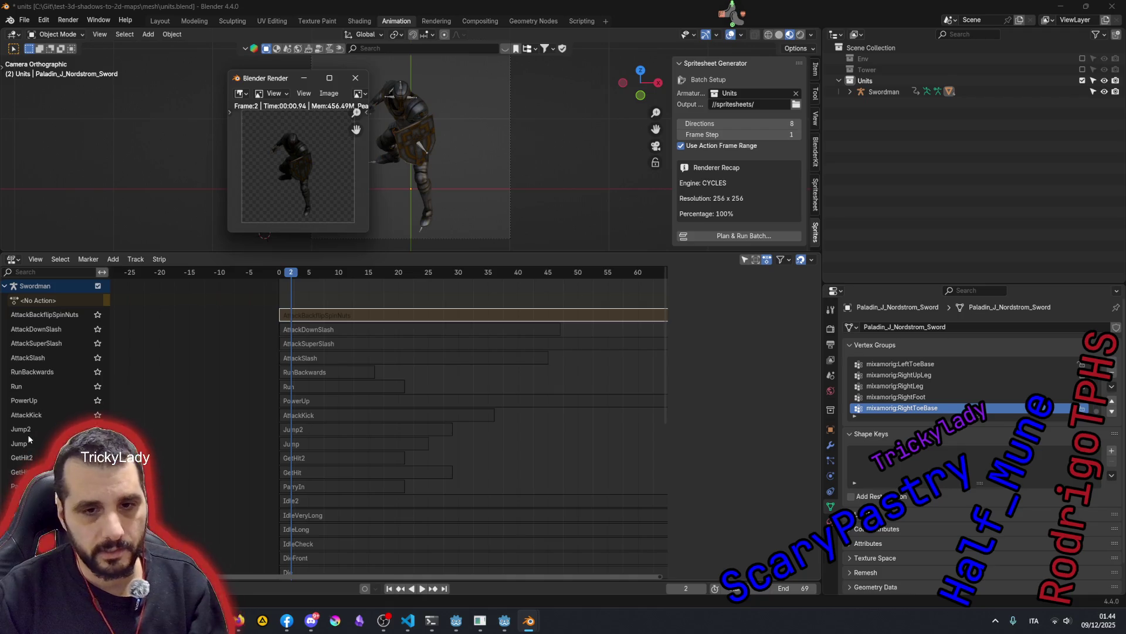
{"action": "scroll", "coordinate": [222, 410], "scroll_direction": "down", "scroll_amount": 5}
{"action": "scroll", "coordinate": [223, 410], "scroll_direction": "down", "scroll_amount": 5}
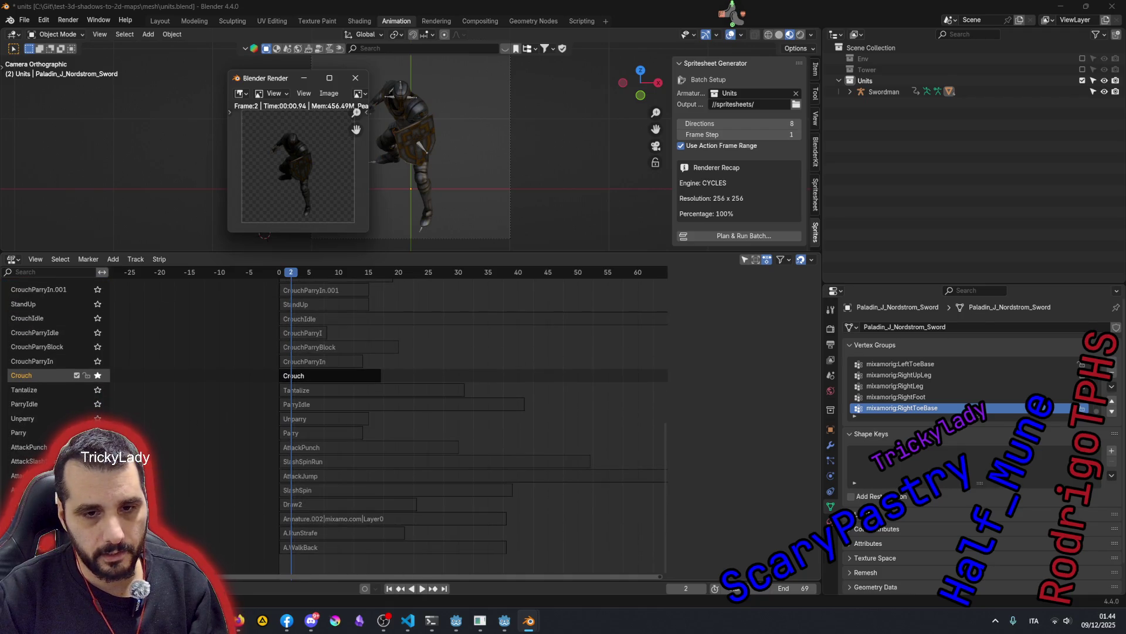
{"action": "key", "text": "Escape"}
{"action": "left_click", "coordinate": [98, 547]}
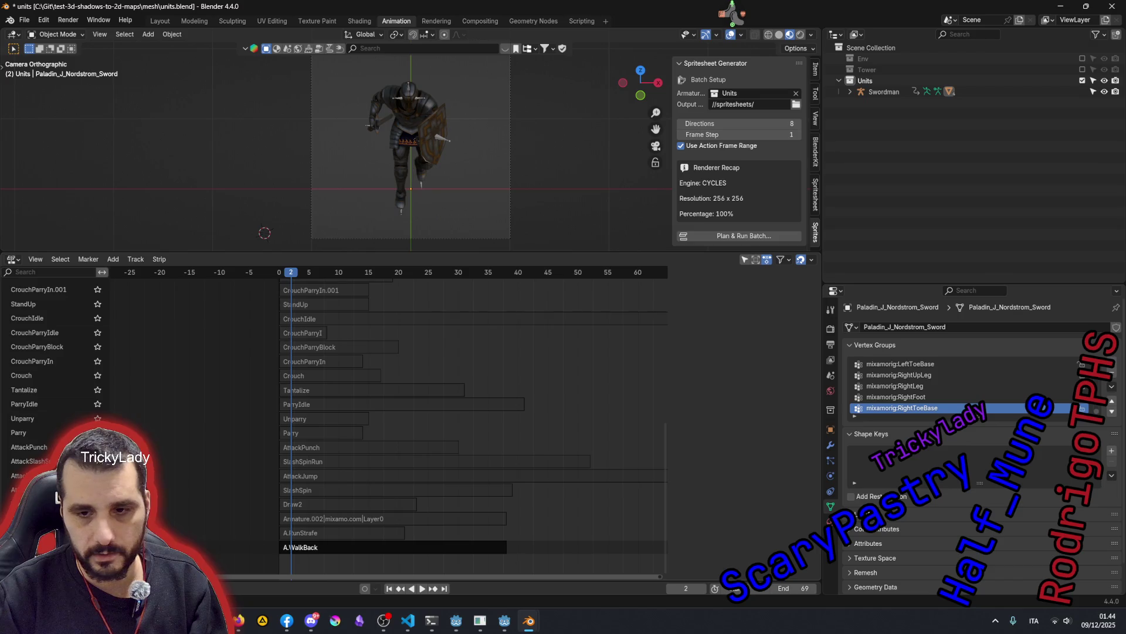
{"action": "key", "text": "space"}
- Scrub through the WalkBack walk cycle to check poses, then raise the frame step to 3
{"action": "left_click_drag", "start_coordinate": [376, 273], "coordinate": [503, 277]}
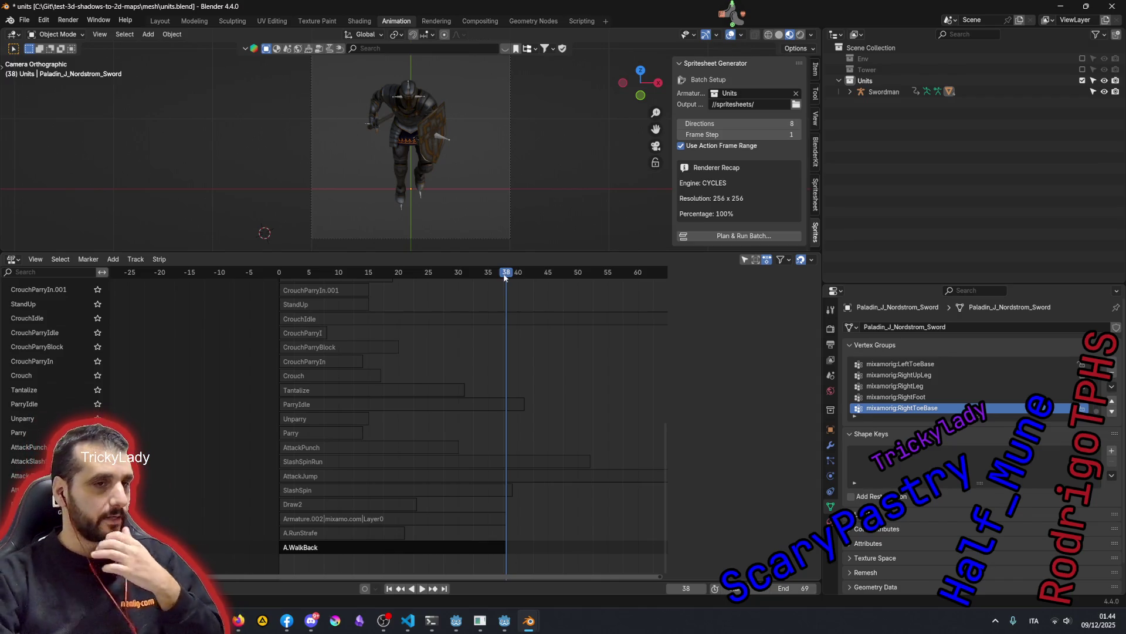
{"action": "mouse_move", "coordinate": [507, 276]}
{"action": "left_mouse_down"}
{"action": "mouse_move", "coordinate": [311, 286]}
{"action": "mouse_move", "coordinate": [419, 305]}
{"action": "left_mouse_up"}
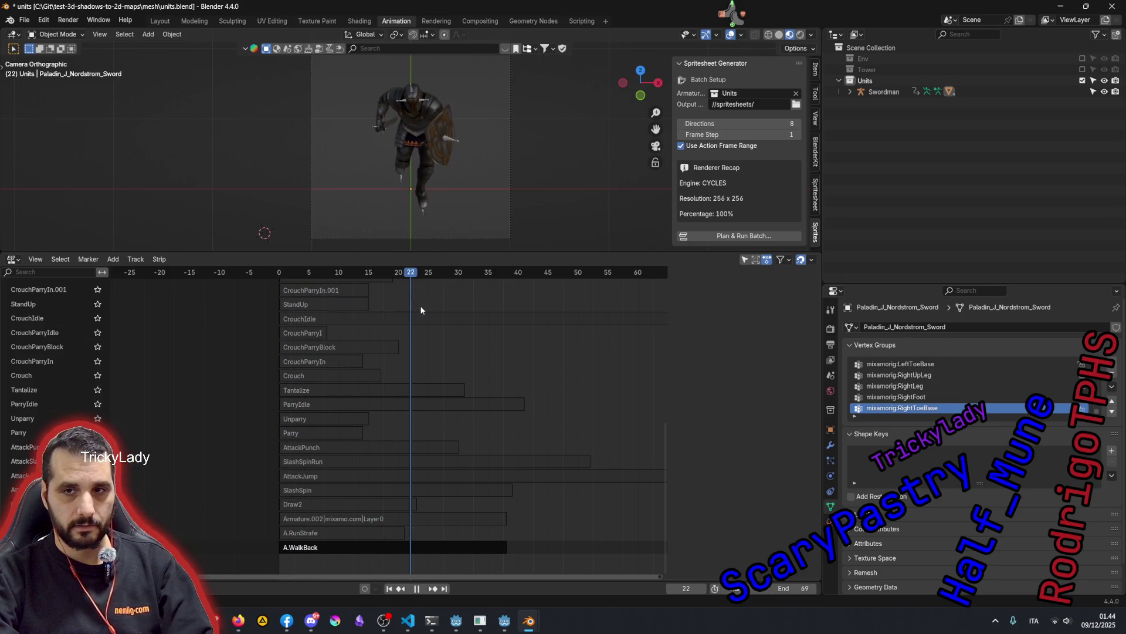
{"action": "mouse_move", "coordinate": [418, 305]}
{"action": "left_mouse_down"}
{"action": "mouse_move", "coordinate": [494, 322]}
{"action": "mouse_move", "coordinate": [279, 343]}
{"action": "mouse_move", "coordinate": [514, 347]}
{"action": "mouse_move", "coordinate": [456, 359]}
{"action": "left_mouse_up"}
{"action": "mouse_move", "coordinate": [387, 355]}
{"action": "left_mouse_down"}
{"action": "mouse_move", "coordinate": [515, 353]}
{"action": "mouse_move", "coordinate": [273, 361]}
{"action": "left_mouse_up"}
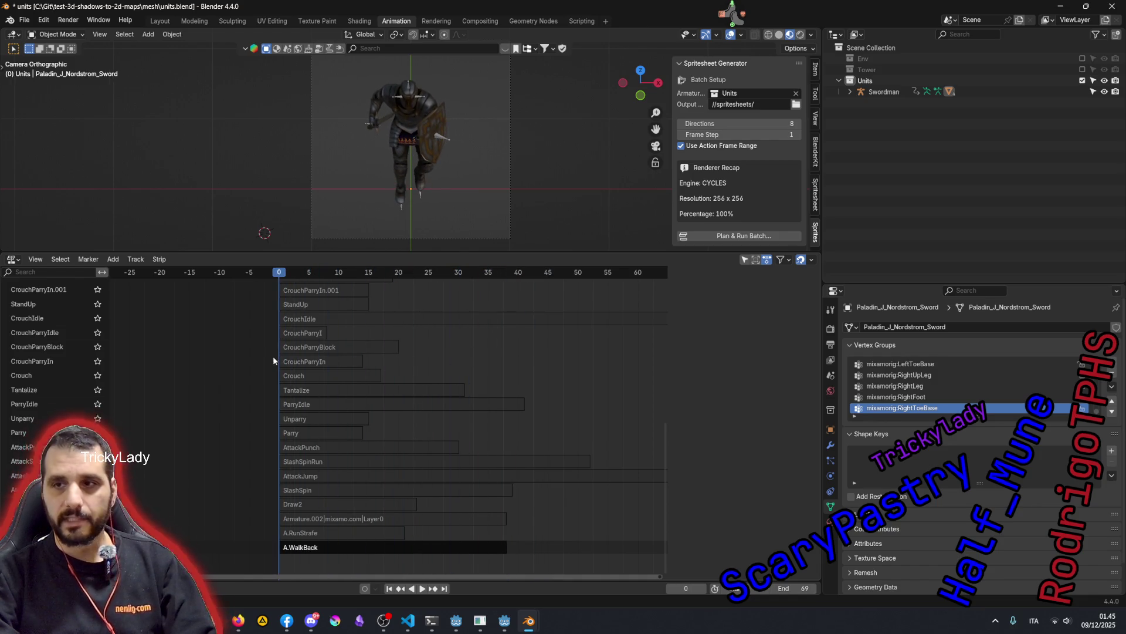
{"action": "left_click", "coordinate": [798, 134]}
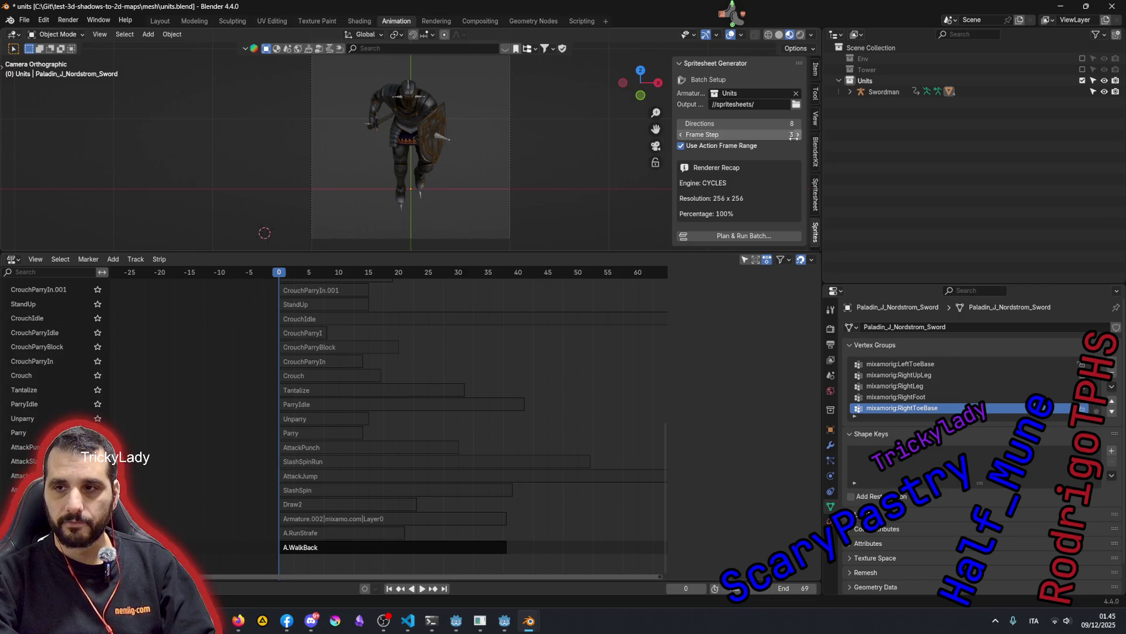
- With frame step 3, check the WalkBack-only batch plan totals 104 frames using Deselect/Select All
{"action": "left_click", "coordinate": [733, 236]}
{"action": "scroll", "coordinate": [787, 244], "scroll_direction": "down", "scroll_amount": 3}
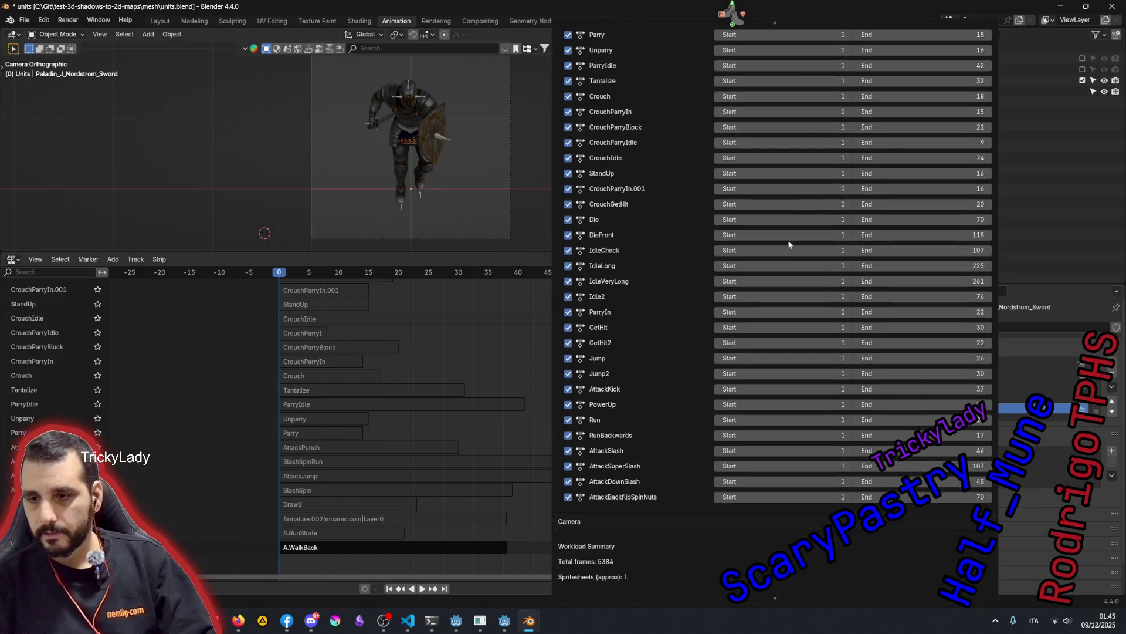
{"action": "scroll", "coordinate": [660, 337], "scroll_direction": "down", "scroll_amount": 3}
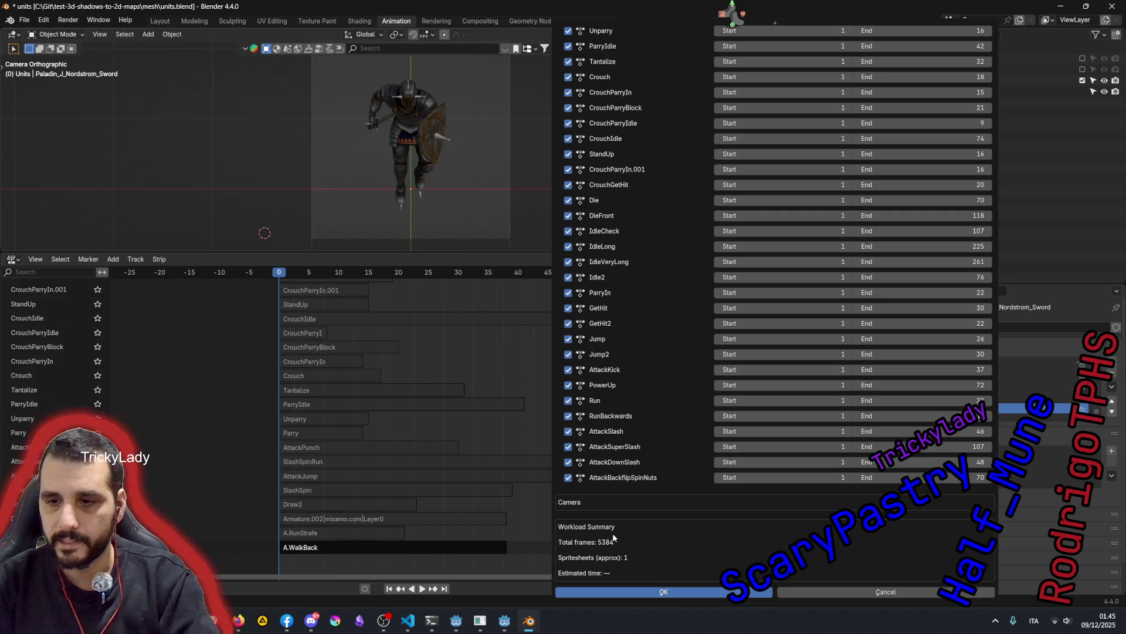
{"action": "scroll", "coordinate": [660, 337], "scroll_direction": "up", "scroll_amount": 3}
{"action": "scroll", "coordinate": [614, 220], "scroll_direction": "up", "scroll_amount": 3}
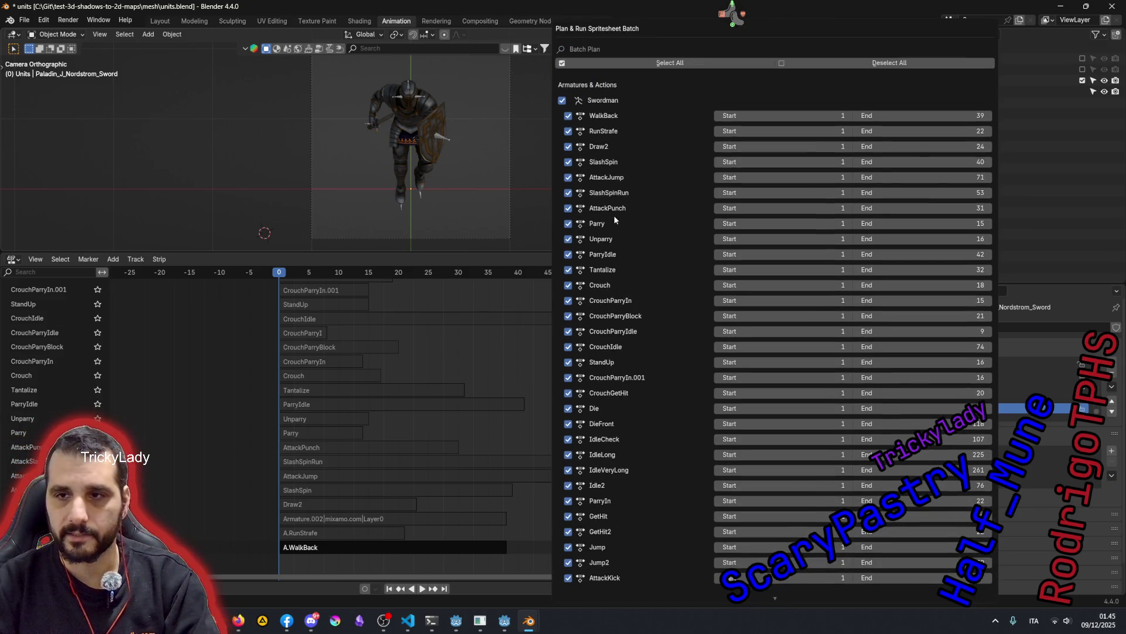
{"action": "left_click", "coordinate": [857, 63]}
{"action": "left_click", "coordinate": [619, 64]}
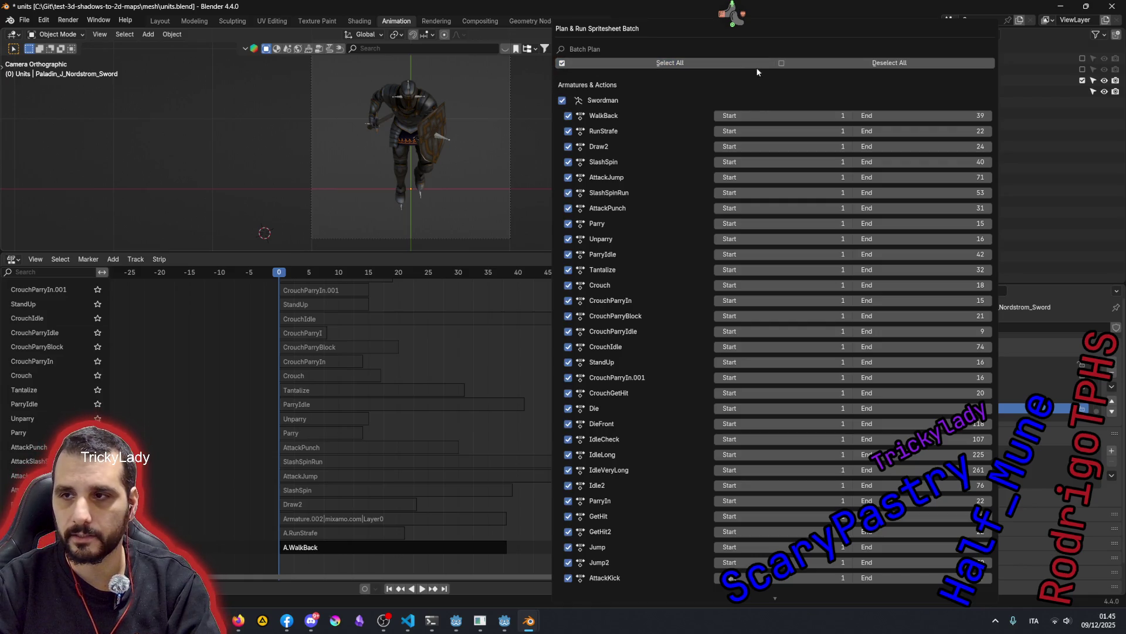
{"action": "left_click", "coordinate": [785, 63]}
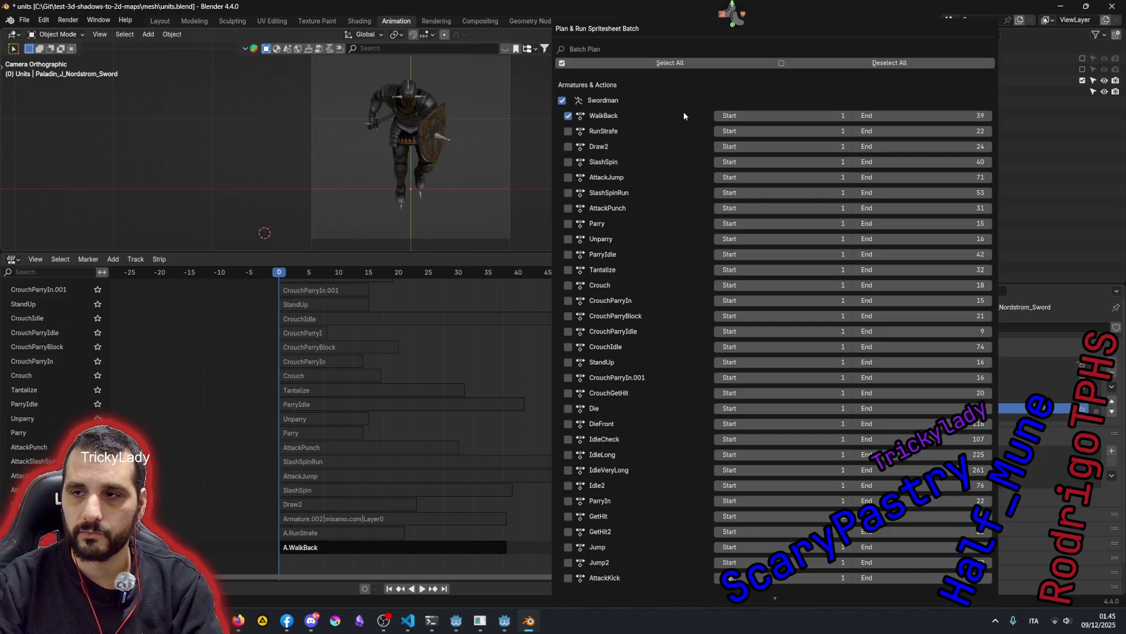
{"action": "scroll", "coordinate": [633, 255], "scroll_direction": "down", "scroll_amount": 5}
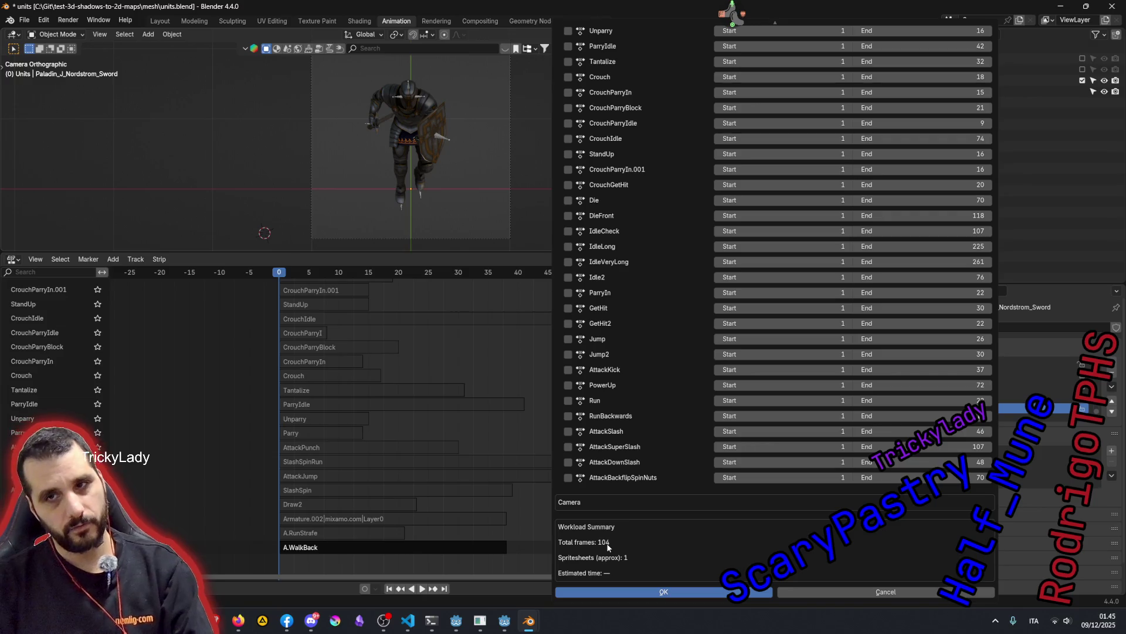
{"action": "scroll", "coordinate": [628, 235], "scroll_direction": "up", "scroll_amount": 5}
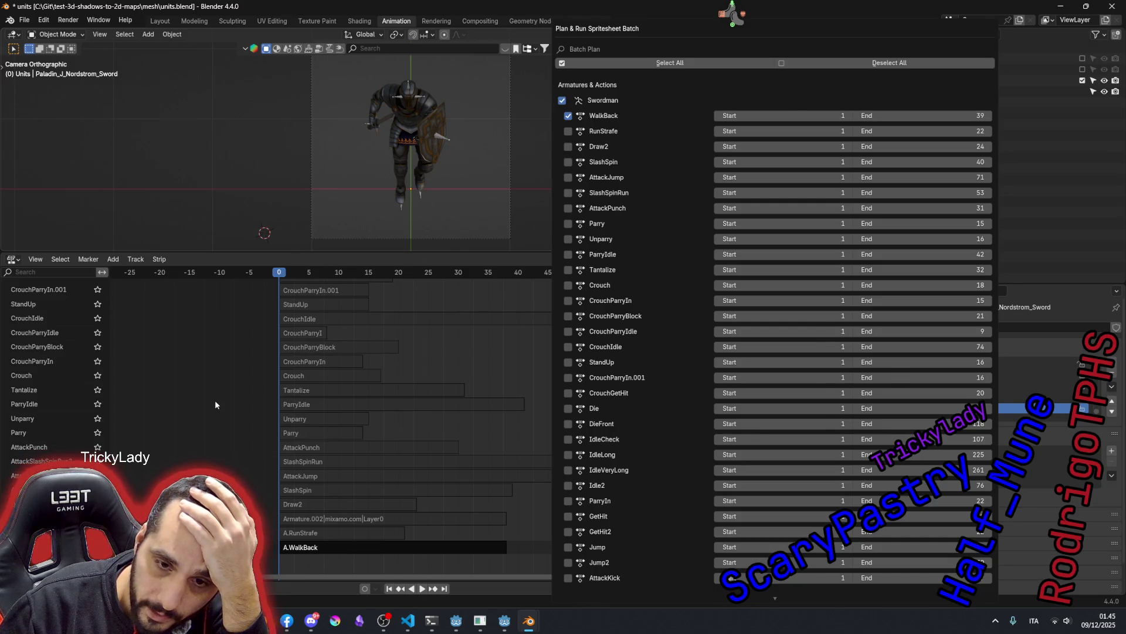
{"action": "key", "text": "Escape"}
{"action": "scroll", "coordinate": [215, 401], "scroll_direction": "up", "scroll_amount": 2}
{"action": "scroll", "coordinate": [215, 400], "scroll_direction": "down", "scroll_amount": 1}
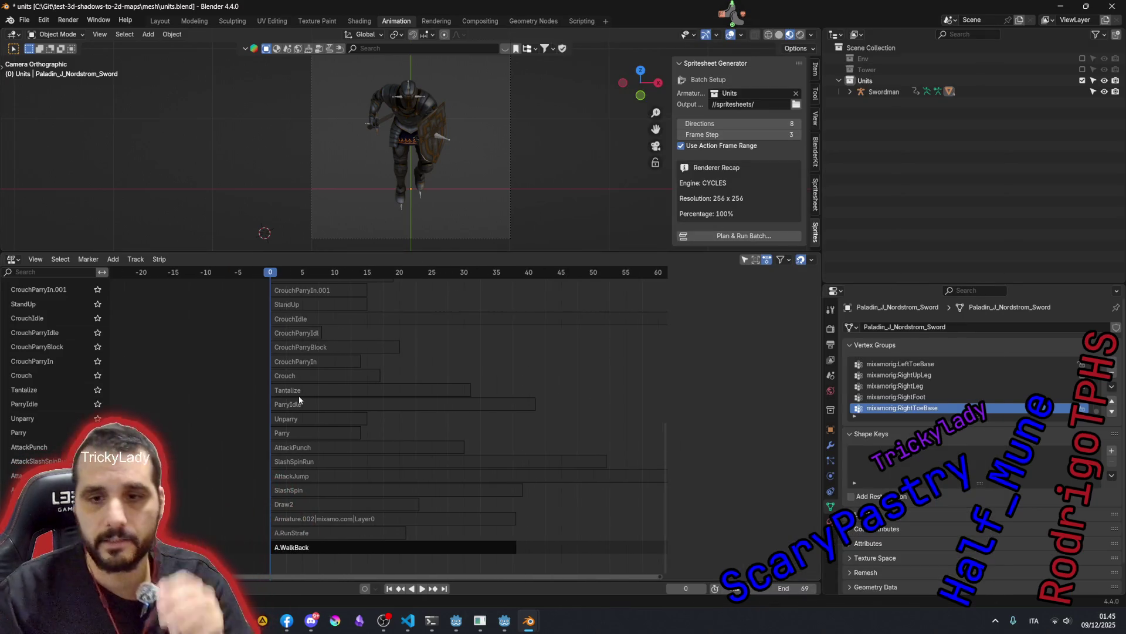
{"action": "scroll", "coordinate": [298, 394], "scroll_direction": "left", "scroll_amount": 3, "text": "ctrl"}
{"action": "scroll", "coordinate": [299, 395], "scroll_direction": "right", "scroll_amount": 4, "text": "ctrl"}
{"action": "scroll", "coordinate": [298, 395], "scroll_direction": "up", "scroll_amount": 5}
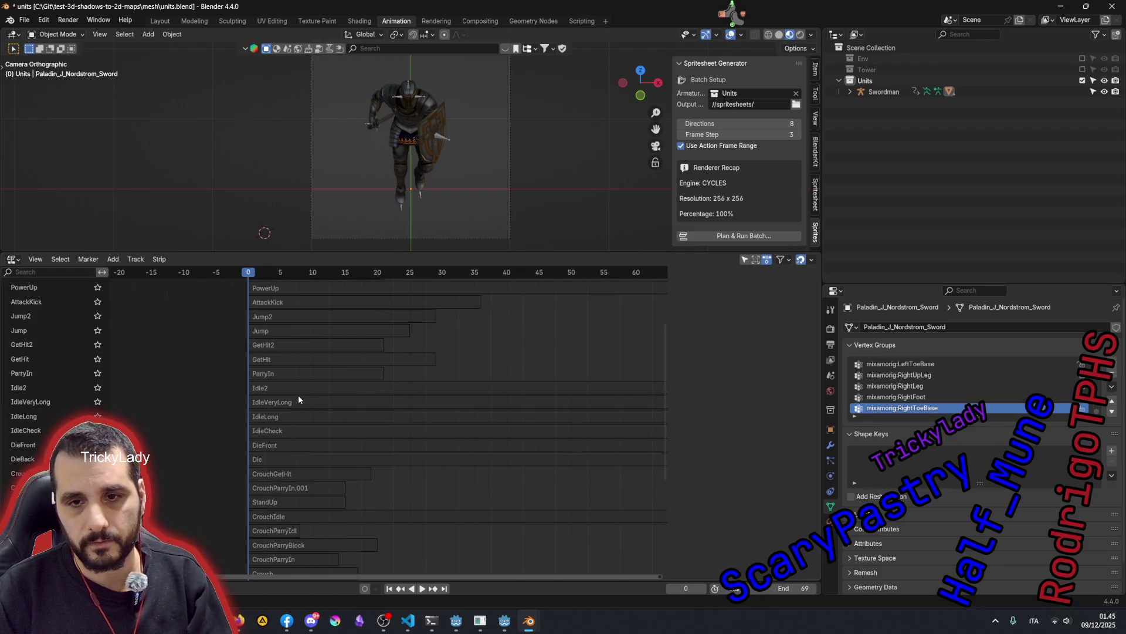
{"action": "scroll", "coordinate": [268, 438], "scroll_direction": "up", "scroll_amount": 2}
{"action": "scroll", "coordinate": [268, 440], "scroll_direction": "up", "scroll_amount": 2}
{"action": "scroll", "coordinate": [268, 439], "scroll_direction": "up", "scroll_amount": 3}
{"action": "scroll", "coordinate": [268, 439], "scroll_direction": "up", "scroll_amount": 1}
{"action": "scroll", "coordinate": [61, 354], "scroll_direction": "down", "scroll_amount": 5}
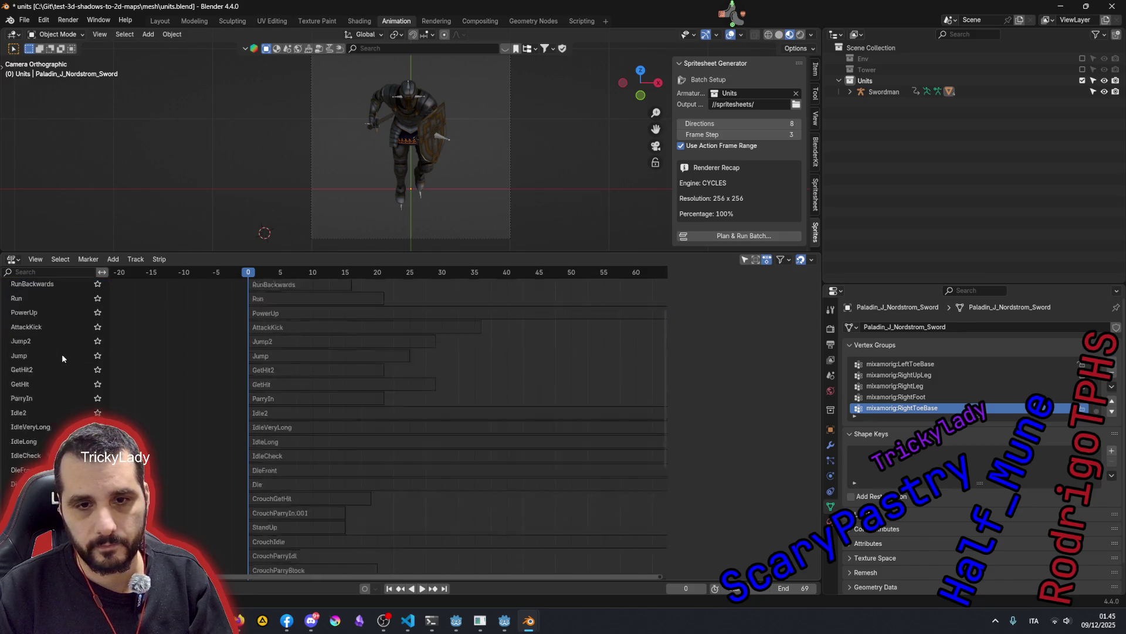
{"action": "scroll", "coordinate": [62, 354], "scroll_direction": "down", "scroll_amount": 10}
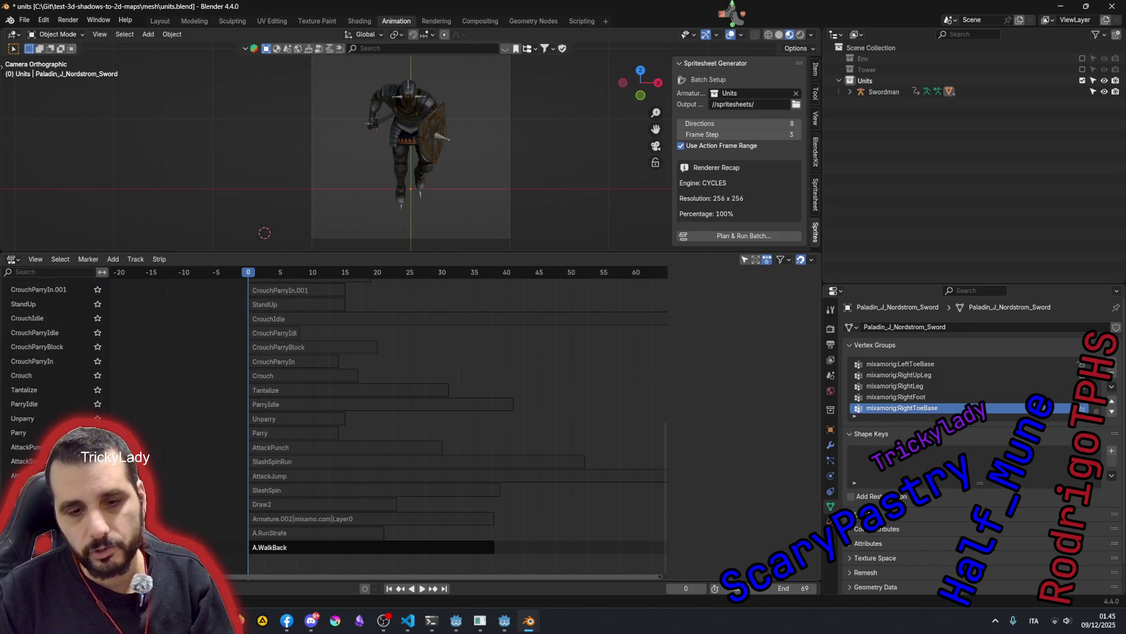
- Select the A.WalkBack strip, show its properties, enter tweak mode and split the NLA area in two
{"action": "left_click", "coordinate": [266, 548]}
{"action": "key", "text": "n"}
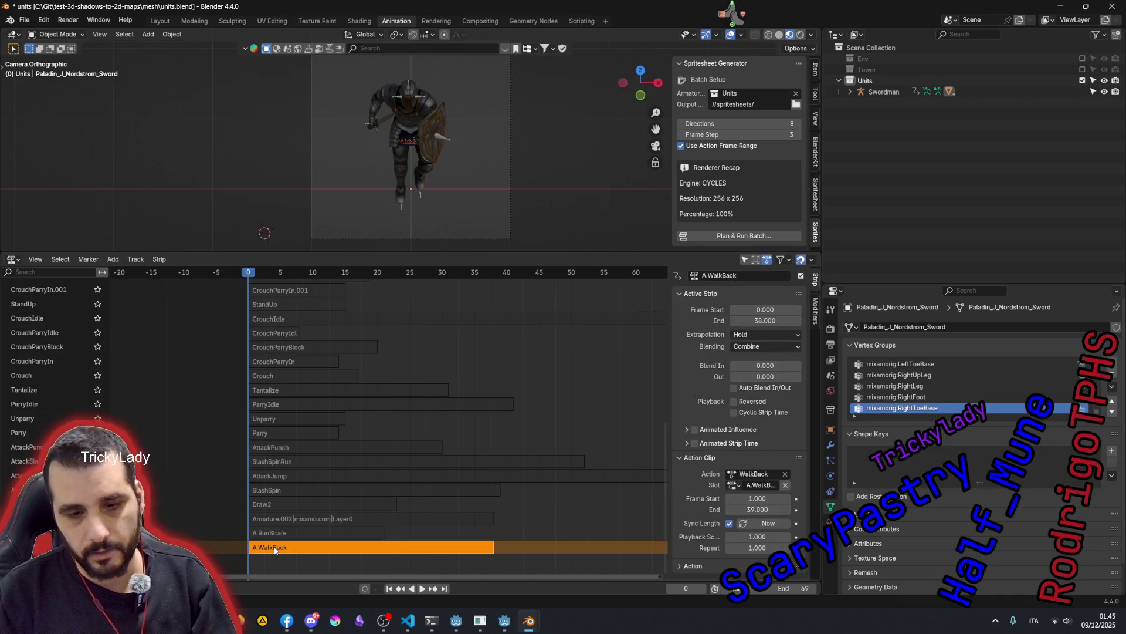
{"action": "key", "text": "Tab"}
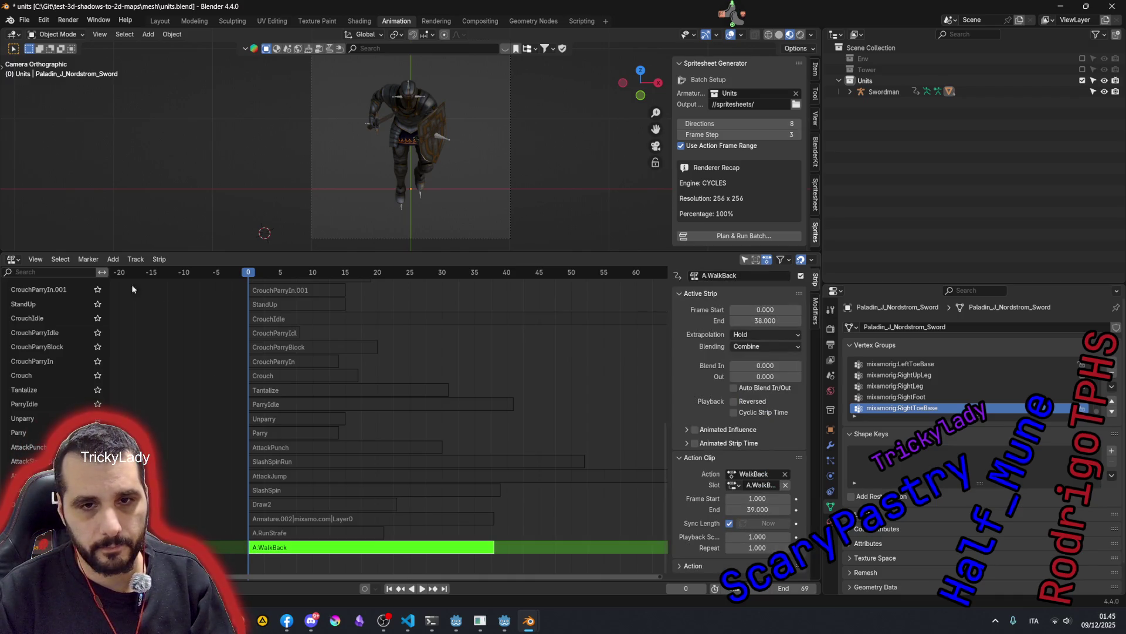
{"action": "left_click_drag", "start_coordinate": [4, 255], "coordinate": [11, 339]}
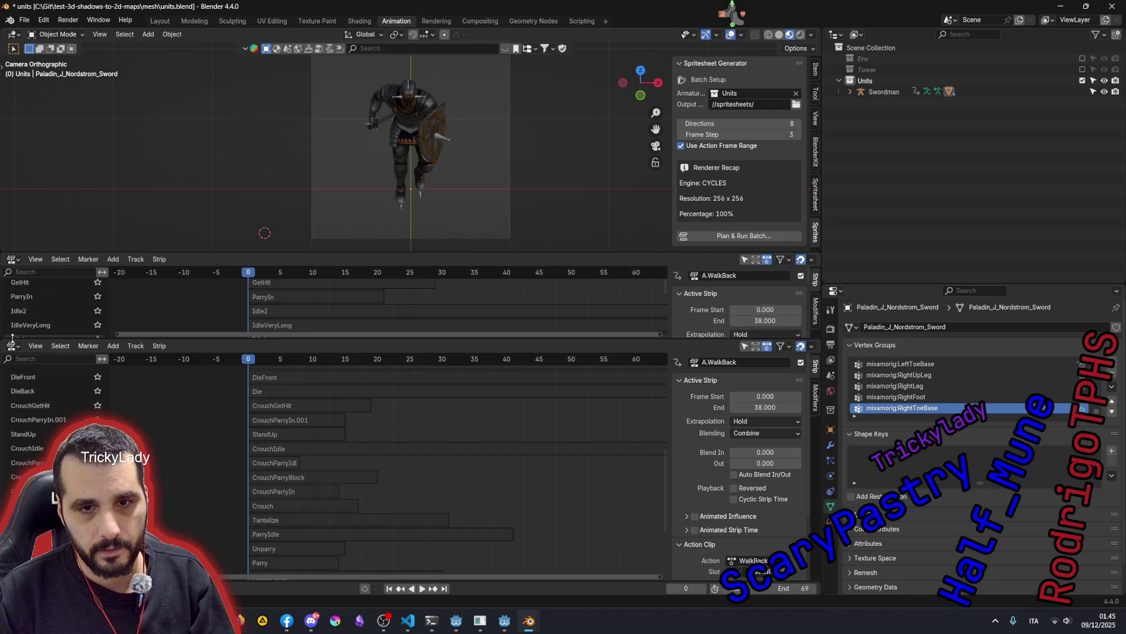
{"action": "left_click", "coordinate": [11, 259]}
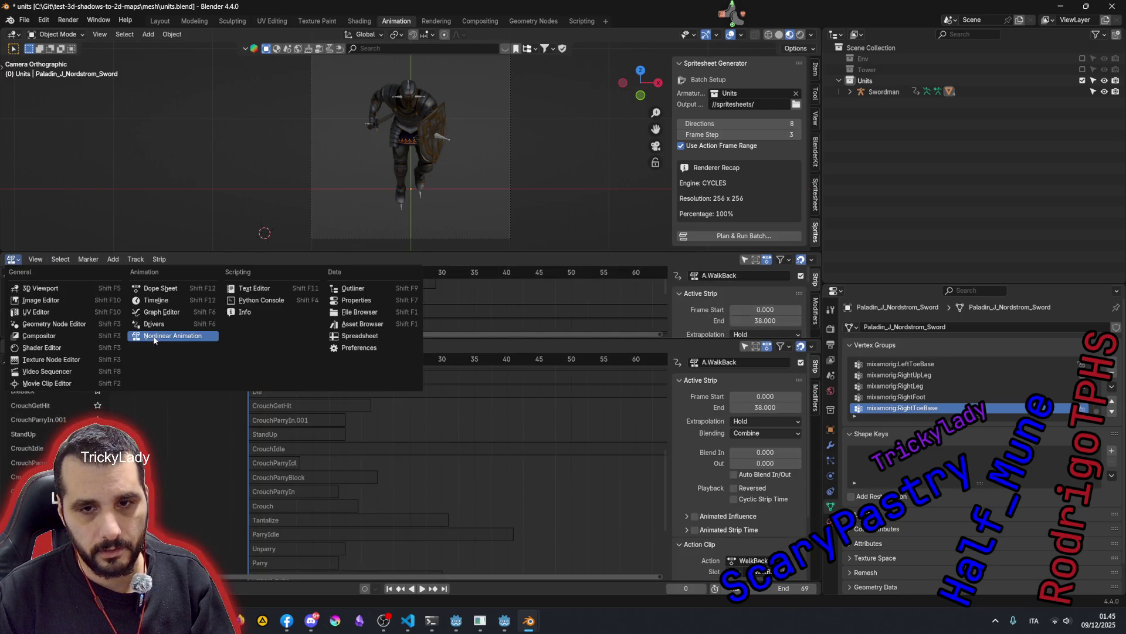
- Make the upper area an Action Editor, frame the WalkBack strip and re-toggle tweak mode
{"action": "left_click", "coordinate": [156, 288]}
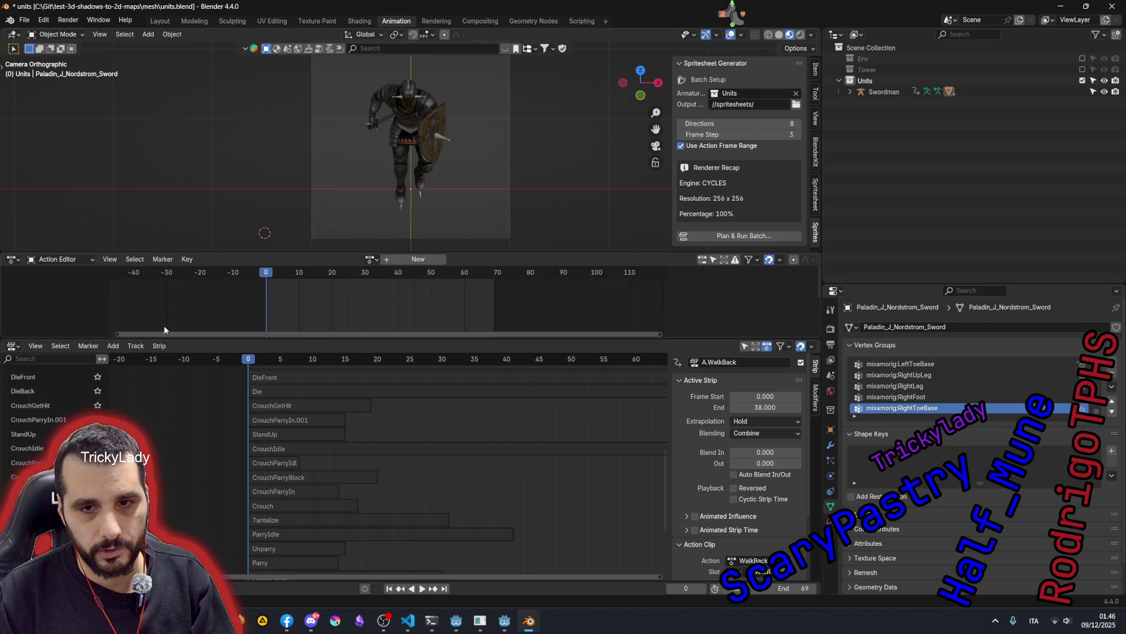
{"action": "left_click_drag", "start_coordinate": [164, 336], "coordinate": [164, 326]}
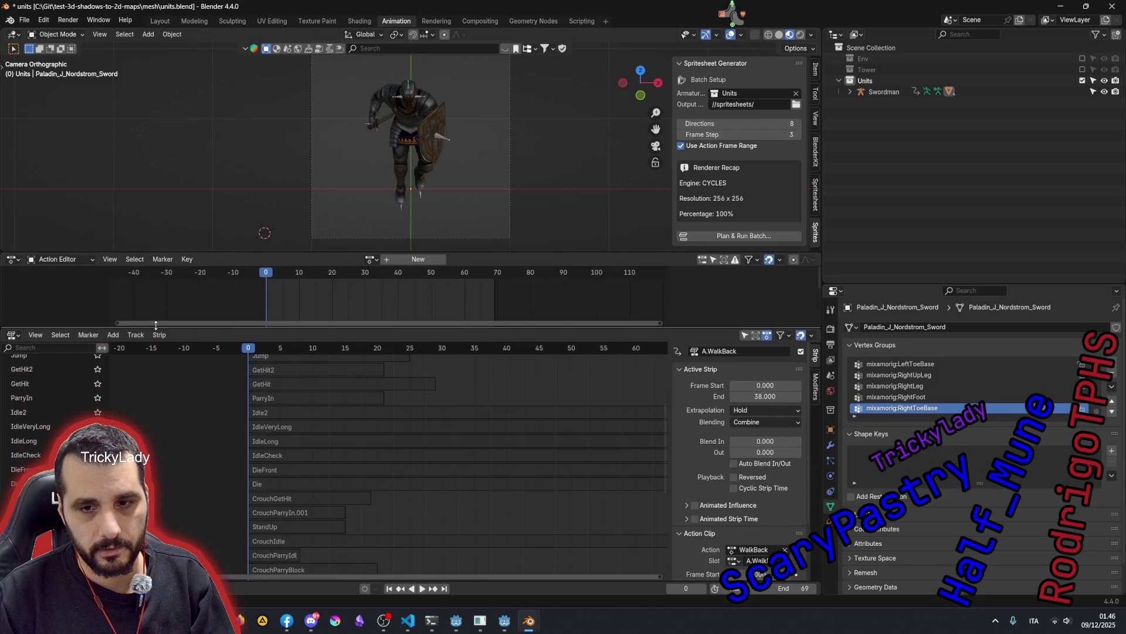
{"action": "scroll", "coordinate": [269, 438], "scroll_direction": "down", "scroll_amount": 5}
{"action": "key", "text": "KP_Decimal"}
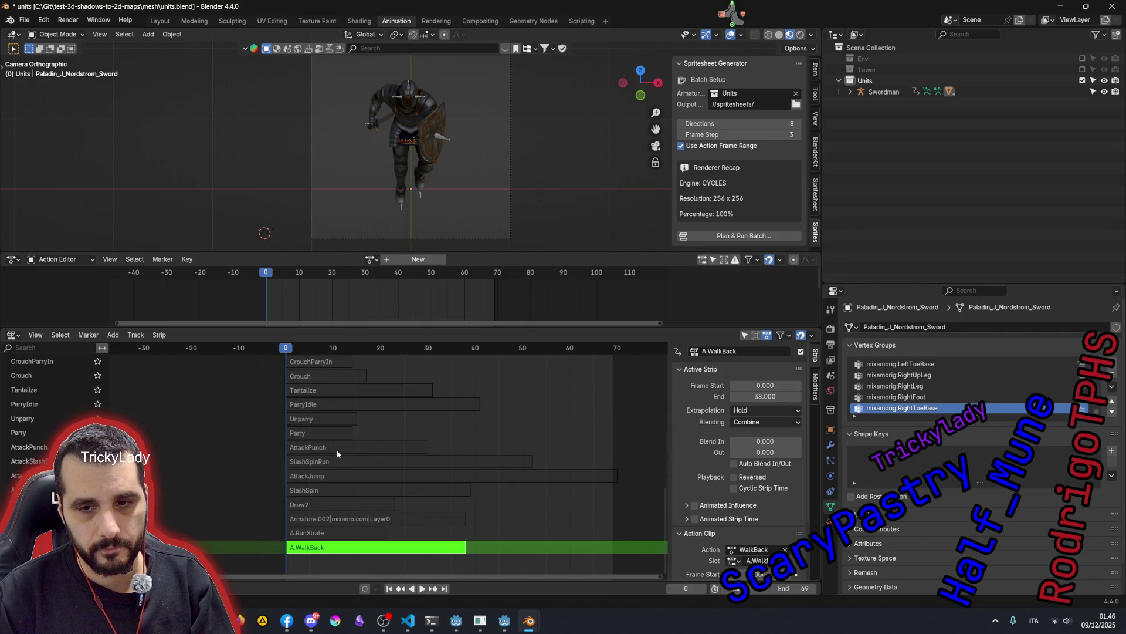
{"action": "key", "text": "Tab"}
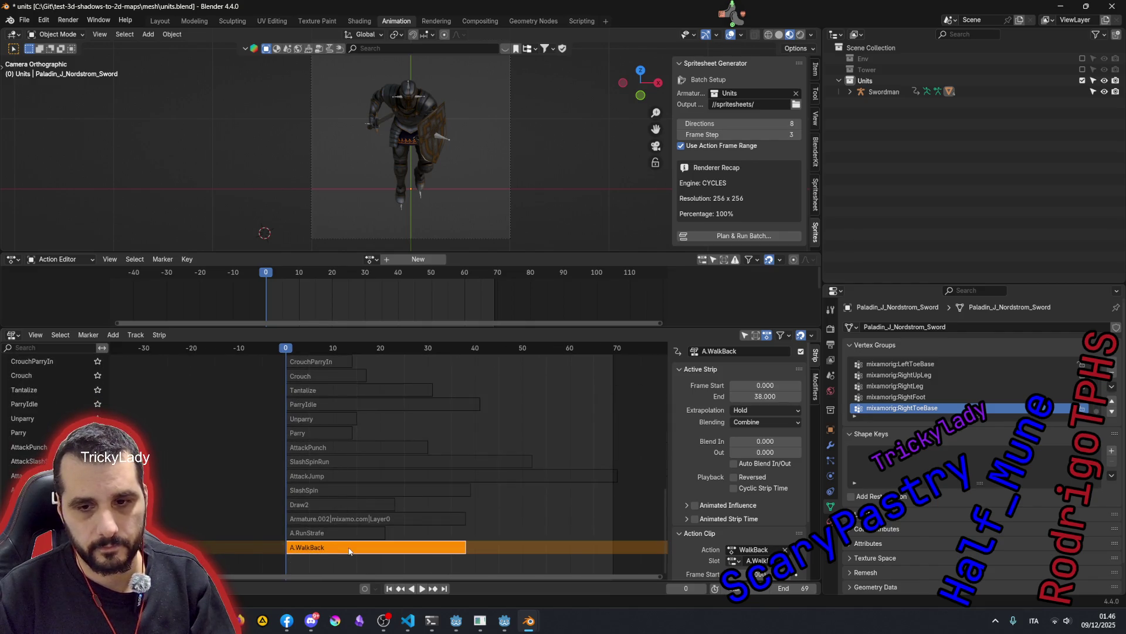
{"action": "key", "text": "Tab"}
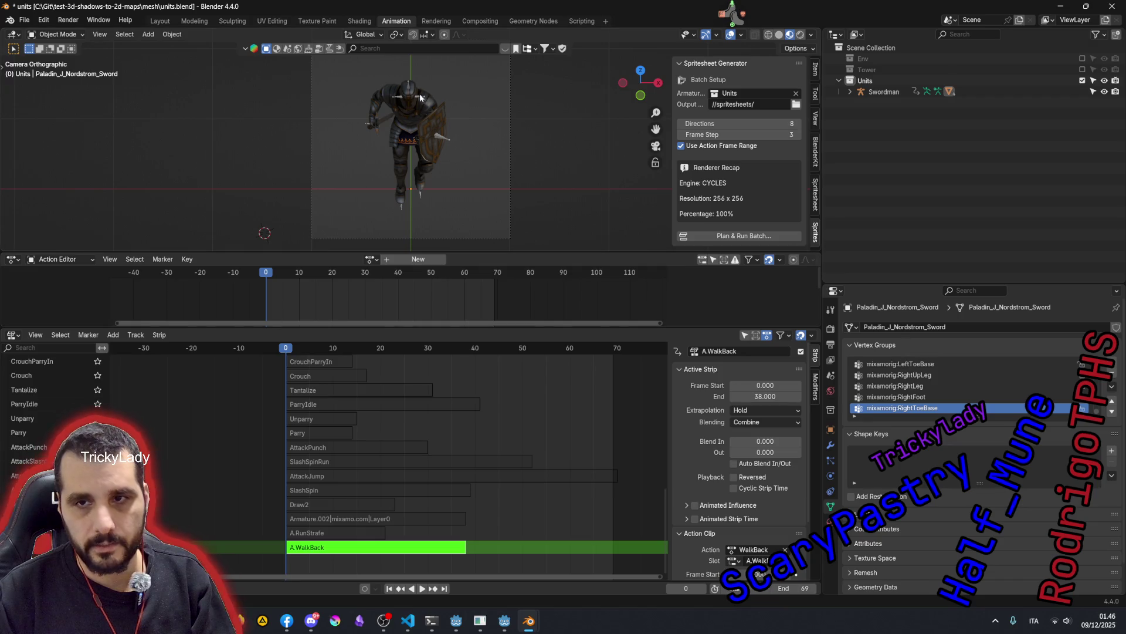
- Select the Swordman armature, expand A.WalkBack's bone channels and enlarge the action editor
{"action": "left_click", "coordinate": [884, 92]}
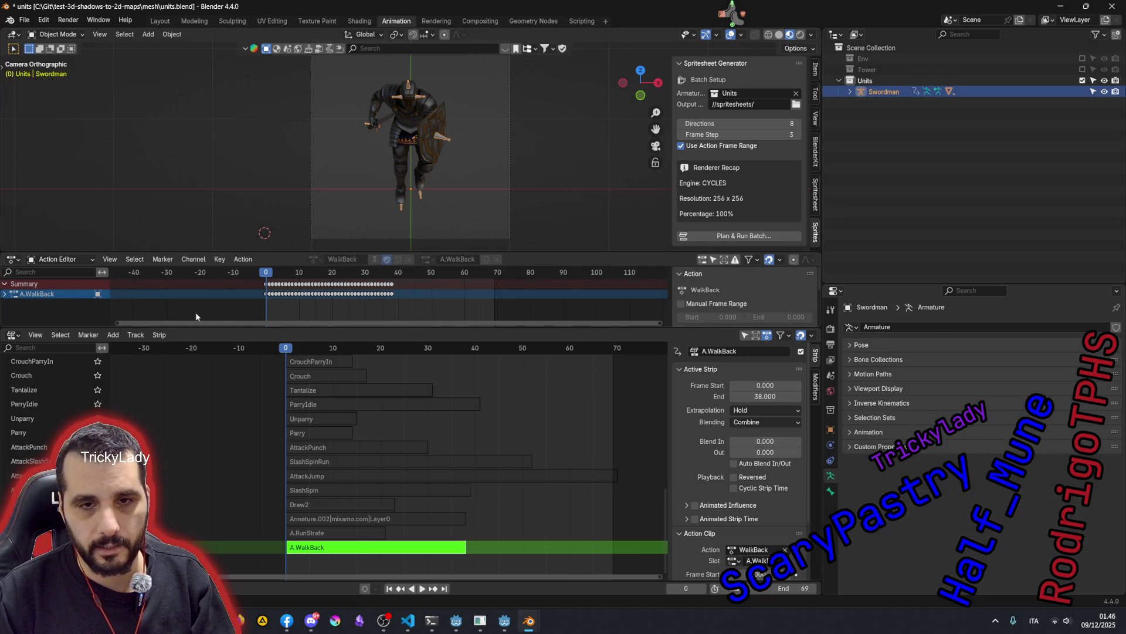
{"action": "left_click", "coordinate": [7, 294]}
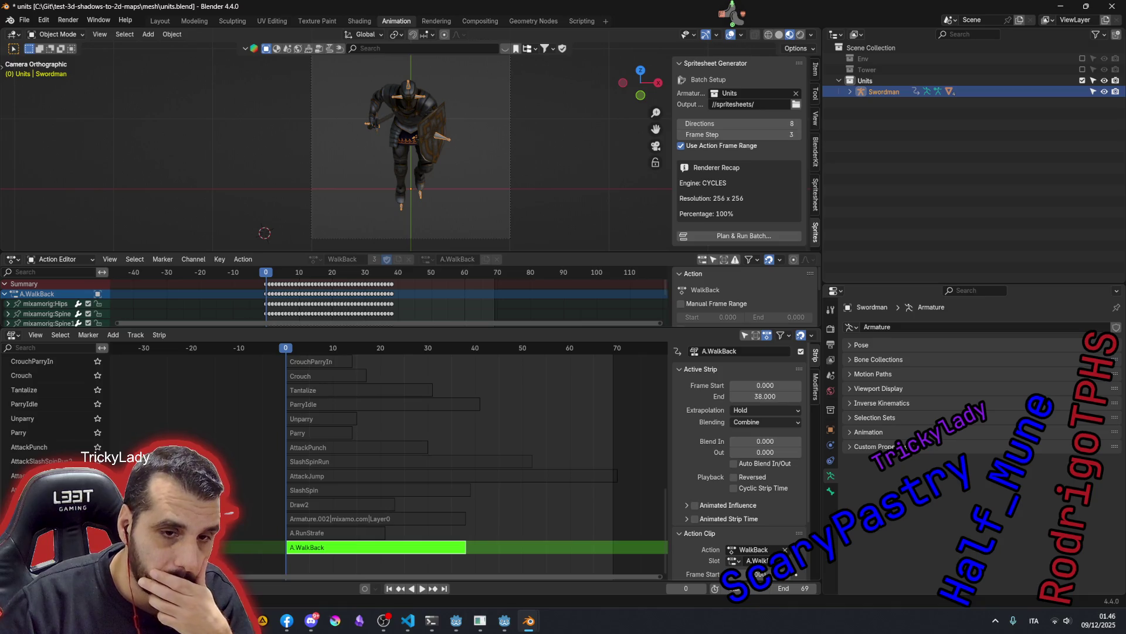
{"action": "scroll", "coordinate": [475, 458], "scroll_direction": "up", "scroll_amount": 2}
{"action": "scroll", "coordinate": [475, 457], "scroll_direction": "up", "scroll_amount": 2}
{"action": "scroll", "coordinate": [475, 458], "scroll_direction": "up", "scroll_amount": 2}
{"action": "scroll", "coordinate": [476, 458], "scroll_direction": "up", "scroll_amount": 2}
{"action": "scroll", "coordinate": [24, 418], "scroll_direction": "up", "scroll_amount": 2}
{"action": "scroll", "coordinate": [24, 418], "scroll_direction": "up", "scroll_amount": 3}
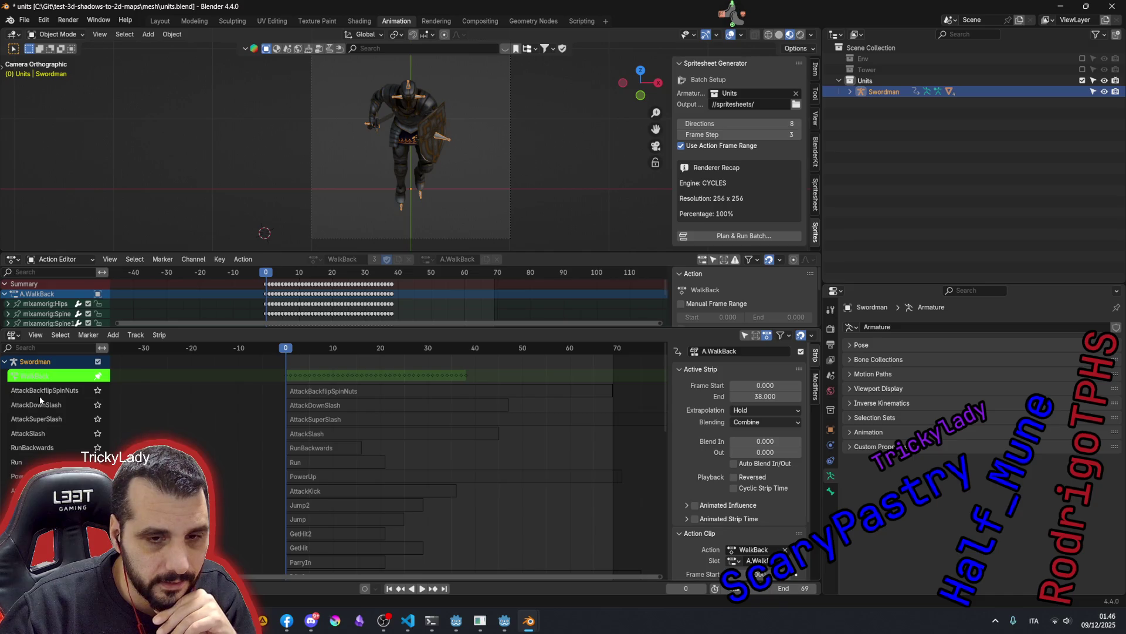
{"action": "scroll", "coordinate": [39, 399], "scroll_direction": "down", "scroll_amount": 3}
{"action": "scroll", "coordinate": [40, 399], "scroll_direction": "down", "scroll_amount": 3}
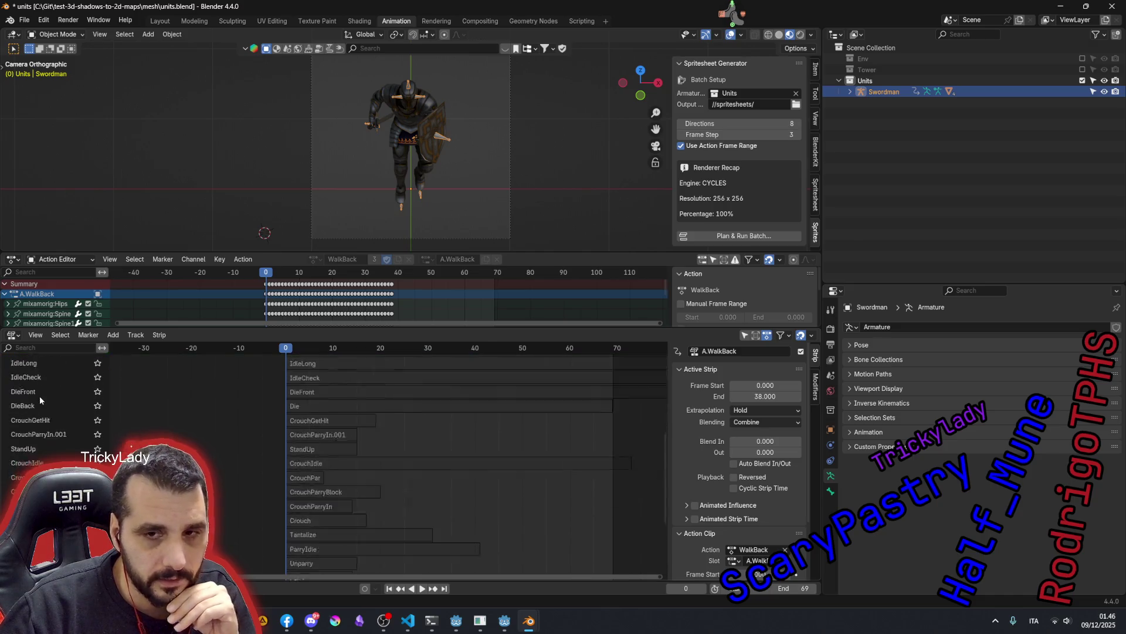
{"action": "scroll", "coordinate": [39, 399], "scroll_direction": "down", "scroll_amount": 6}
{"action": "left_click_drag", "start_coordinate": [71, 330], "coordinate": [84, 423]}
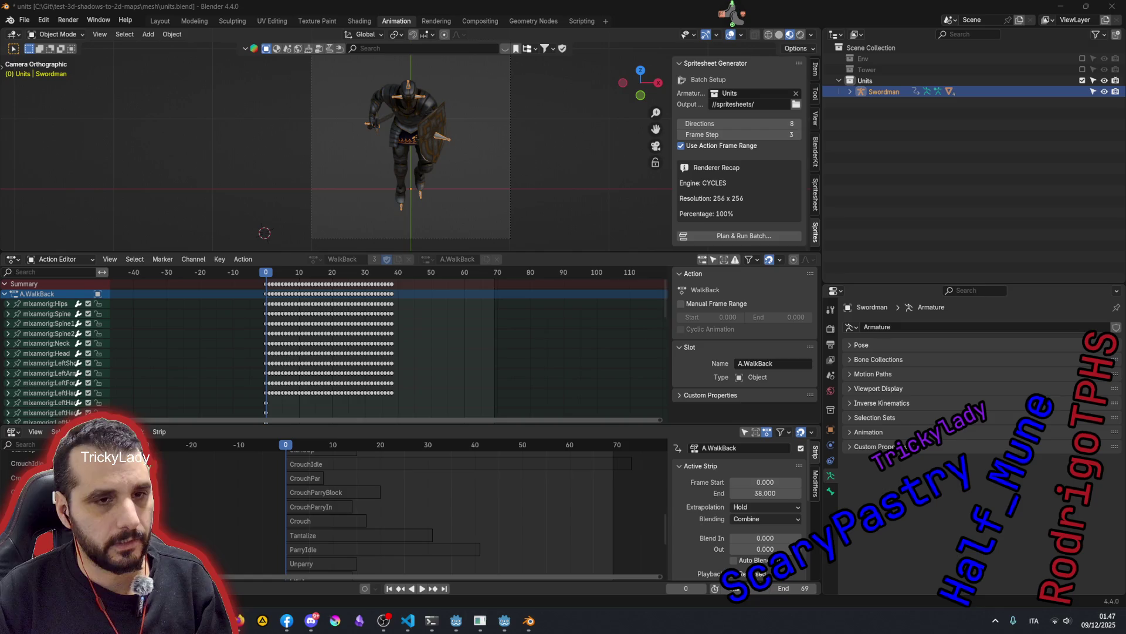
- Switch to VS Code and select the SGG_ArmaturePlanItem class in sgg_classes.py
{"action": "left_click", "coordinate": [407, 621]}
{"action": "left_click", "coordinate": [453, 257]}
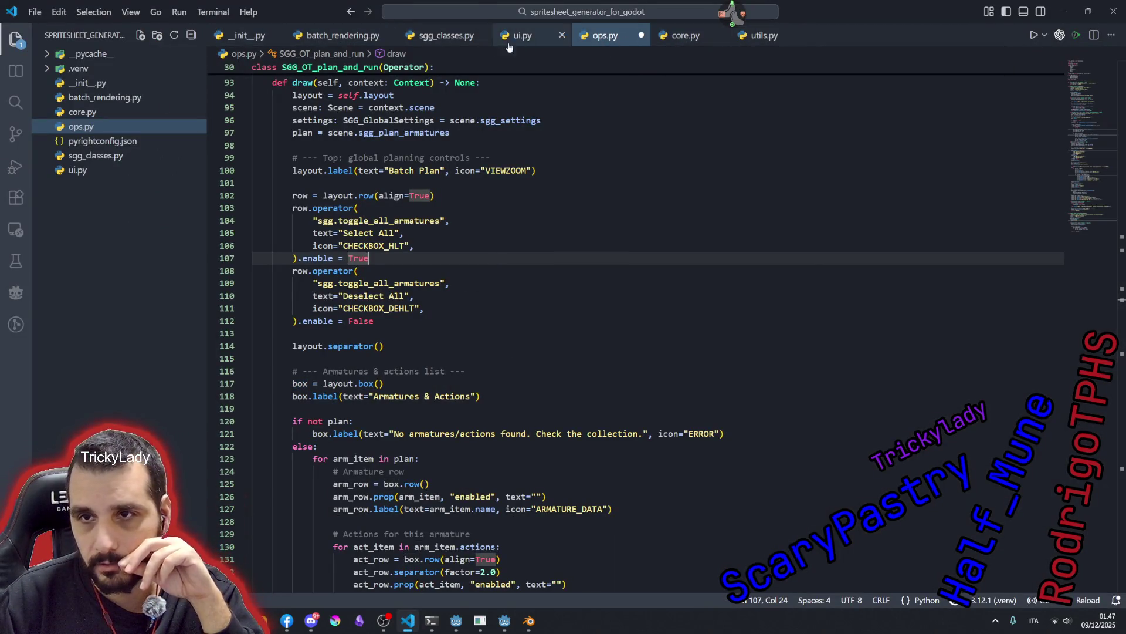
{"action": "left_click", "coordinate": [437, 36]}
{"action": "scroll", "coordinate": [458, 341], "scroll_direction": "down", "scroll_amount": 15}
{"action": "left_click", "coordinate": [396, 209]}
{"action": "left_click_drag", "start_coordinate": [252, 208], "coordinate": [465, 208]}
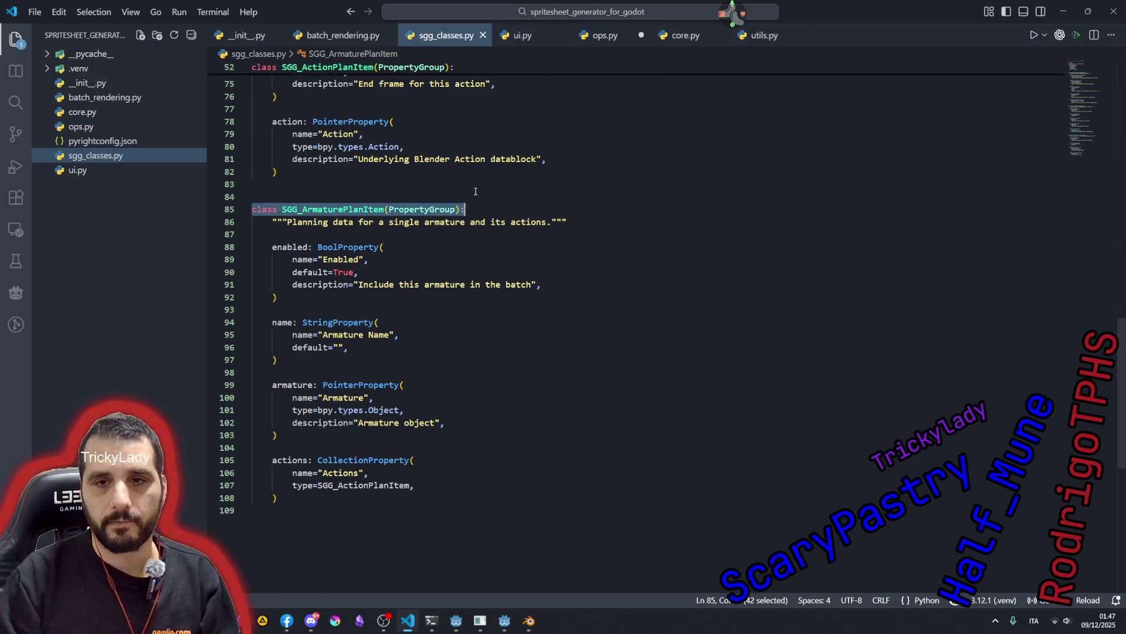
{"action": "key", "text": "shift+Down"}
{"action": "key", "text": "shift+Down"}
{"action": "key", "text": "shift+Down"}
{"action": "key", "text": "ctrl+c"}
{"action": "key", "text": "shift+Down"}
{"action": "key", "text": "shift+Down"}
{"action": "key", "text": "shift+Down"}
{"action": "key", "text": "shift+Down"}
{"action": "key", "text": "shift+Down"}
{"action": "key", "text": "shift+Down"}
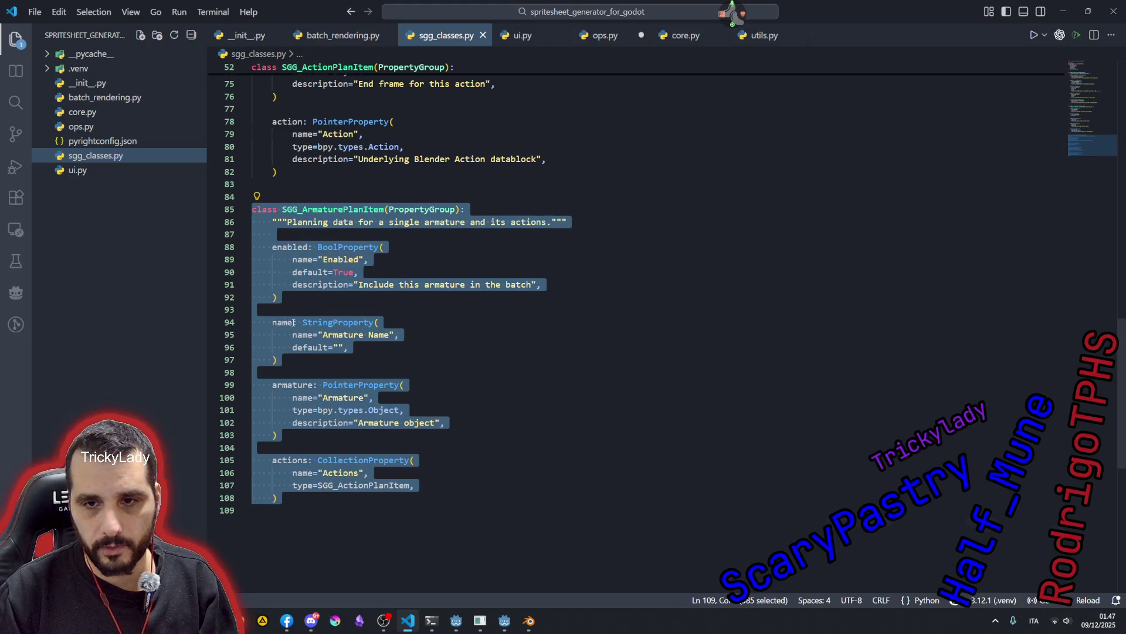
- Replace the class with a version adding the ui_expanded BoolProperty and save sgg_classes.py
{"action": "key", "text": "ctrl+v"}
{"action": "left_click", "coordinate": [298, 260]}
{"action": "left_click", "coordinate": [413, 248]}
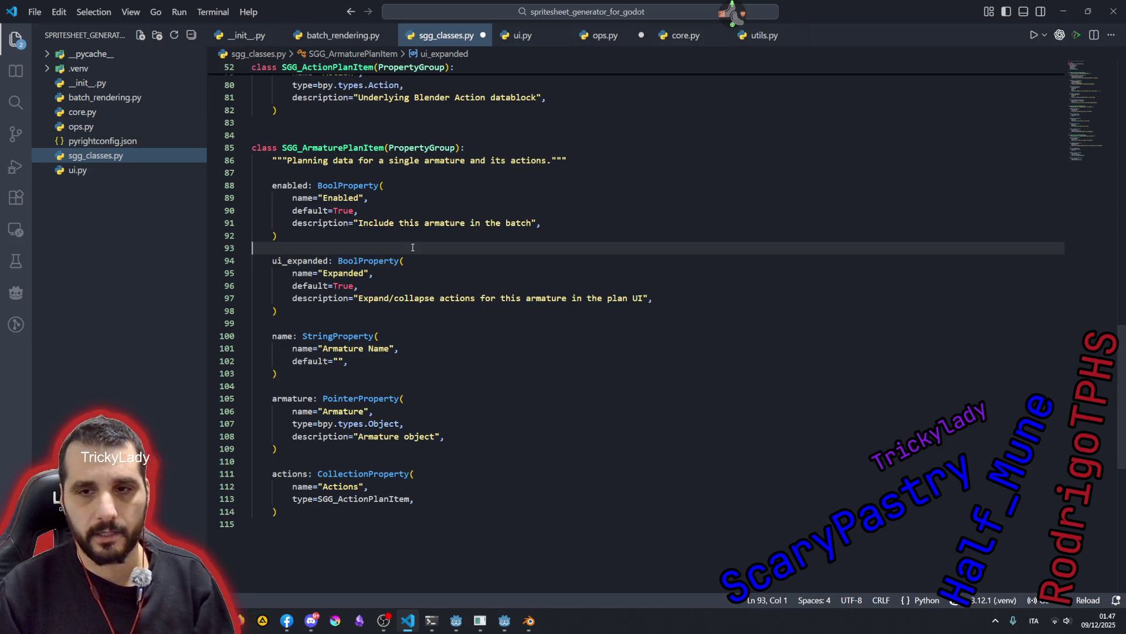
{"action": "key", "text": "ctrl+s"}
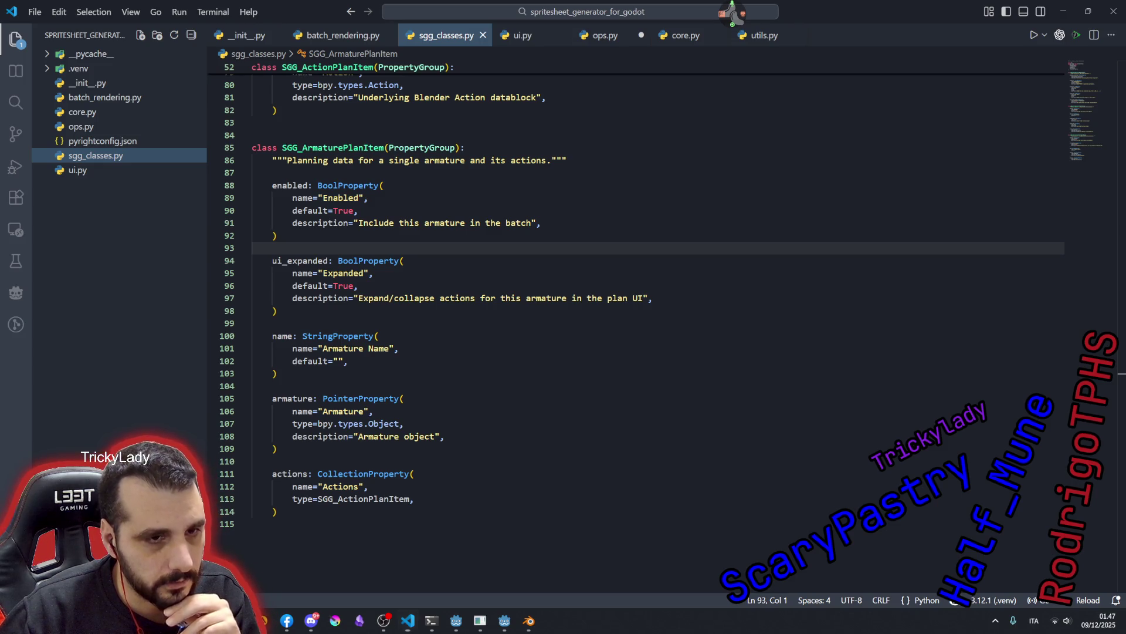
{"action": "left_click", "coordinate": [605, 35]}
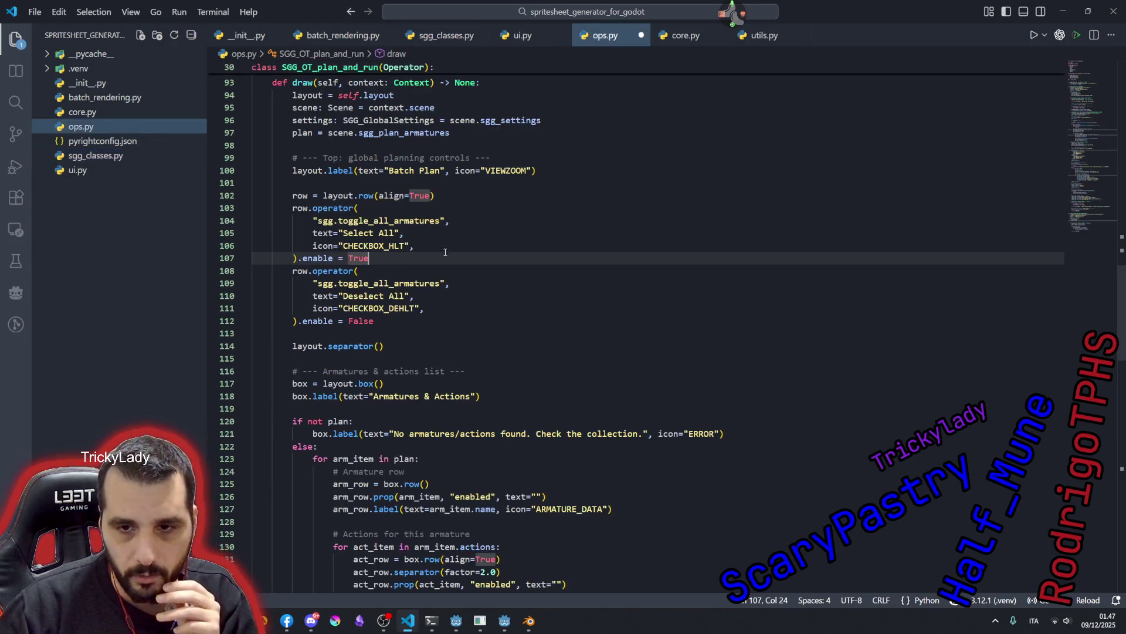
{"action": "left_click", "coordinate": [313, 371]}
{"action": "key", "text": "Home"}
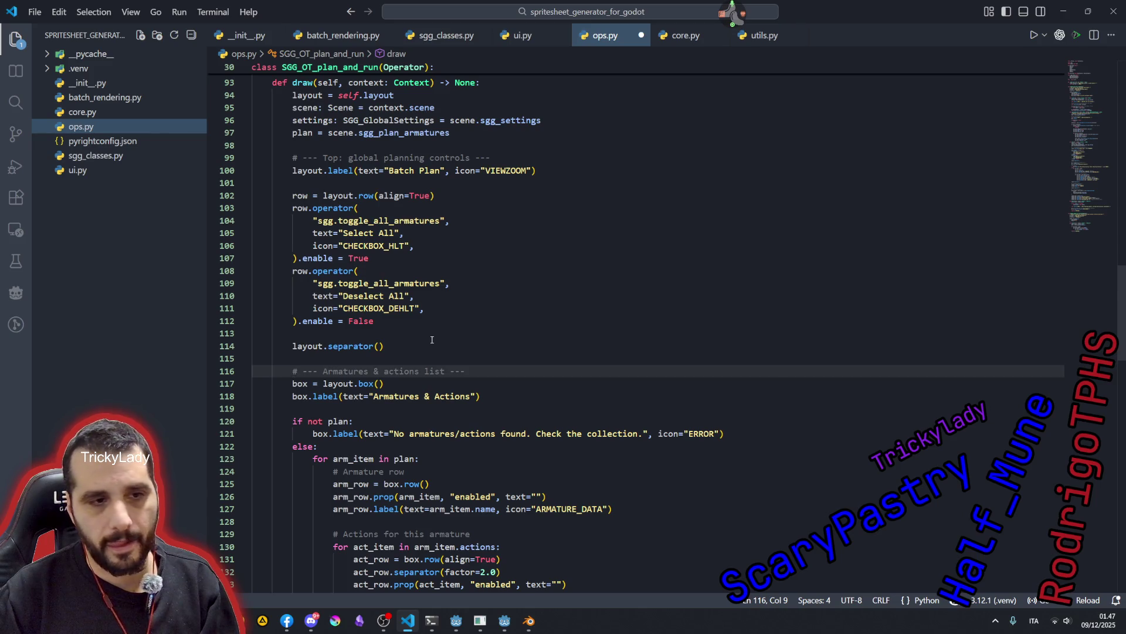
{"action": "scroll", "coordinate": [431, 339], "scroll_direction": "down", "scroll_amount": 4}
{"action": "scroll", "coordinate": [431, 340], "scroll_direction": "down", "scroll_amount": 2}
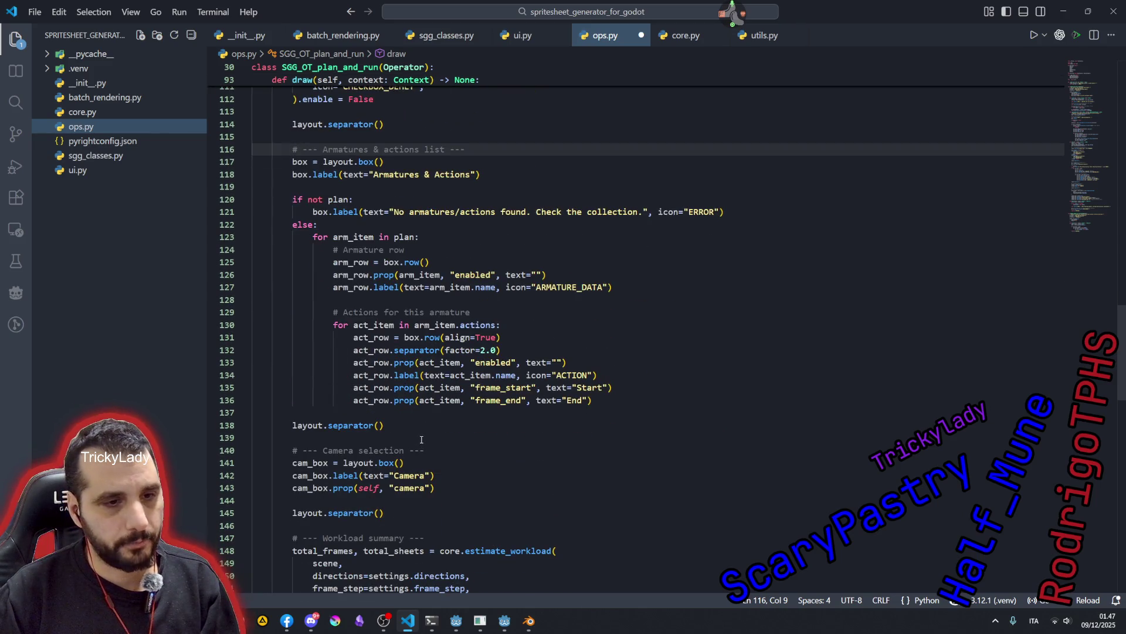
{"action": "left_click", "coordinate": [621, 394], "text": "shift"}
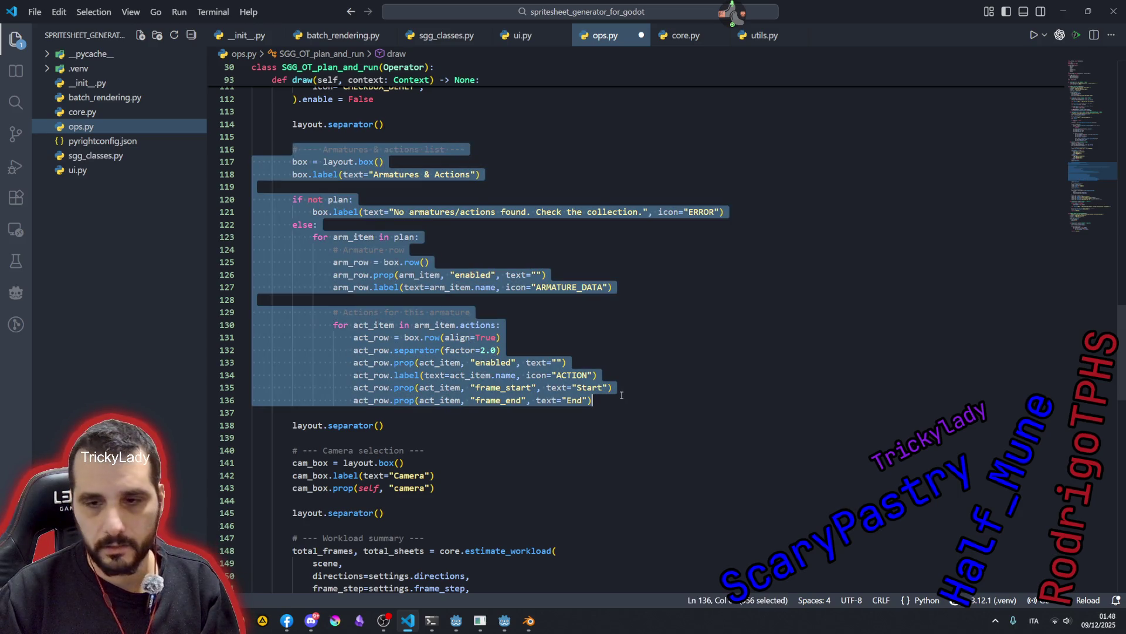
{"action": "type", "text": "# --- Armatures & actions list --- box = layout.box() box.label(text=\"Armatures & Actions\")  if not plan:     box.label(text=\"No armatures/actions found. Check the collection.\", icon=\"ERROR\") else:     for arm_item in plan:         # Armature row         arm_row = box.row()         arm_row.prop(arm_item, \"enabled\", text=\"\")         arm_row.label(text=arm_item.name, icon=\"ARMATURE_DATA\")          # Actions for this armature         for act_item in arm_item.actions:             act_row = box.row(align=True)             act_row.separator(factor=2.0)             act_row.prop(act_item, \"enabled\", text=\"\")             act_row.label(text=act_item.name, icon=\"ACTION\")             act_row.prop(act_item, \"frame_start\", text=\"Start\")             act_row.prop(act_item, \"frame_end\", text=\"End\")"}
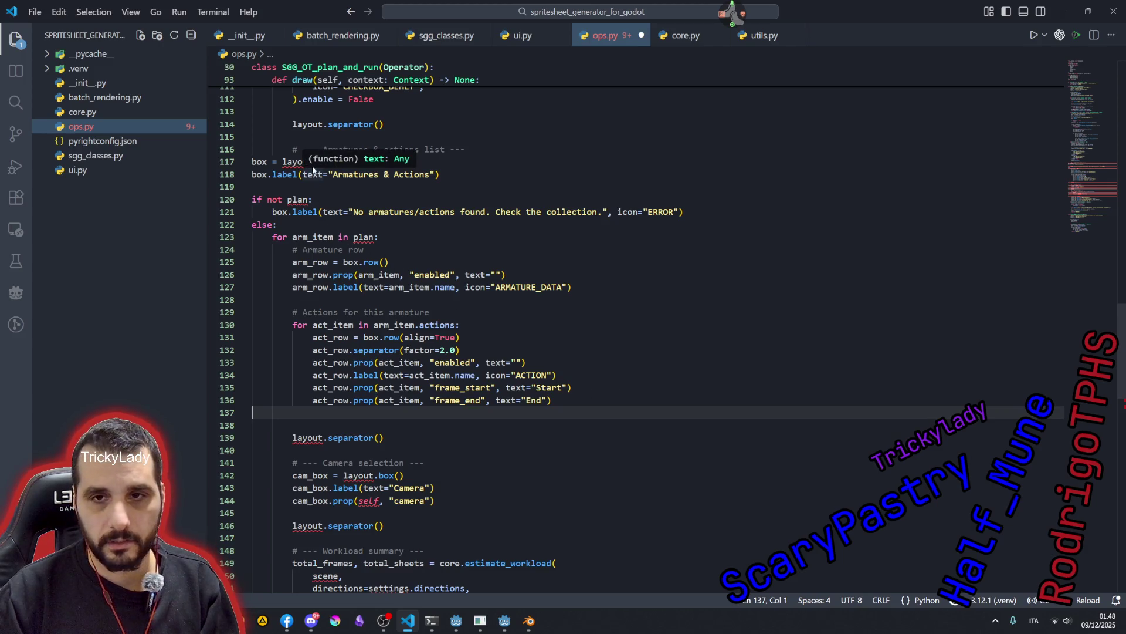
{"action": "left_click_drag", "start_coordinate": [274, 161], "coordinate": [431, 407]}
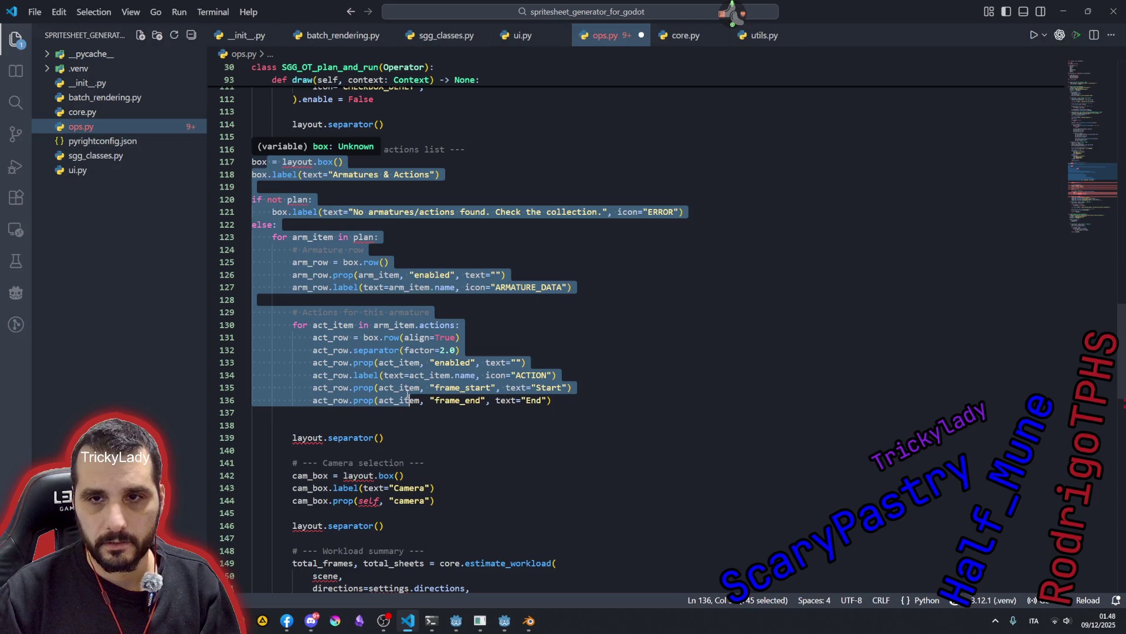
{"action": "key", "text": "Tab"}
{"action": "key", "text": "Tab"}
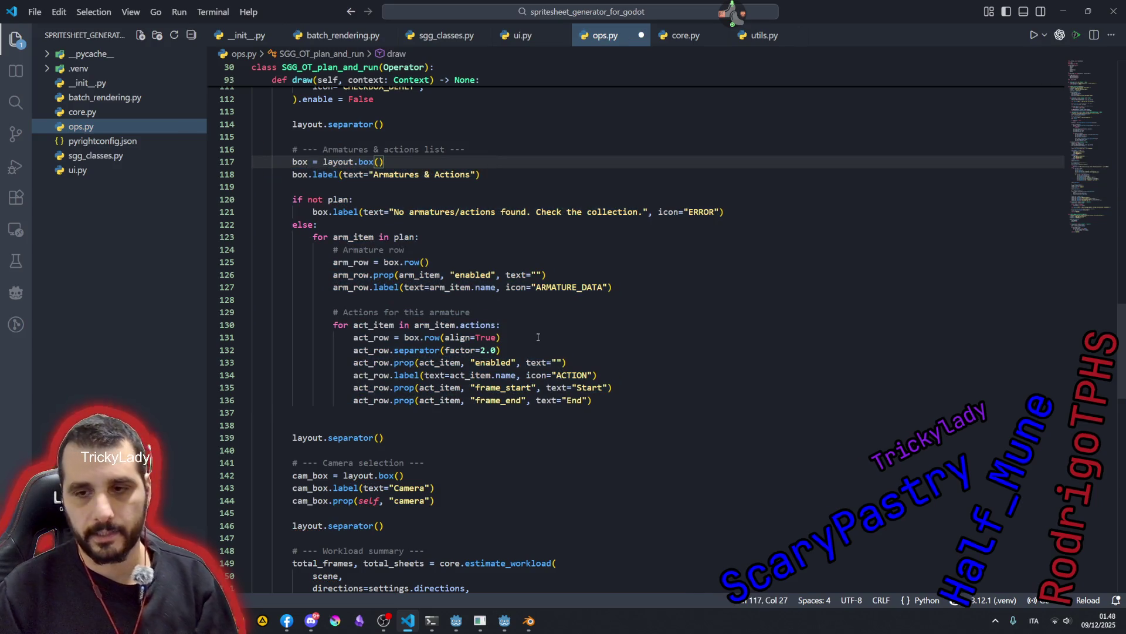
{"action": "left_click", "coordinate": [538, 337]}
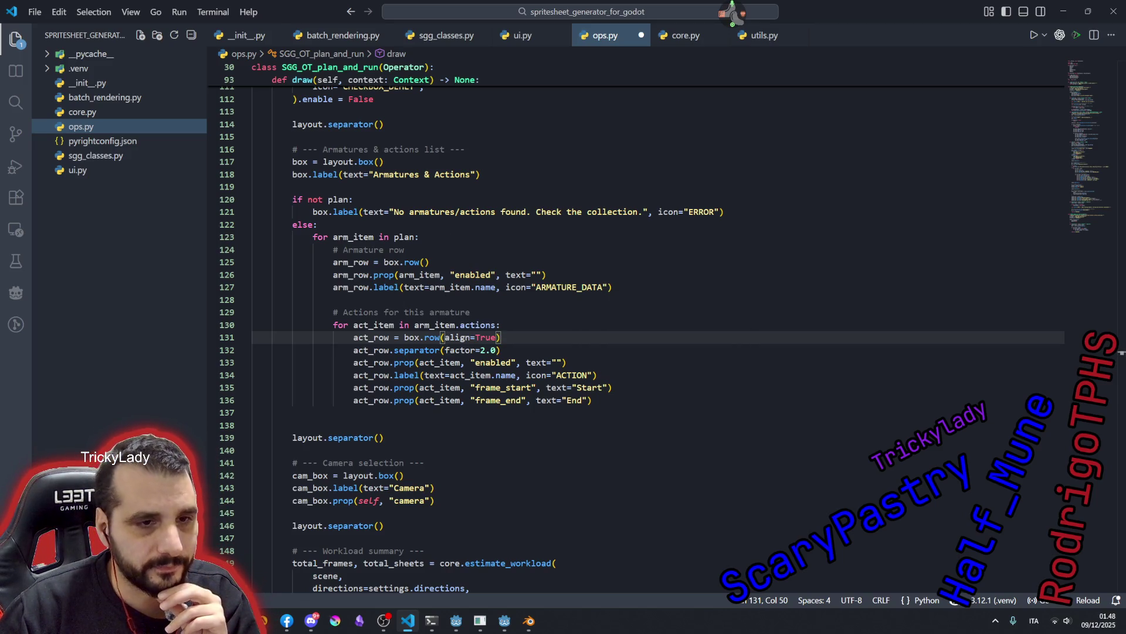
{"action": "left_click", "coordinate": [458, 199]}
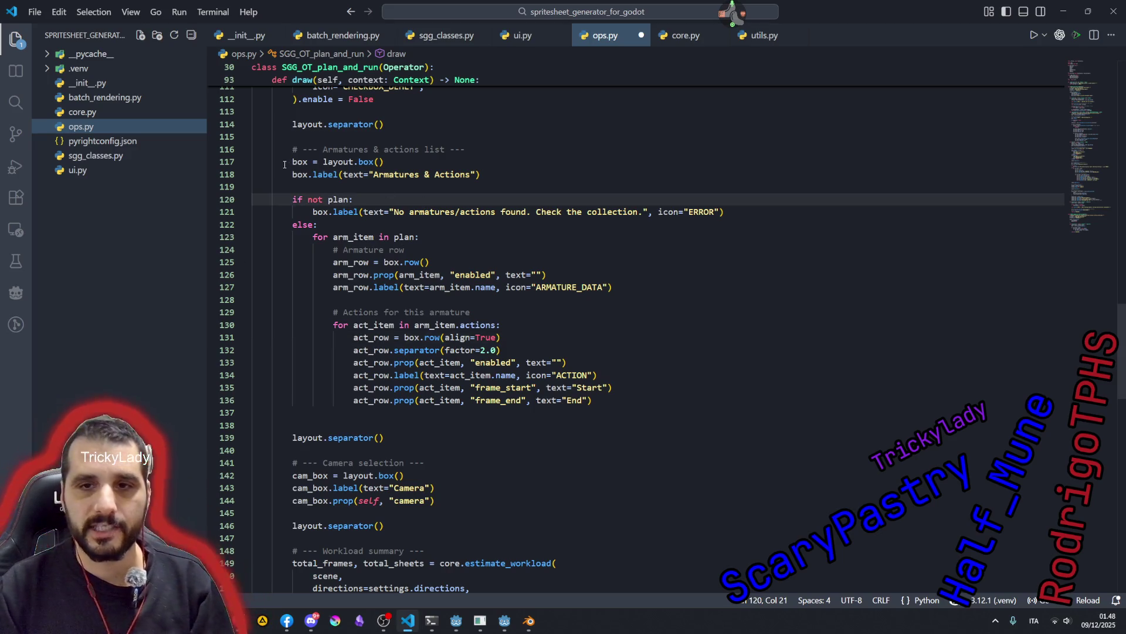
{"action": "left_click_drag", "start_coordinate": [293, 162], "coordinate": [652, 397]}
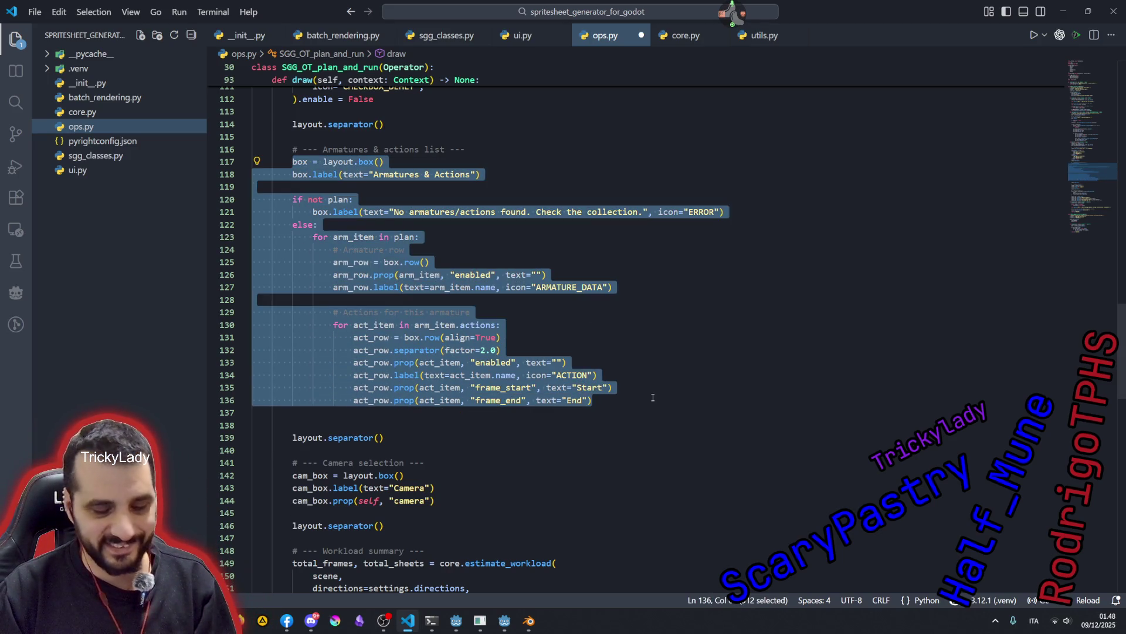
- Paste the collapsible armature row draw block into ops.py and remove the duplicate comment line
{"action": "type", "text": "# --- Armatures & actions list ---         box = layout.box()         box.label(text=\"Armatures & Actions\")          if not plan:             box.label(text=\"No armatures/actions found. Check the collection.\", icon=\"ERROR\")         else:             for arm_item in plan:                 # Armature row (checkbox + collapse triangle + name)                 arm_row = box.row(align=True)                  # Enabled checkbox                 arm_row.prop(arm_item, \"enabled\", text=\"\")                  # Collapse/expand toggle with triangle icon                 sub = arm_row.row(align=True)                 icon = 'TRIA_DOWN' if arm_item.ui_expanded else 'TRIA_RIGHT'                 sub.prop(                     arm_item,                     \"ui_expanded\",                     text=\"\",                     icon=icon,                     emboss=False,                 )                  # Armature name                 sub.label(text=arm_item.name, icon=\"ARMATURE_DATA\")                  # Actions for this armature                 actions_col = box.column(align=True)                 # Disable the whole actions block when the armature is disabled                 actions_col.enabled = arm_item.enabled                  if arm_item.ui_expanded:                     for act_item in arm_item.actions:                         act_row = actions_col.row(align=True)                         act_row.separator(factor=2.0)                         act_row.prop(act_item, \"enabled\", text=\"\")                         act_row.label(text=act_item.name, icon=\"ACTION\")                         act_row.prop(act_item, \"frame_start\", text=\"Start\")                         act_row.prop(act_item, \"frame_end\", text=\"End\")"}
{"action": "scroll", "coordinate": [444, 379], "scroll_direction": "up", "scroll_amount": 1}
{"action": "scroll", "coordinate": [436, 378], "scroll_direction": "up", "scroll_amount": 6}
{"action": "scroll", "coordinate": [427, 375], "scroll_direction": "up", "scroll_amount": 3}
{"action": "scroll", "coordinate": [417, 374], "scroll_direction": "up", "scroll_amount": 4}
{"action": "scroll", "coordinate": [417, 376], "scroll_direction": "down", "scroll_amount": 1}
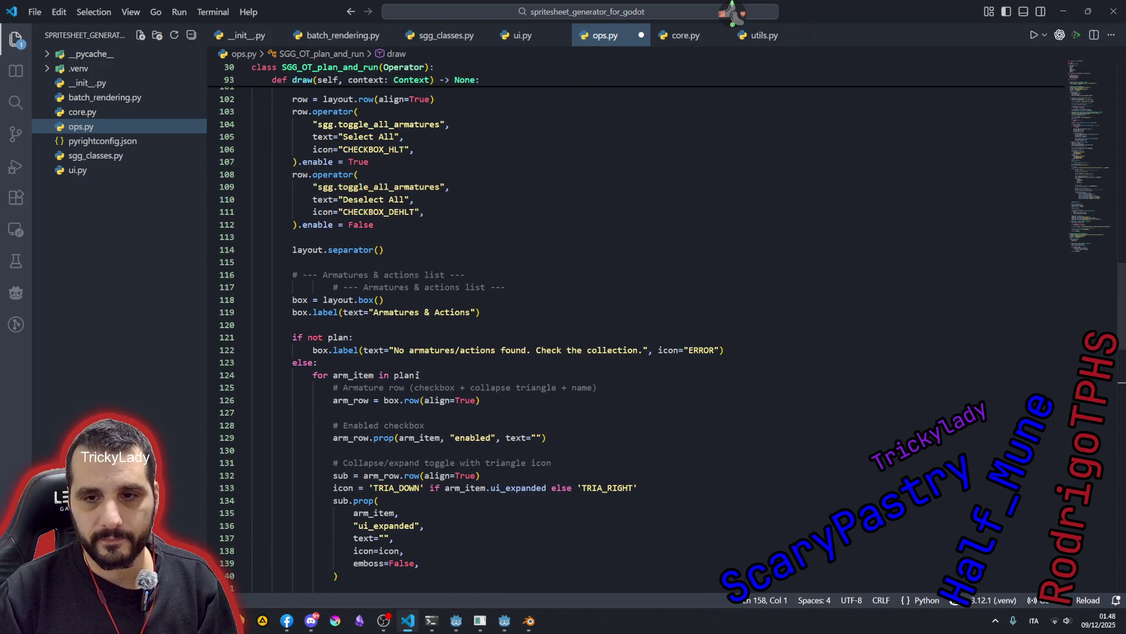
{"action": "scroll", "coordinate": [405, 386], "scroll_direction": "down", "scroll_amount": 3}
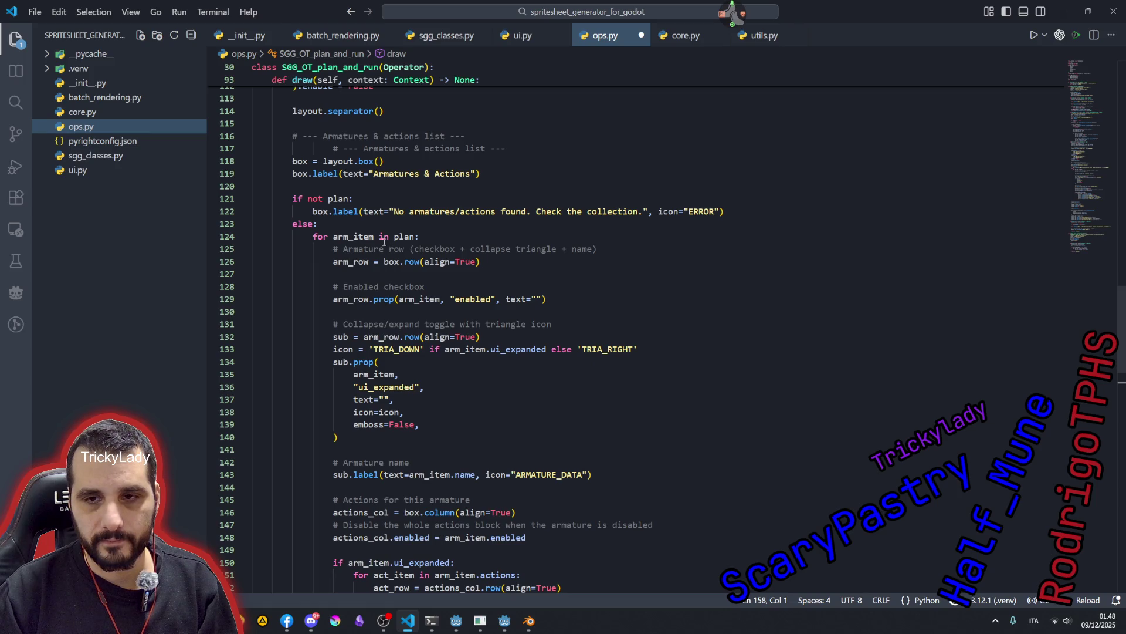
{"action": "scroll", "coordinate": [356, 205], "scroll_direction": "up", "scroll_amount": 1}
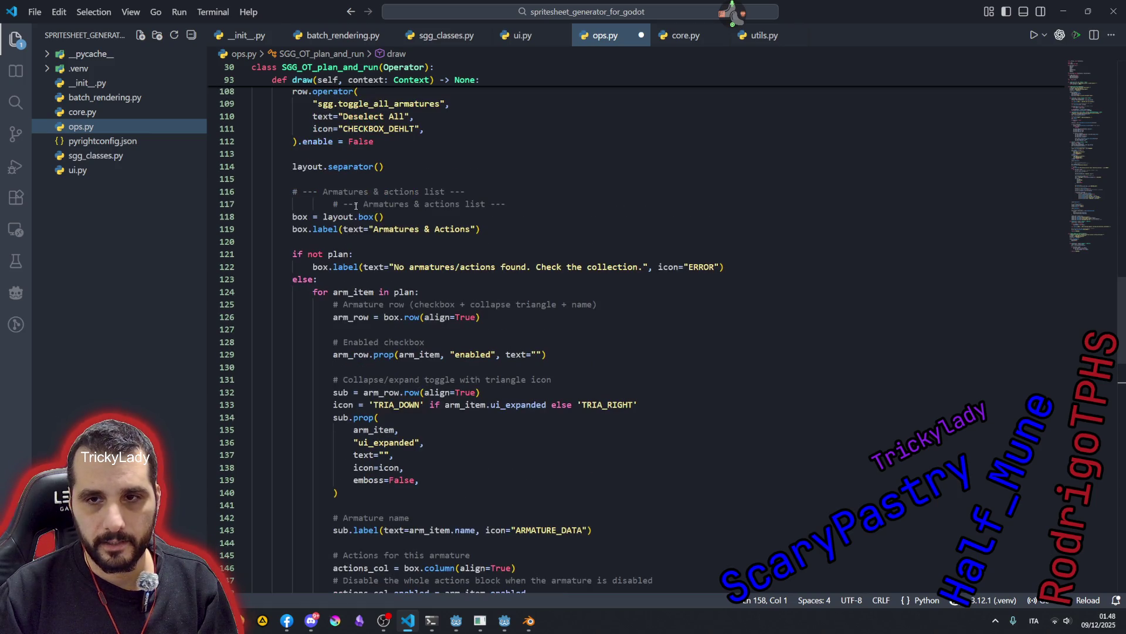
{"action": "left_click", "coordinate": [254, 204]}
{"action": "left_click", "coordinate": [520, 199], "text": "shift"}
{"action": "key", "text": "BackSpace"}
{"action": "key", "text": "BackSpace"}
{"action": "scroll", "coordinate": [434, 350], "scroll_direction": "down", "scroll_amount": 7}
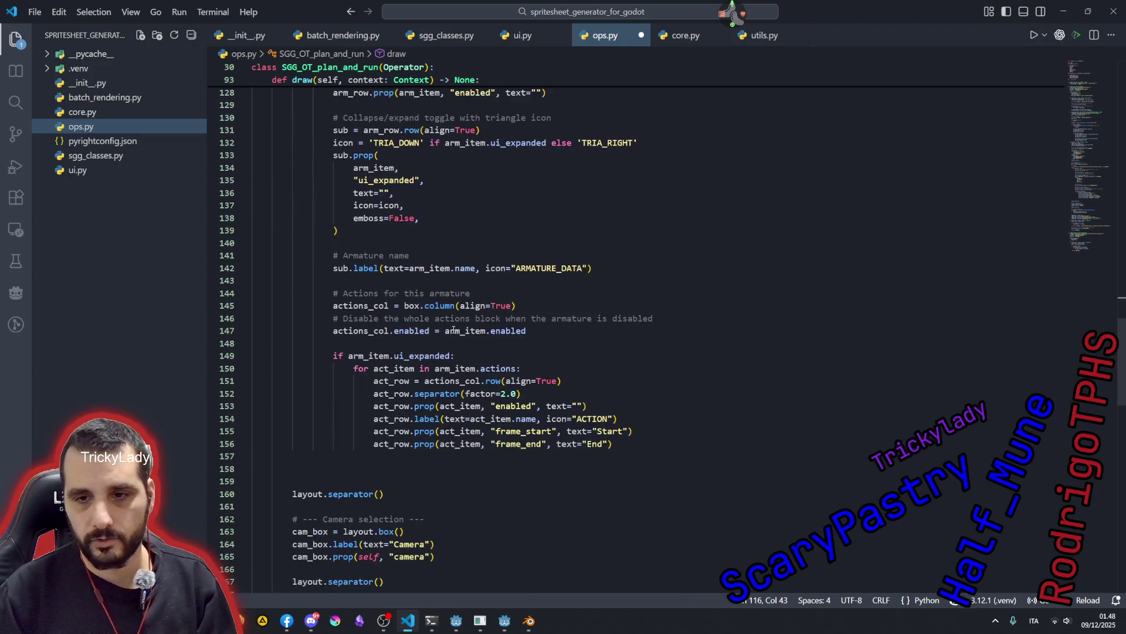
{"action": "left_click", "coordinate": [393, 426]}
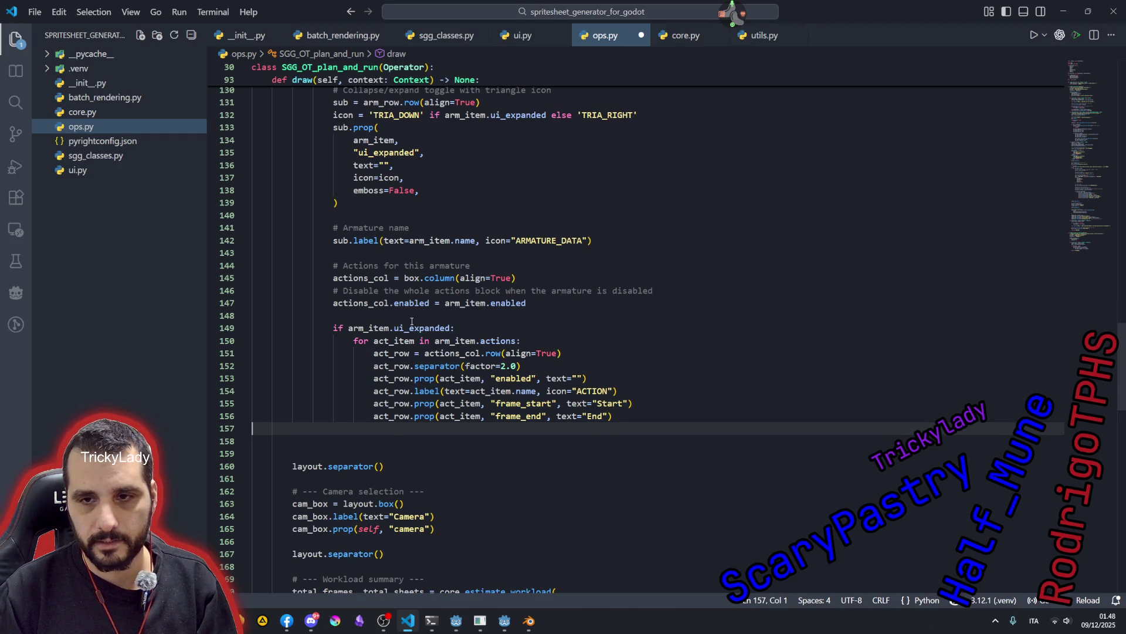
{"action": "scroll", "coordinate": [411, 324], "scroll_direction": "up", "scroll_amount": 1}
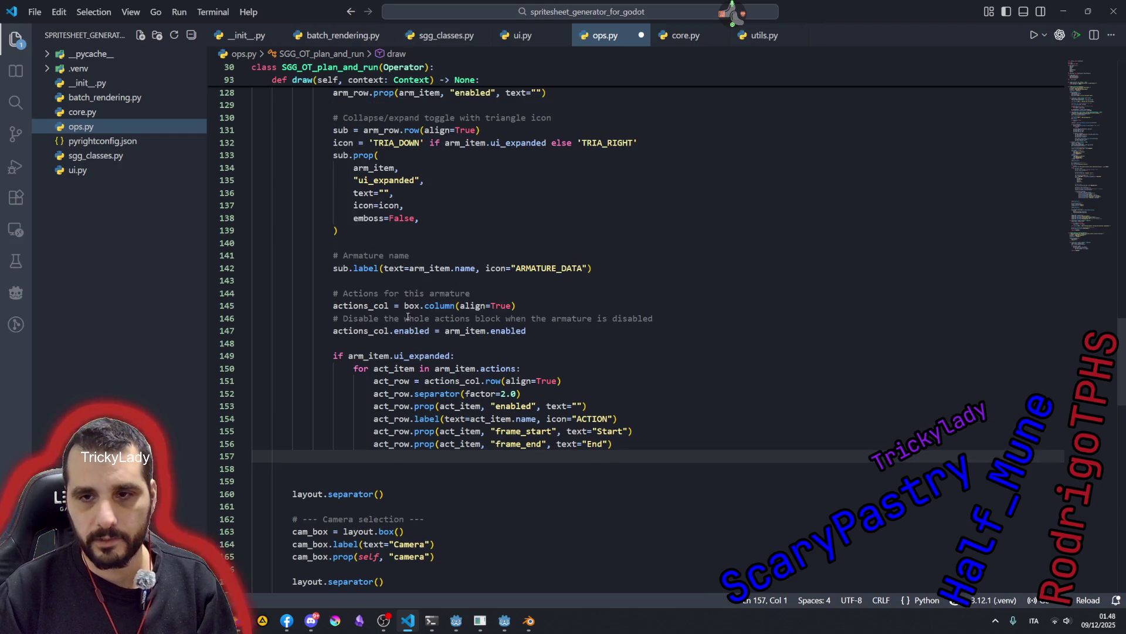
- Review the TRIA_DOWN/TRIA_RIGHT toggle code, save ops.py and return to Blender
{"action": "double_click", "coordinate": [341, 268]}
{"action": "scroll", "coordinate": [365, 256], "scroll_direction": "up", "scroll_amount": 3}
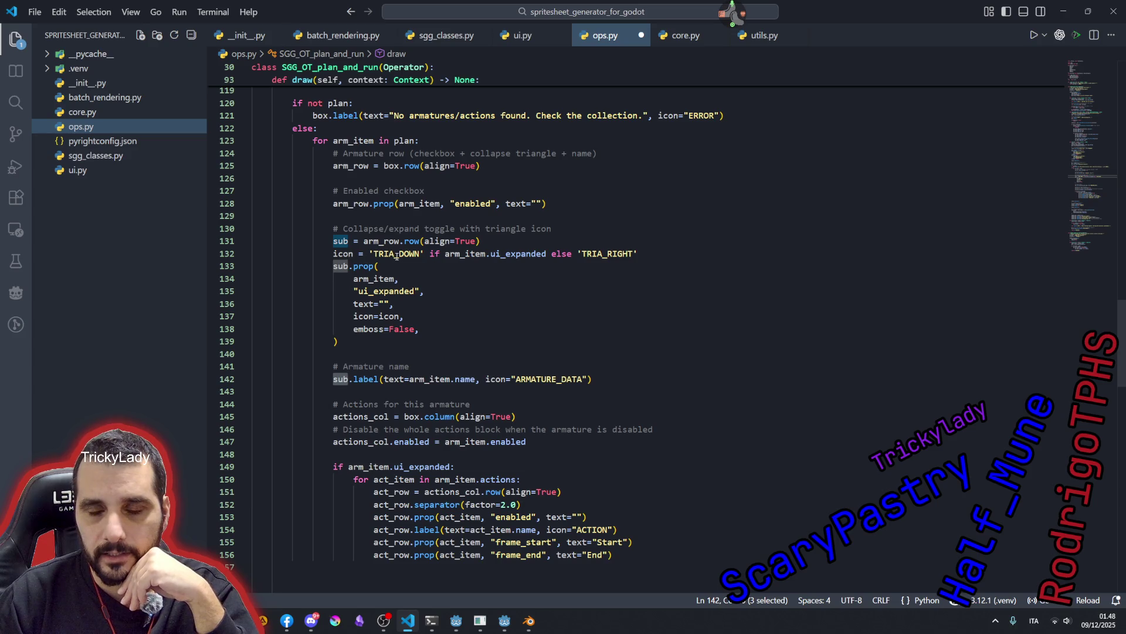
{"action": "double_click", "coordinate": [396, 254]}
{"action": "double_click", "coordinate": [607, 254]}
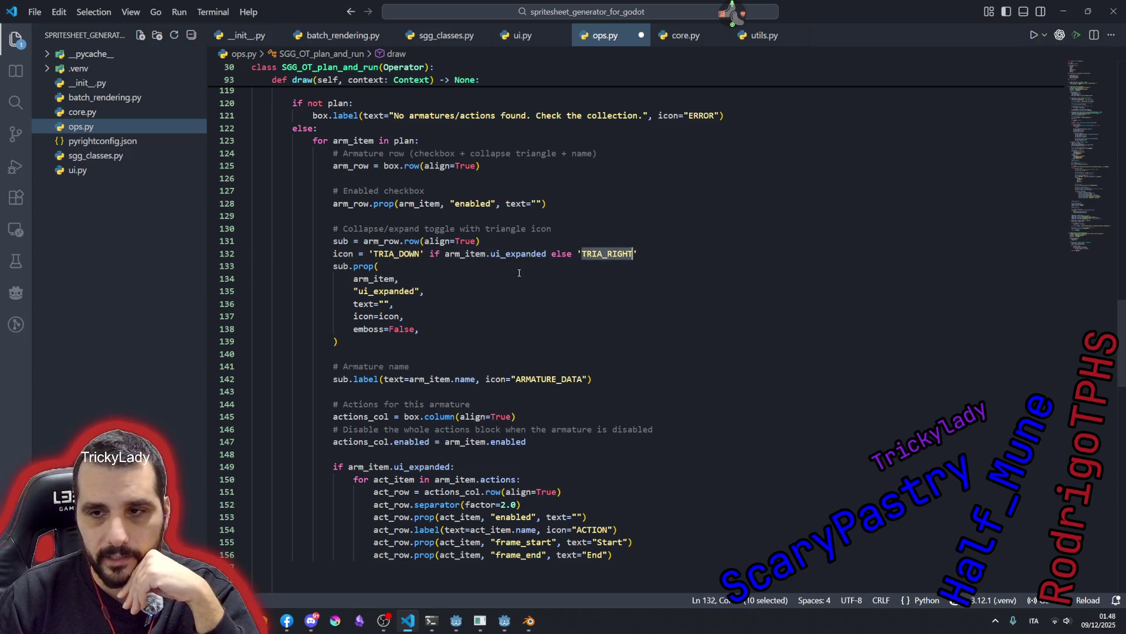
{"action": "left_click", "coordinate": [399, 278]}
{"action": "left_click", "coordinate": [407, 295]}
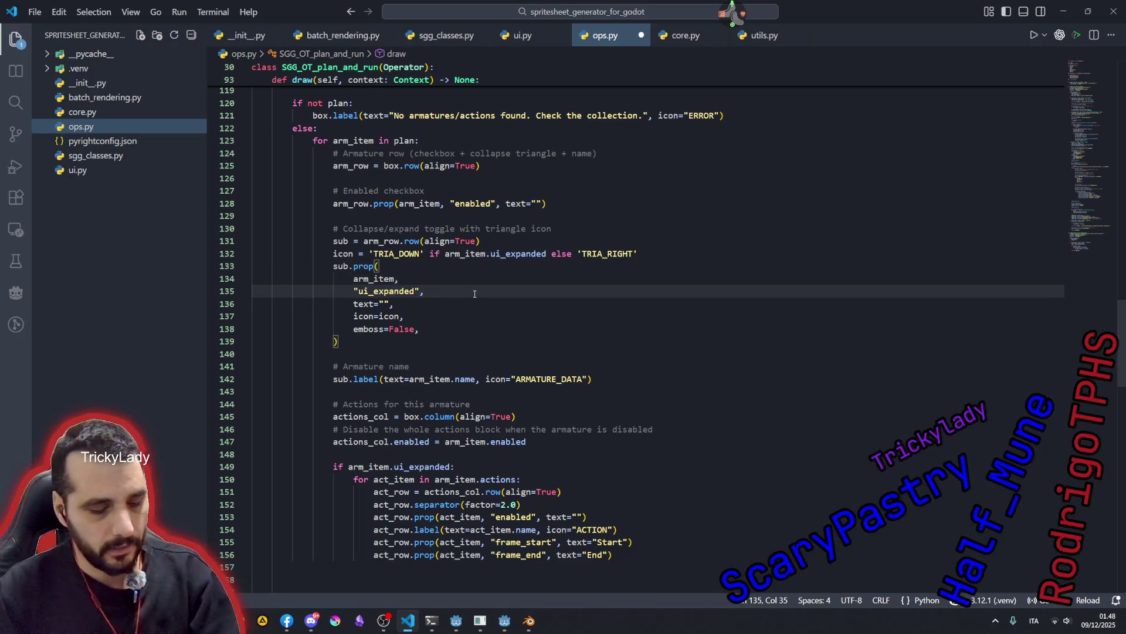
{"action": "left_click", "coordinate": [517, 311]}
{"action": "key", "text": "ctrl+s"}
{"action": "mouse_move", "coordinate": [529, 620]}
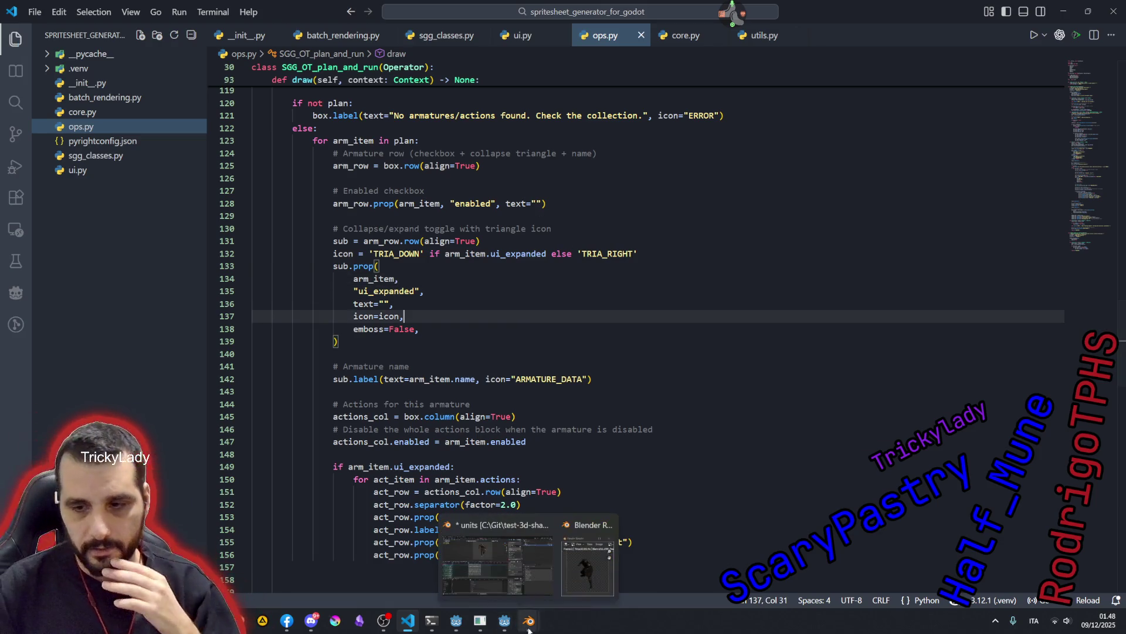
{"action": "left_click", "coordinate": [536, 584]}
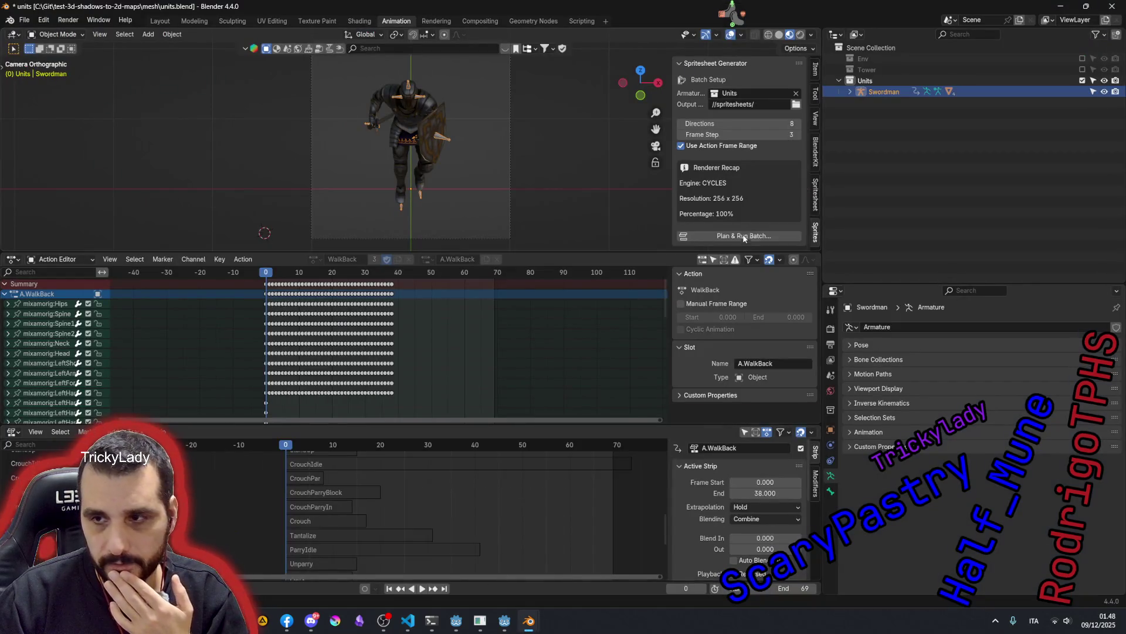
{"action": "left_click", "coordinate": [744, 235]}
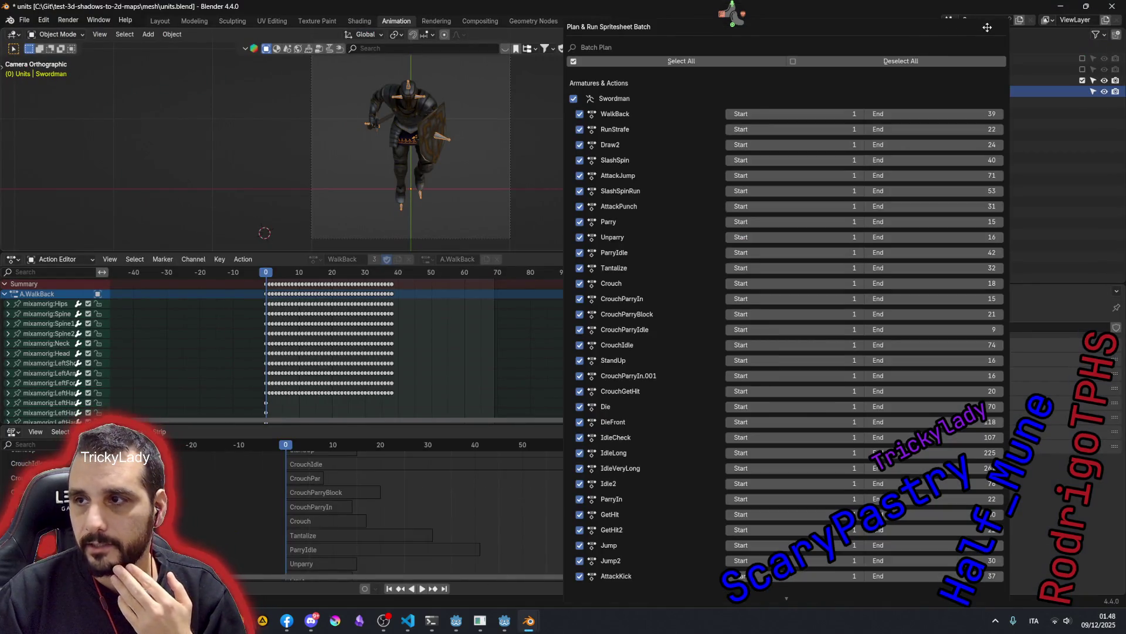
{"action": "scroll", "coordinate": [690, 265], "scroll_direction": "down", "scroll_amount": 5}
{"action": "left_click", "coordinate": [859, 595]}
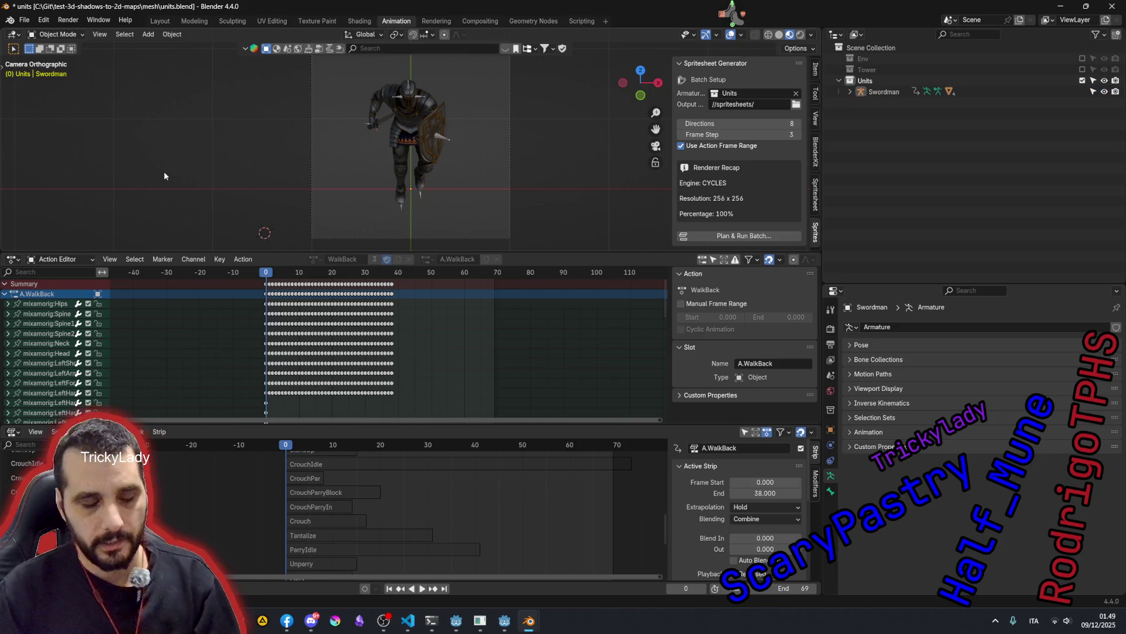
{"action": "key", "text": "ctrl+s"}
- Close the floating render preview and open the Add-ons preferences filtered to godot
{"action": "left_click", "coordinate": [26, 23]}
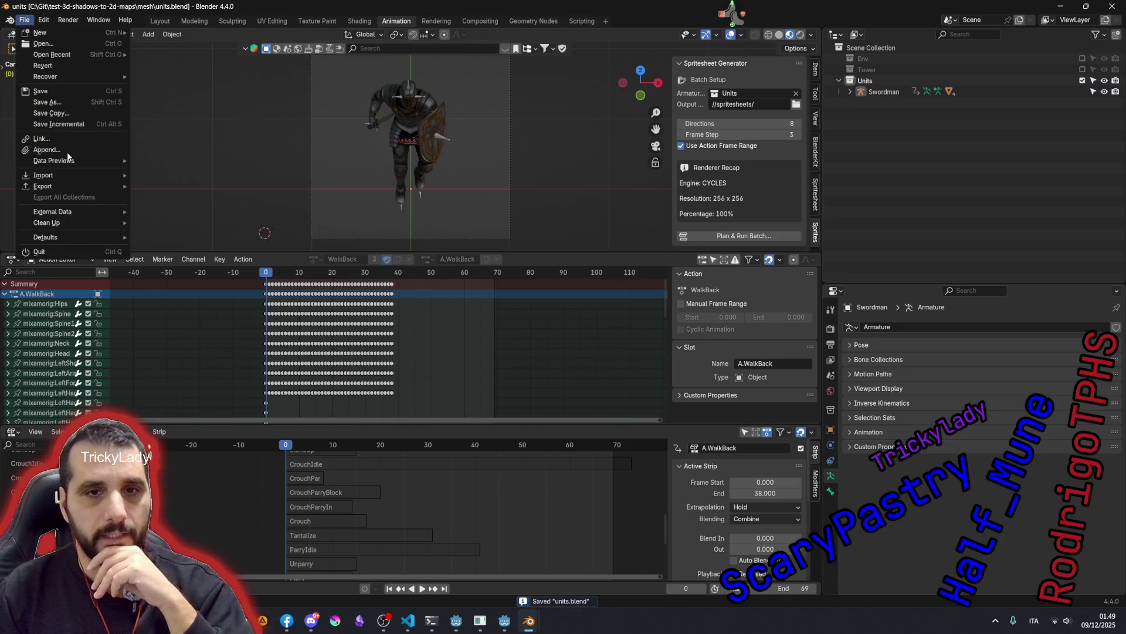
{"action": "key", "text": "Escape"}
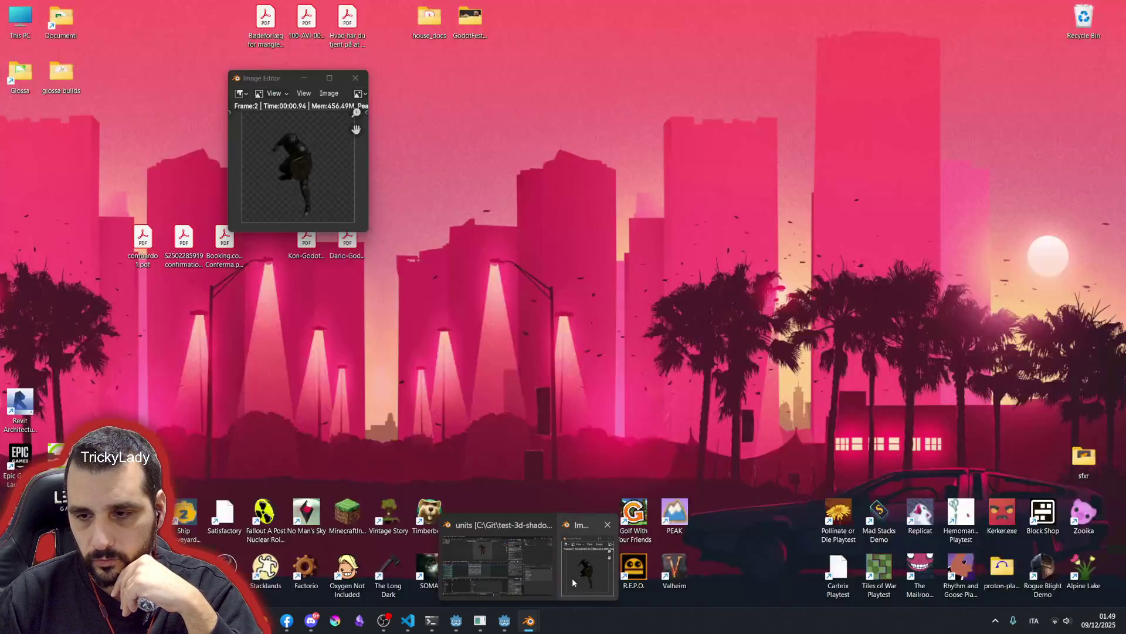
{"action": "mouse_move", "coordinate": [528, 621]}
{"action": "left_click", "coordinate": [573, 541]}
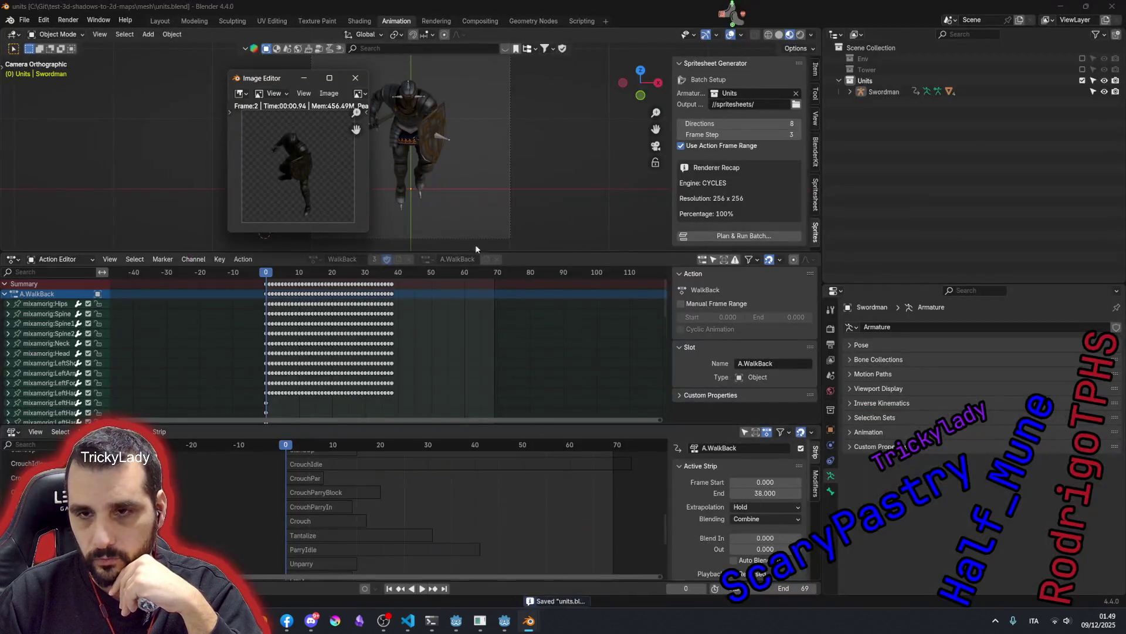
{"action": "left_click", "coordinate": [355, 77]}
{"action": "left_click", "coordinate": [26, 19]}
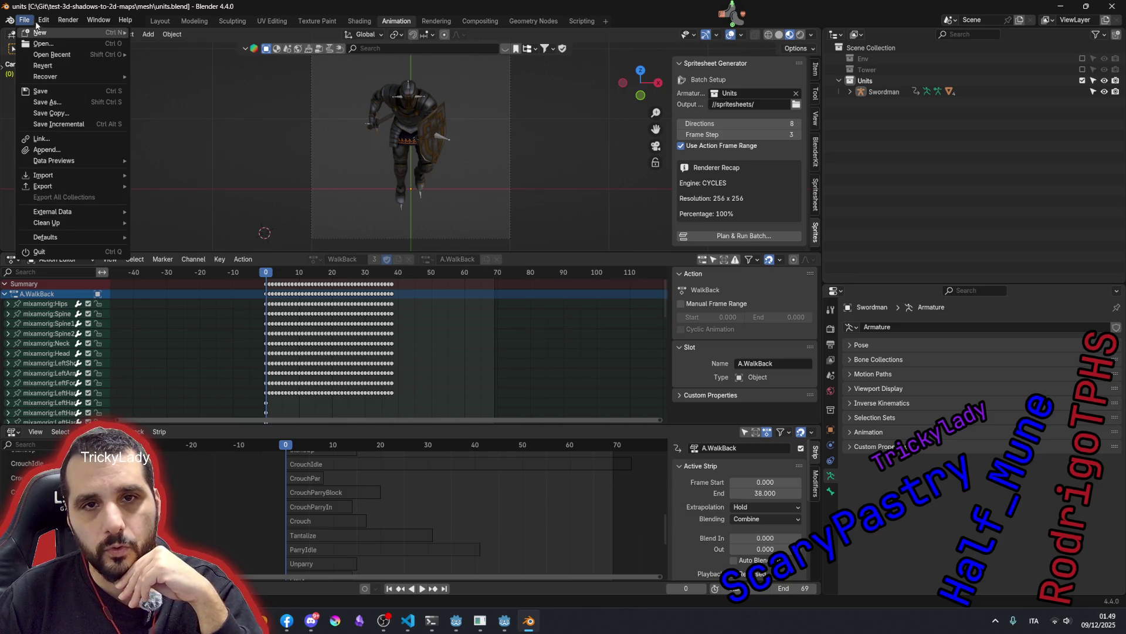
{"action": "mouse_move", "coordinate": [42, 20]}
{"action": "left_click", "coordinate": [79, 162]}
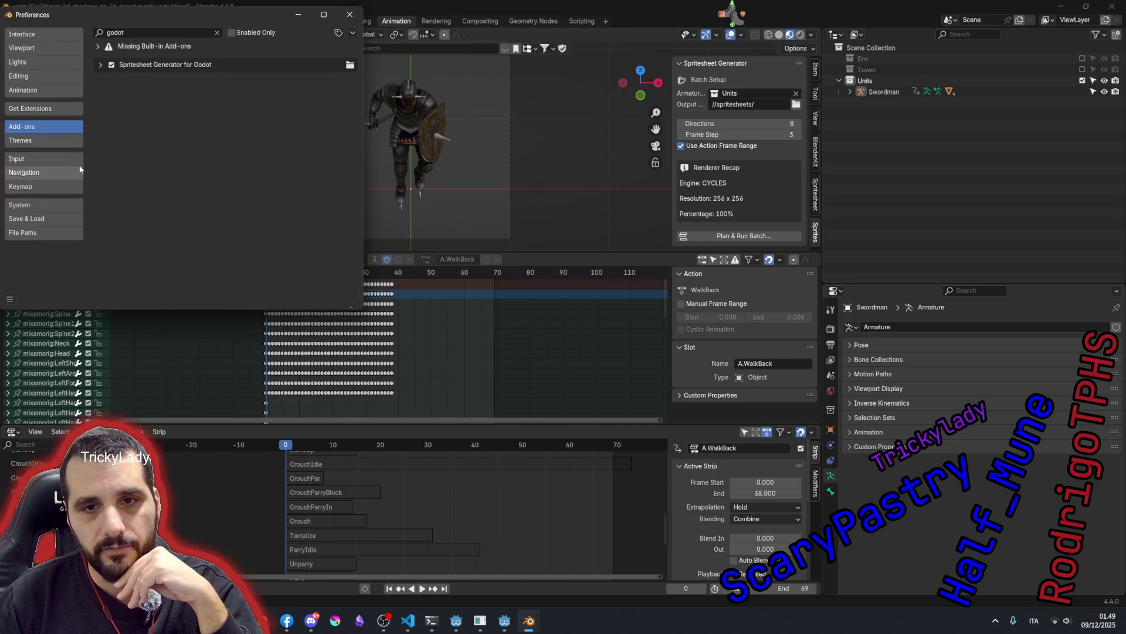
- Reload the Spritesheet Generator for Godot add-on, recheck the batch dialog and return to VS Code
{"action": "left_click", "coordinate": [112, 63]}
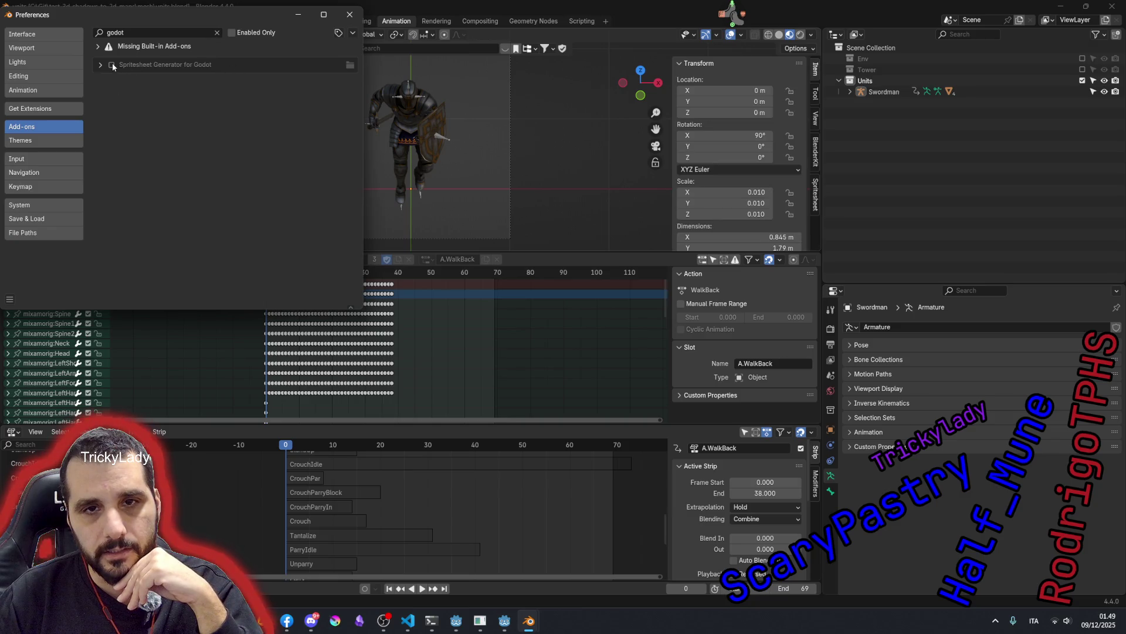
{"action": "left_click", "coordinate": [112, 64]}
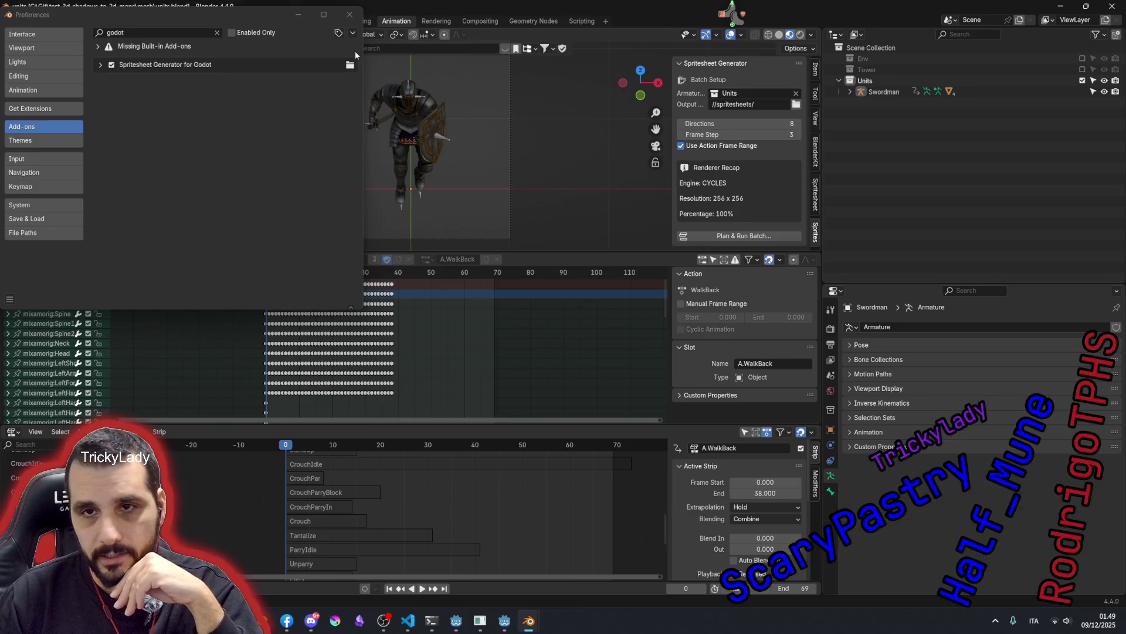
{"action": "left_click", "coordinate": [350, 15]}
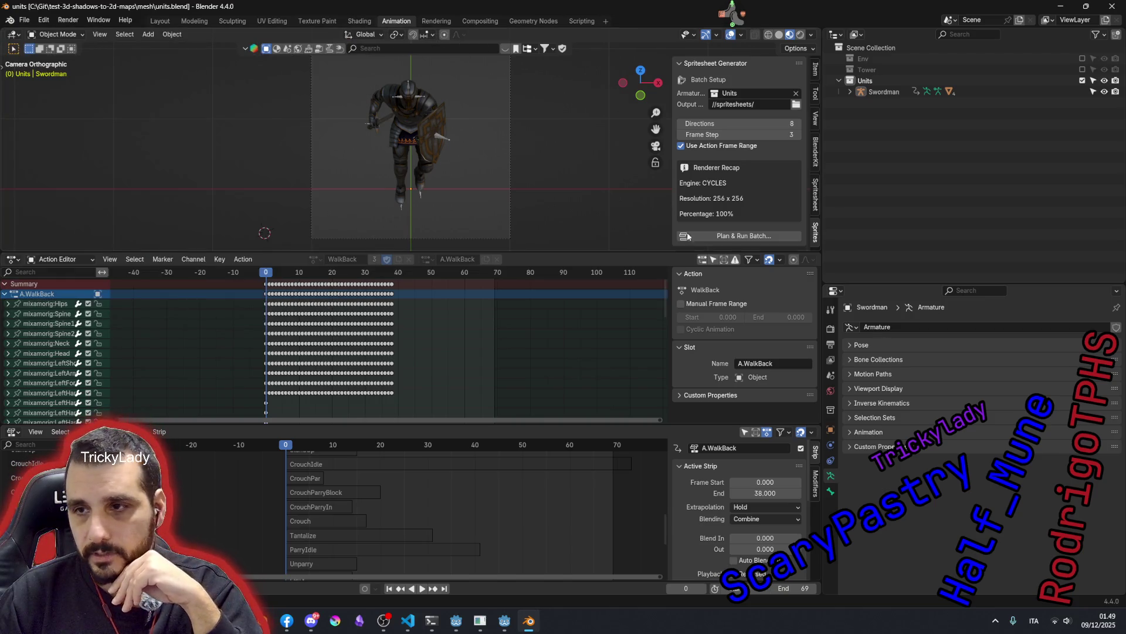
{"action": "left_click", "coordinate": [743, 236]}
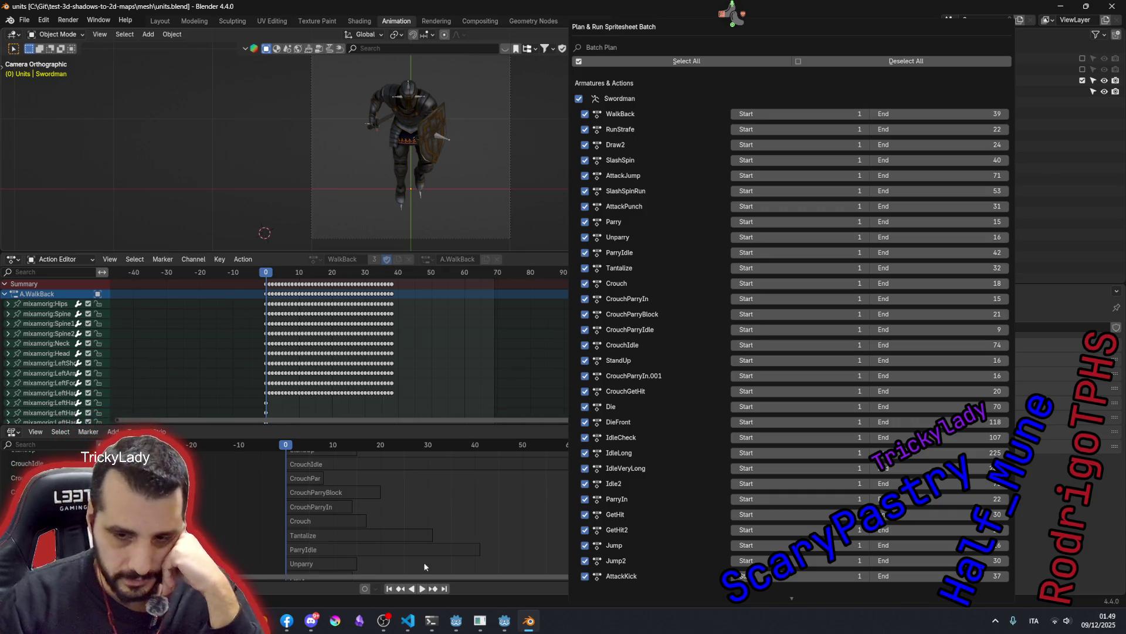
{"action": "left_click", "coordinate": [417, 620]}
{"action": "scroll", "coordinate": [464, 363], "scroll_direction": "up", "scroll_amount": 10}
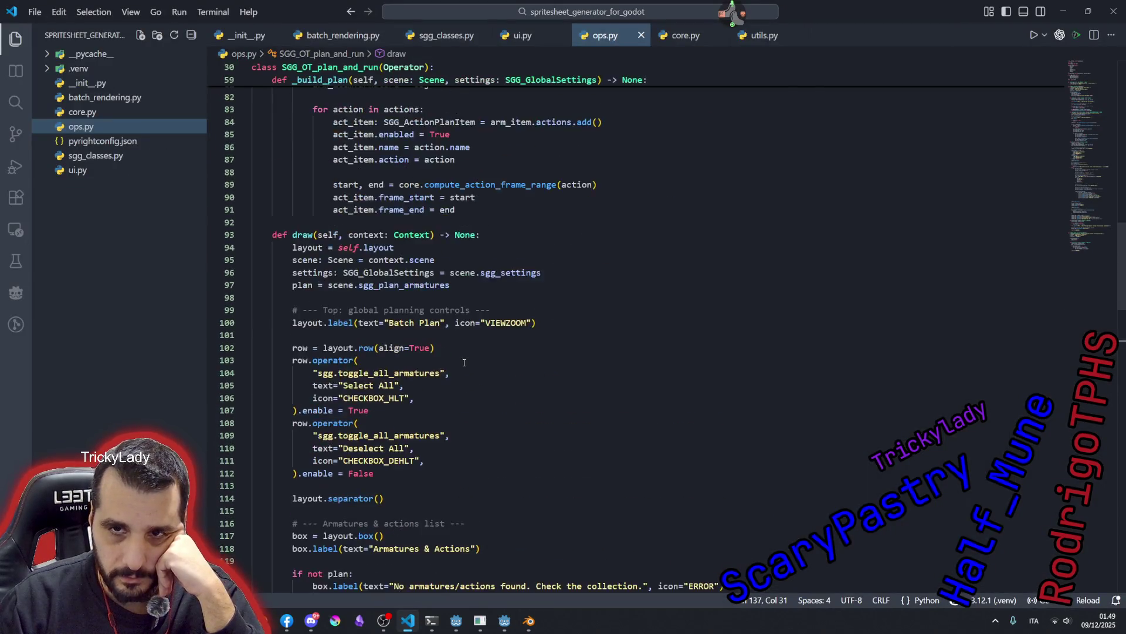
{"action": "scroll", "coordinate": [464, 362], "scroll_direction": "up", "scroll_amount": 6}
- Expand the __pycache__ folder in the Explorer while reviewing the toggle operator code
{"action": "left_click", "coordinate": [422, 269]}
{"action": "scroll", "coordinate": [423, 268], "scroll_direction": "down", "scroll_amount": 8}
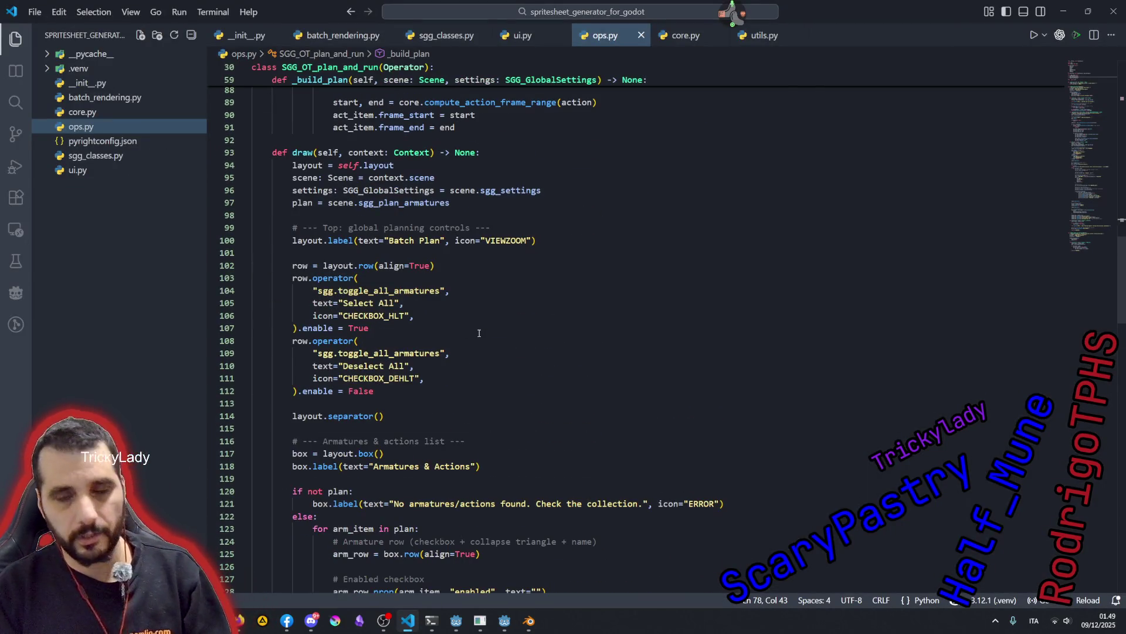
{"action": "left_click", "coordinate": [497, 285]}
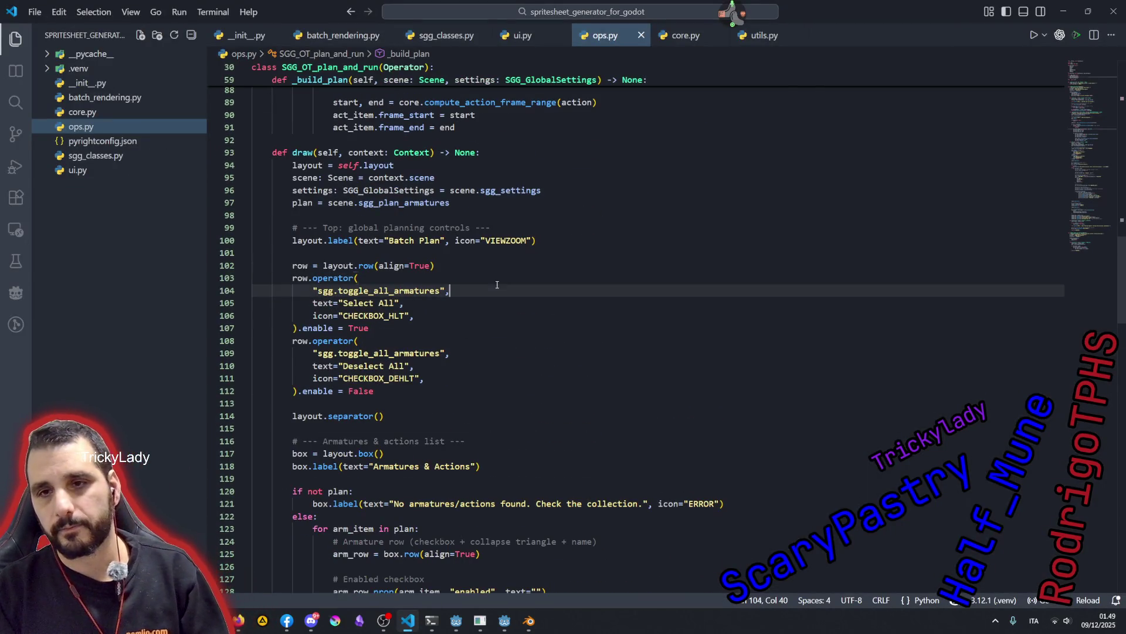
{"action": "left_click", "coordinate": [46, 54]}
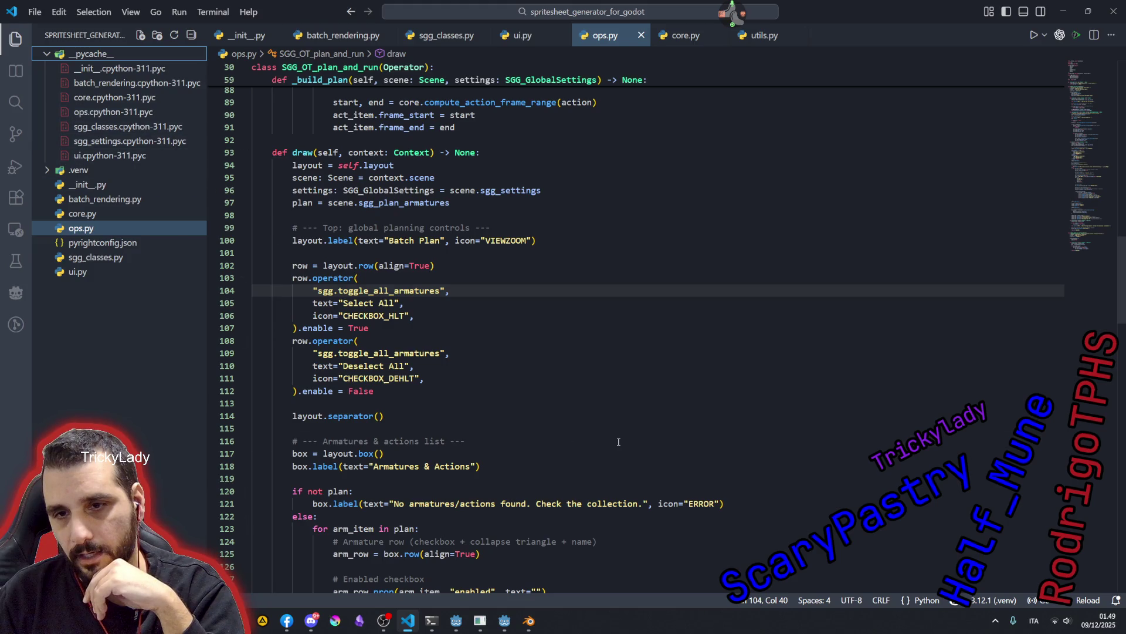
{"action": "scroll", "coordinate": [618, 441], "scroll_direction": "down", "scroll_amount": 7}
{"action": "left_click", "coordinate": [616, 351]}
- Review the Swordman action list in Blender's batch dialog, then go back to VS Code
{"action": "left_click", "coordinate": [526, 626]}
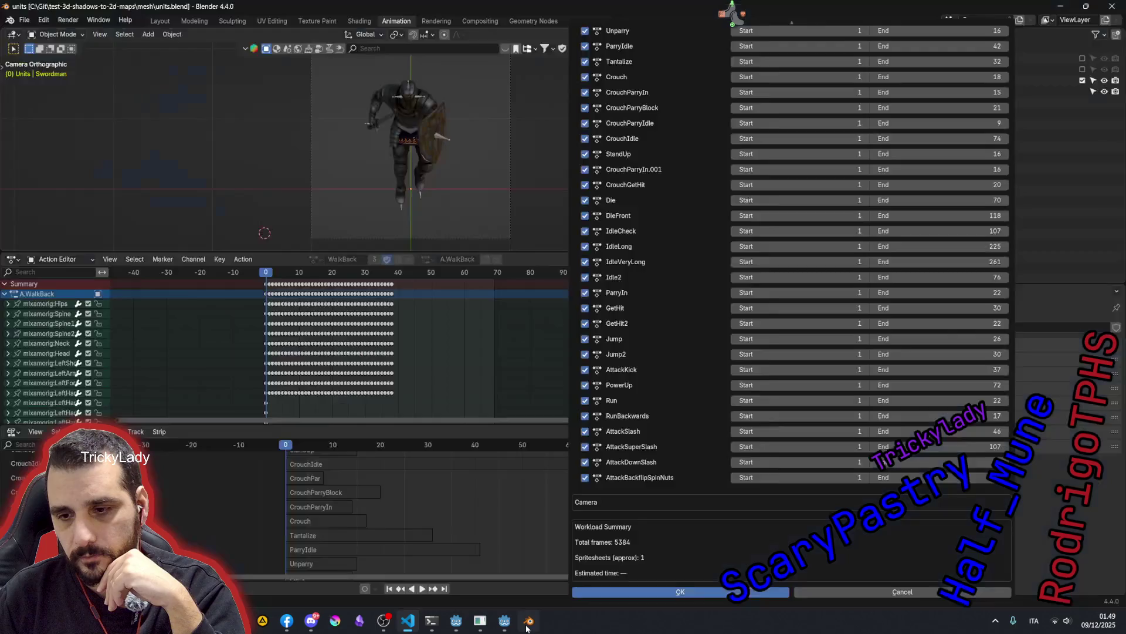
{"action": "scroll", "coordinate": [721, 343], "scroll_direction": "up", "scroll_amount": 3}
{"action": "scroll", "coordinate": [721, 342], "scroll_direction": "down", "scroll_amount": 3}
{"action": "scroll", "coordinate": [634, 440], "scroll_direction": "up", "scroll_amount": 3}
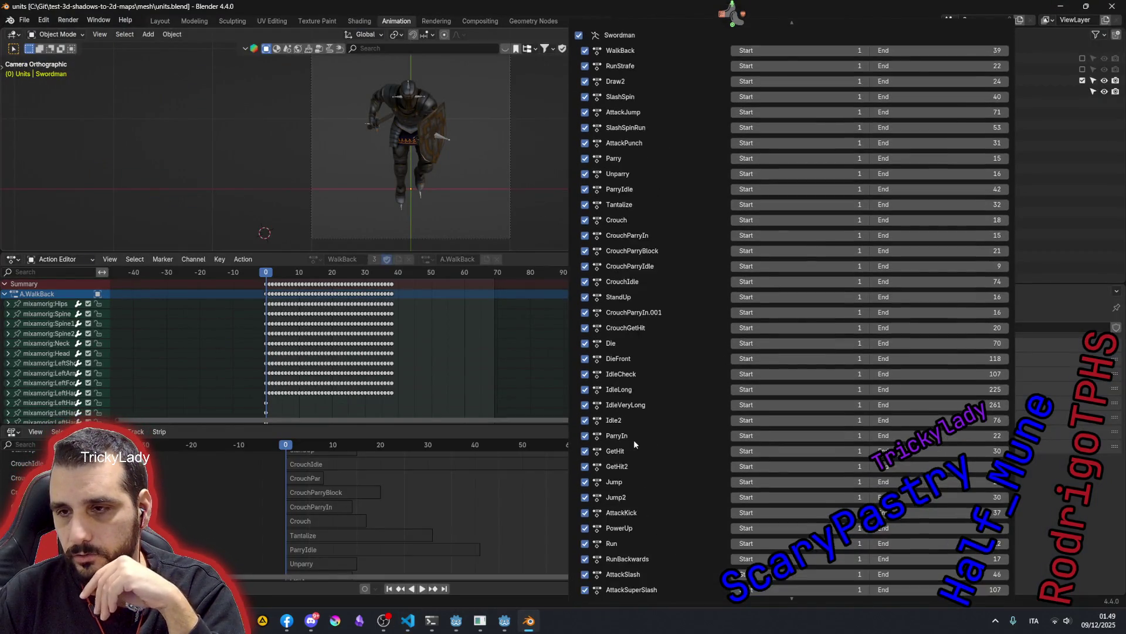
{"action": "scroll", "coordinate": [653, 350], "scroll_direction": "up", "scroll_amount": 3}
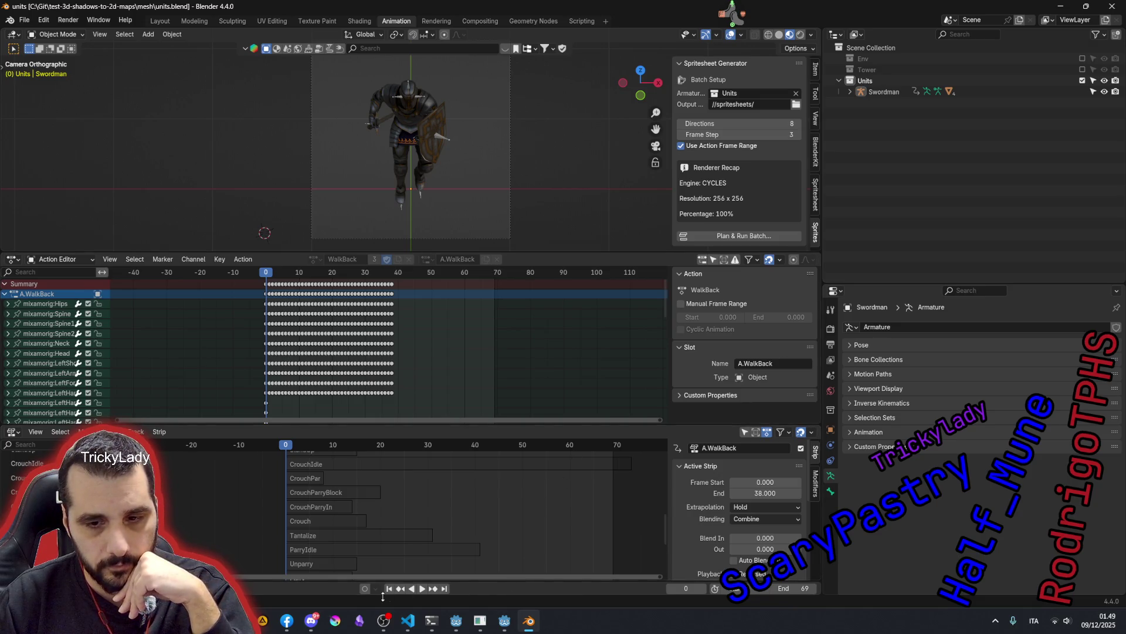
{"action": "mouse_move", "coordinate": [407, 620]}
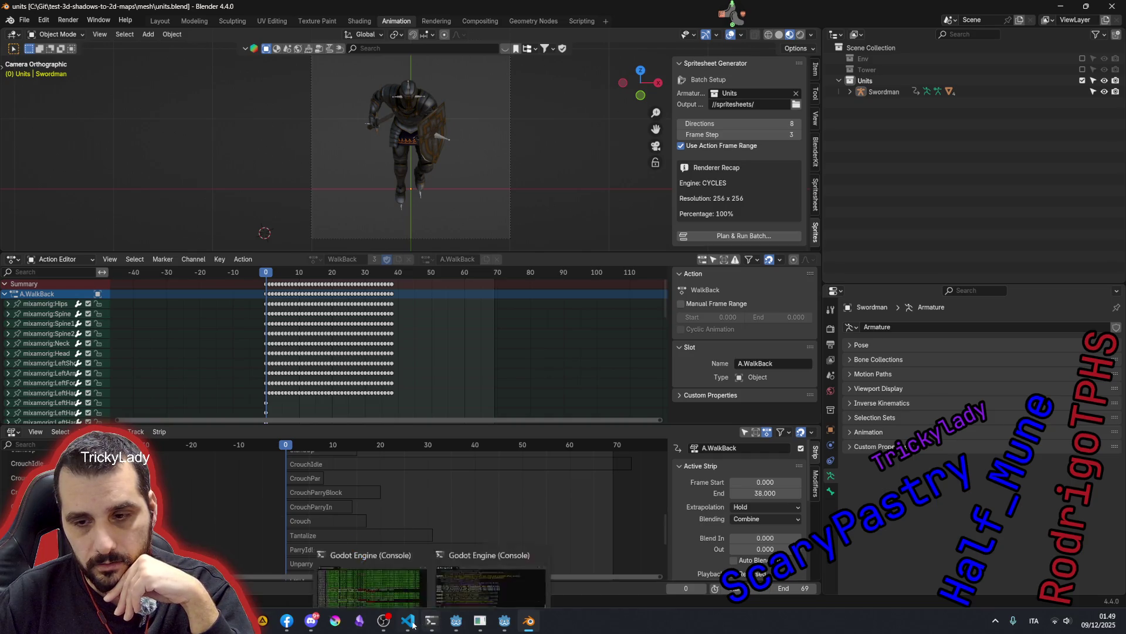
{"action": "left_click", "coordinate": [423, 581]}
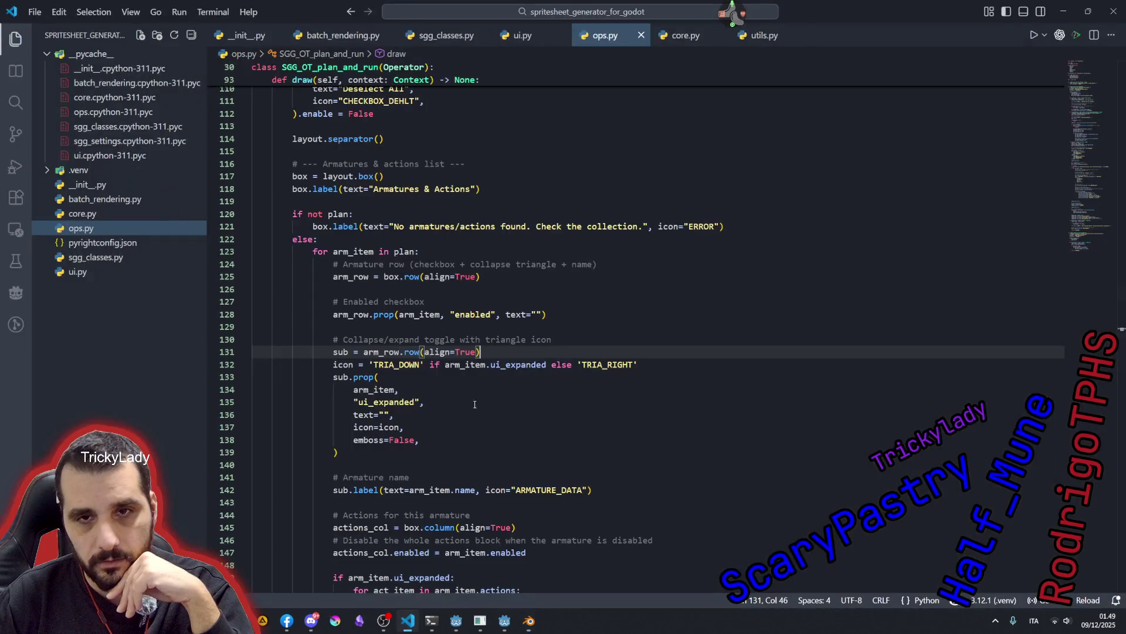
- Delete the __pycache__ folder from the Explorer and switch back to Blender's Edit menu
{"action": "left_click", "coordinate": [104, 59]}
{"action": "right_click", "coordinate": [104, 60]}
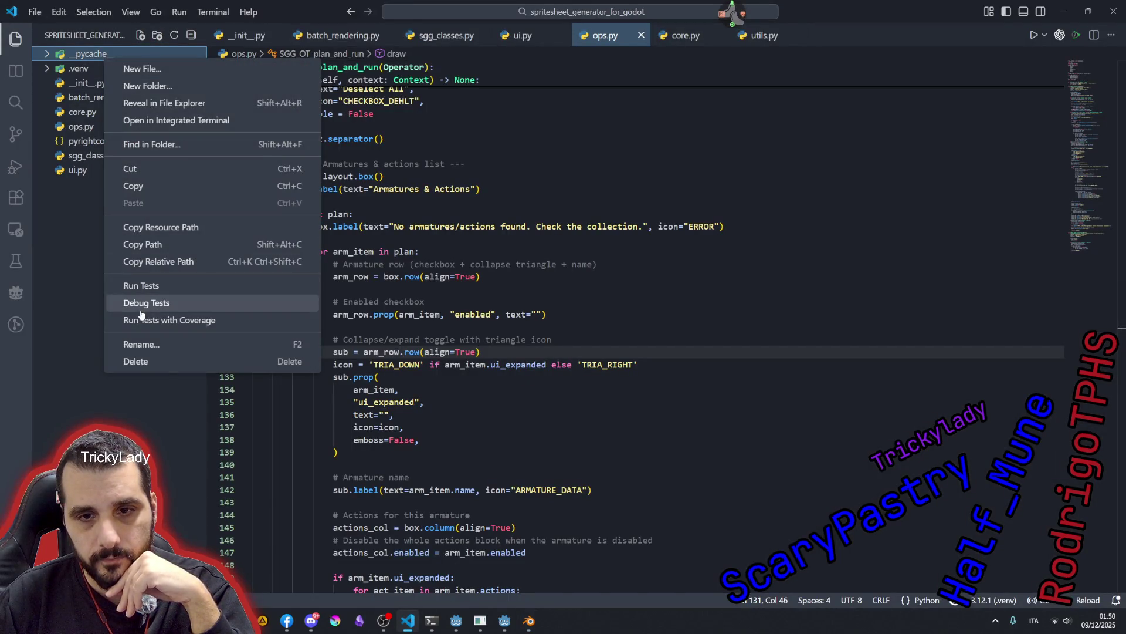
{"action": "left_click", "coordinate": [159, 362]}
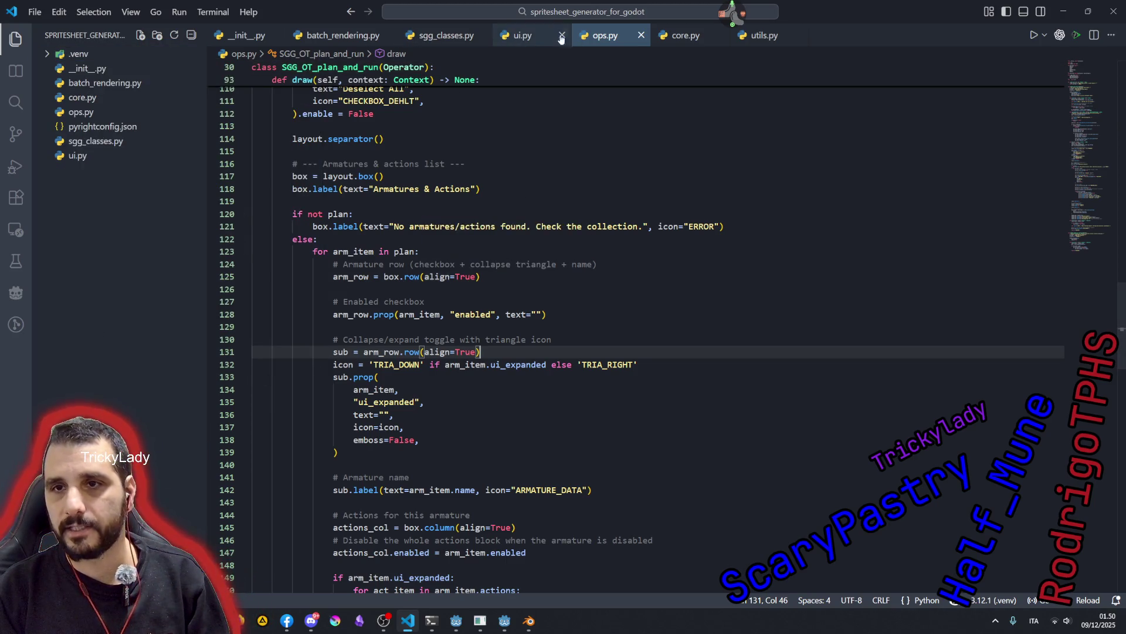
{"action": "left_click", "coordinate": [640, 164]}
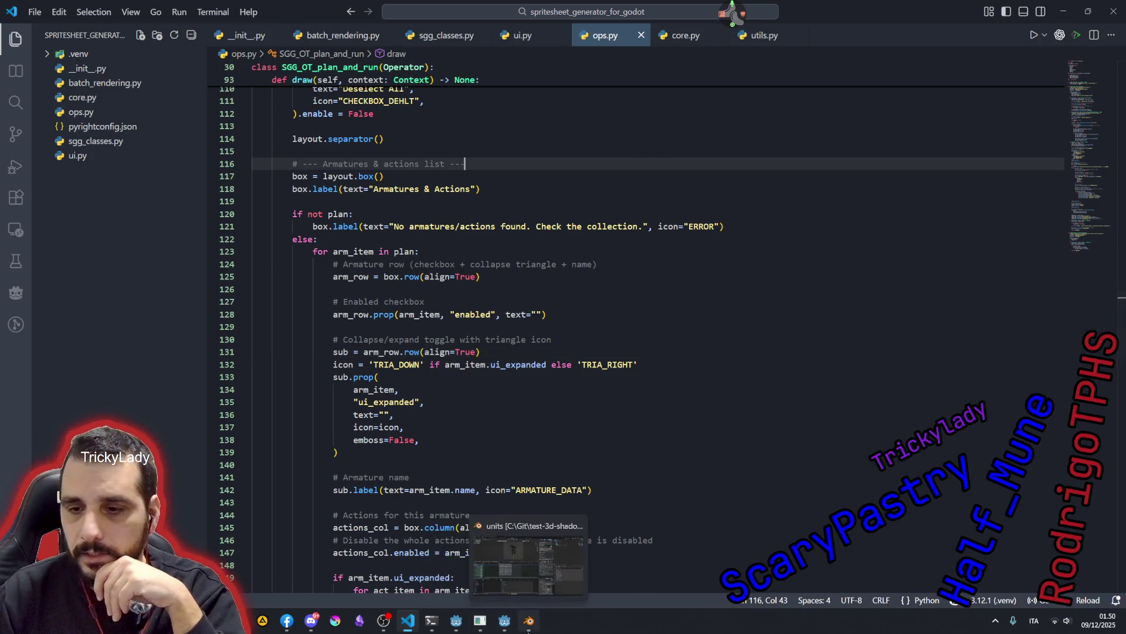
{"action": "left_click", "coordinate": [528, 620]}
{"action": "left_click", "coordinate": [25, 20]}
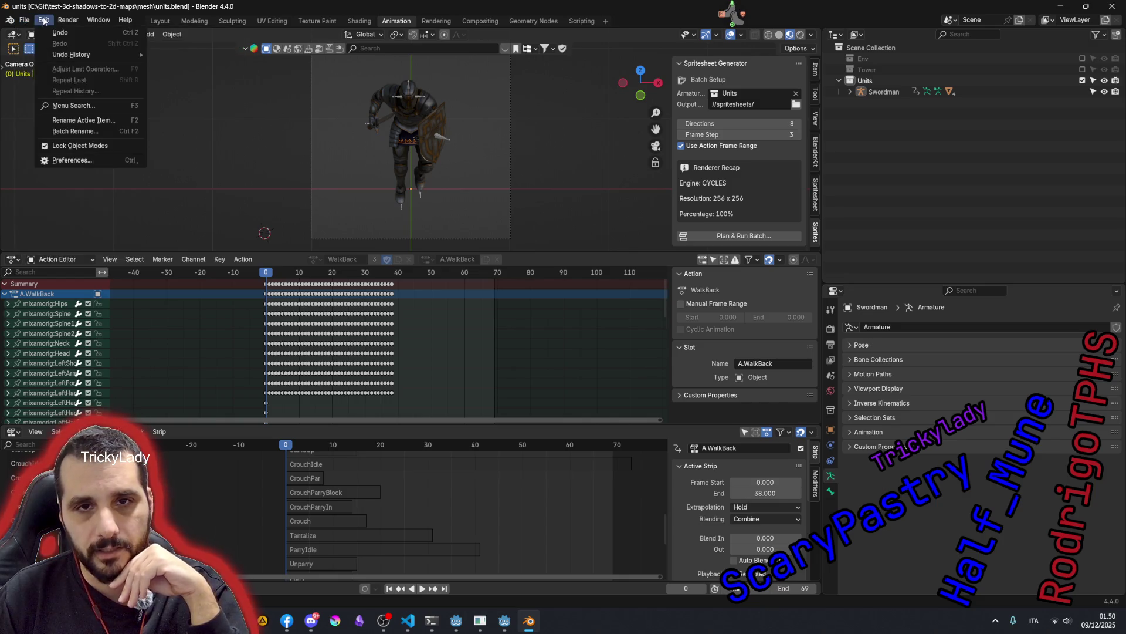
- Reload the Spritesheet Generator for Godot add-on in Preferences and reopen the batch planning dialog
{"action": "left_click", "coordinate": [87, 163]}
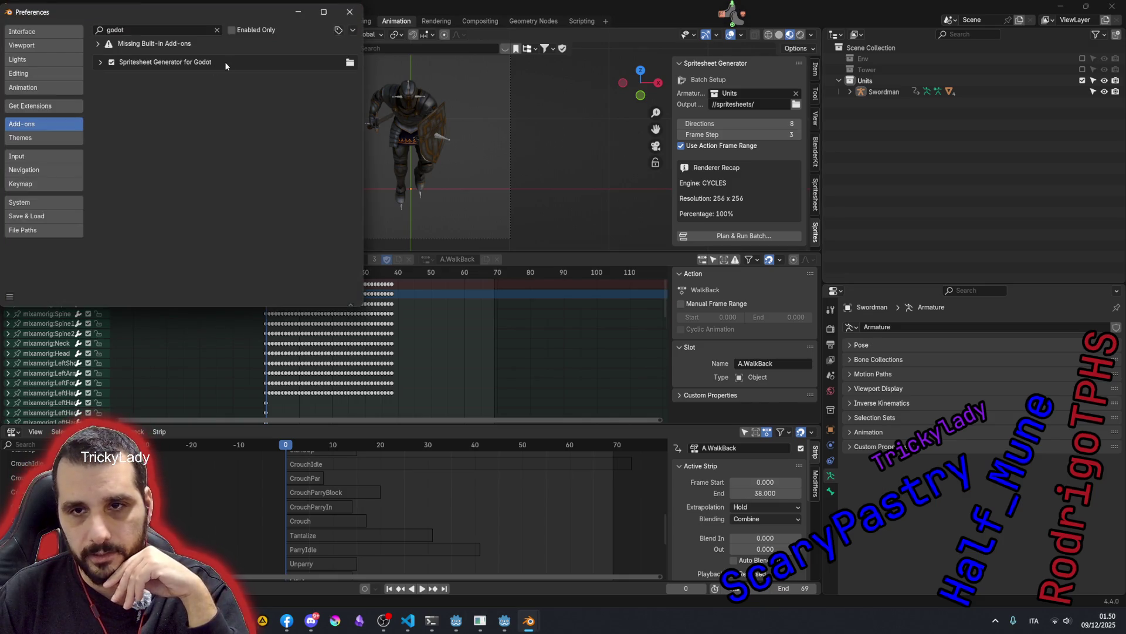
{"action": "left_click", "coordinate": [113, 62]}
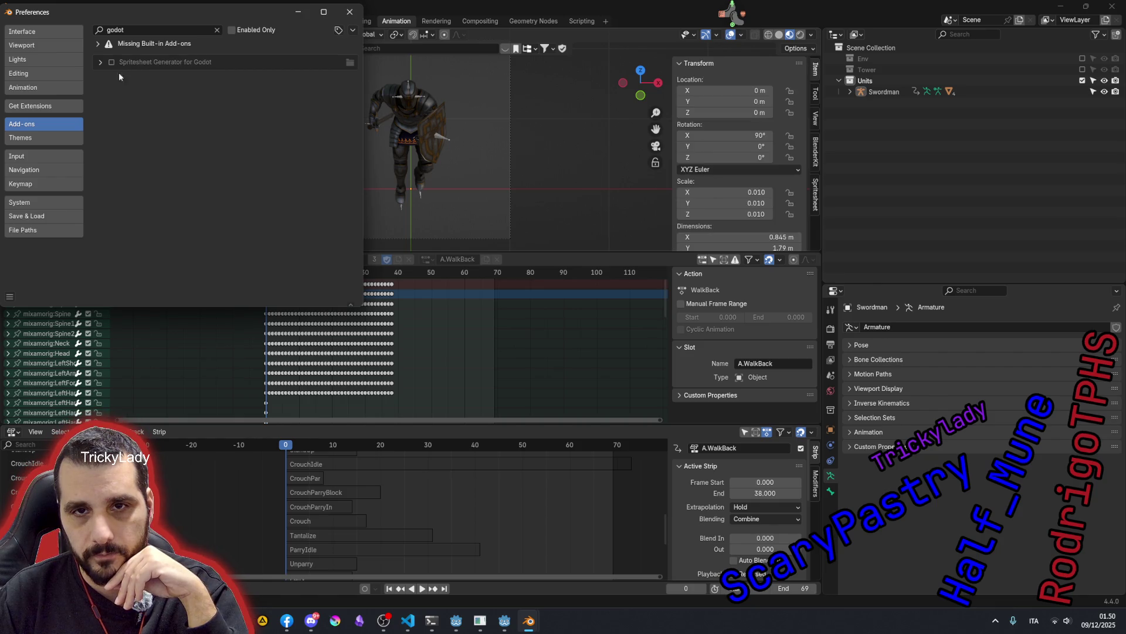
{"action": "left_click", "coordinate": [112, 61]}
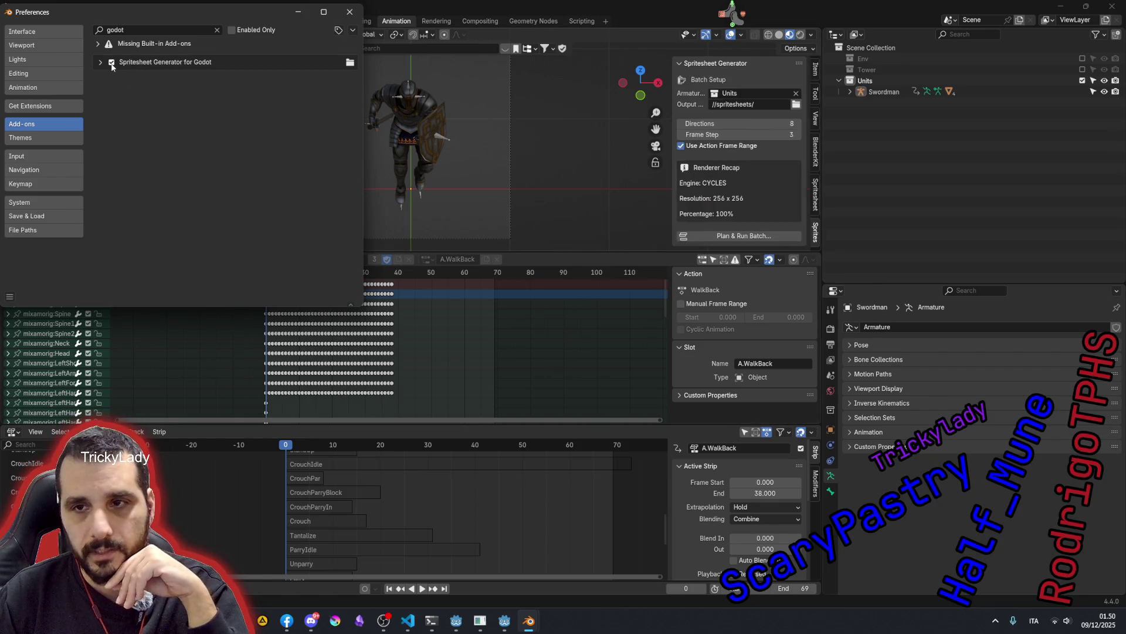
{"action": "left_click", "coordinate": [720, 236]}
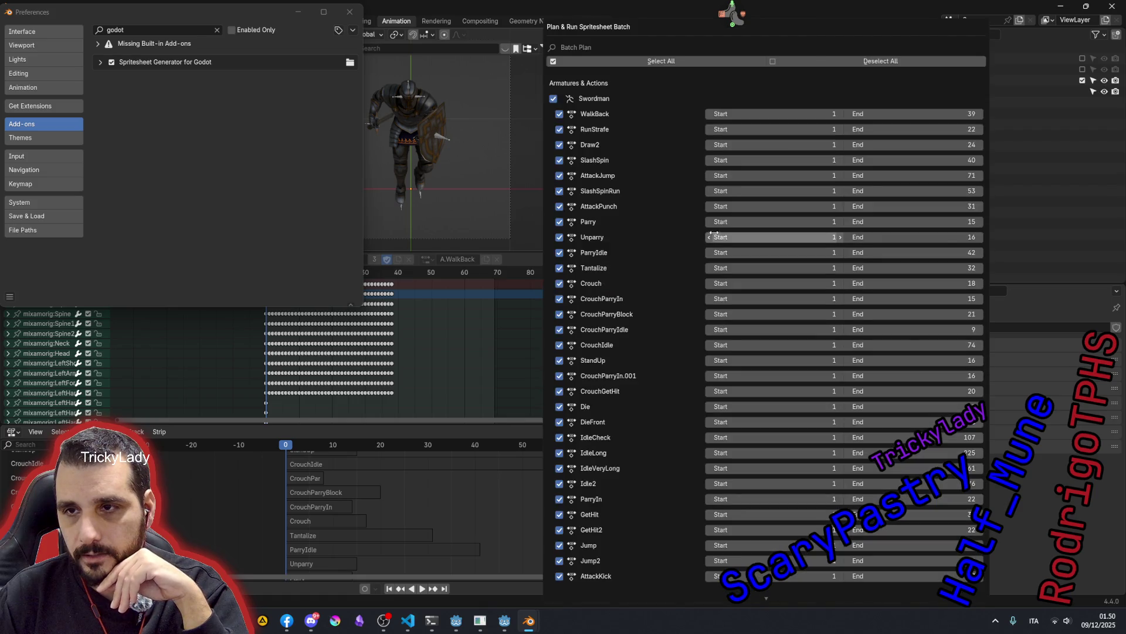
{"action": "scroll", "coordinate": [647, 161], "scroll_direction": "down", "scroll_amount": 5}
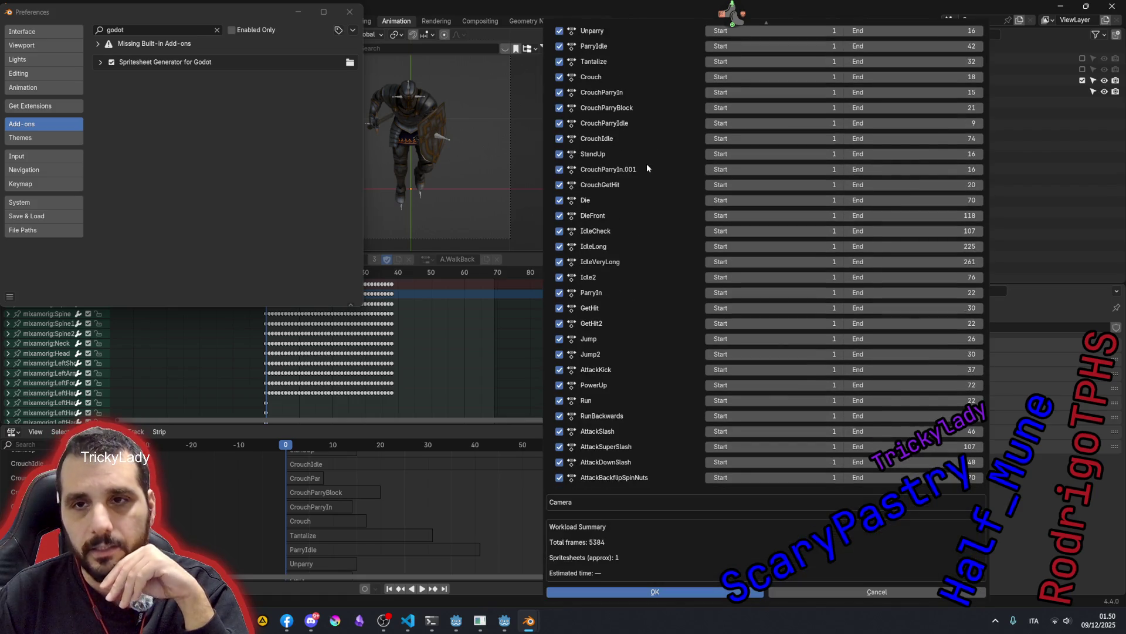
{"action": "scroll", "coordinate": [647, 163], "scroll_direction": "up", "scroll_amount": 4}
{"action": "scroll", "coordinate": [646, 163], "scroll_direction": "up", "scroll_amount": 2}
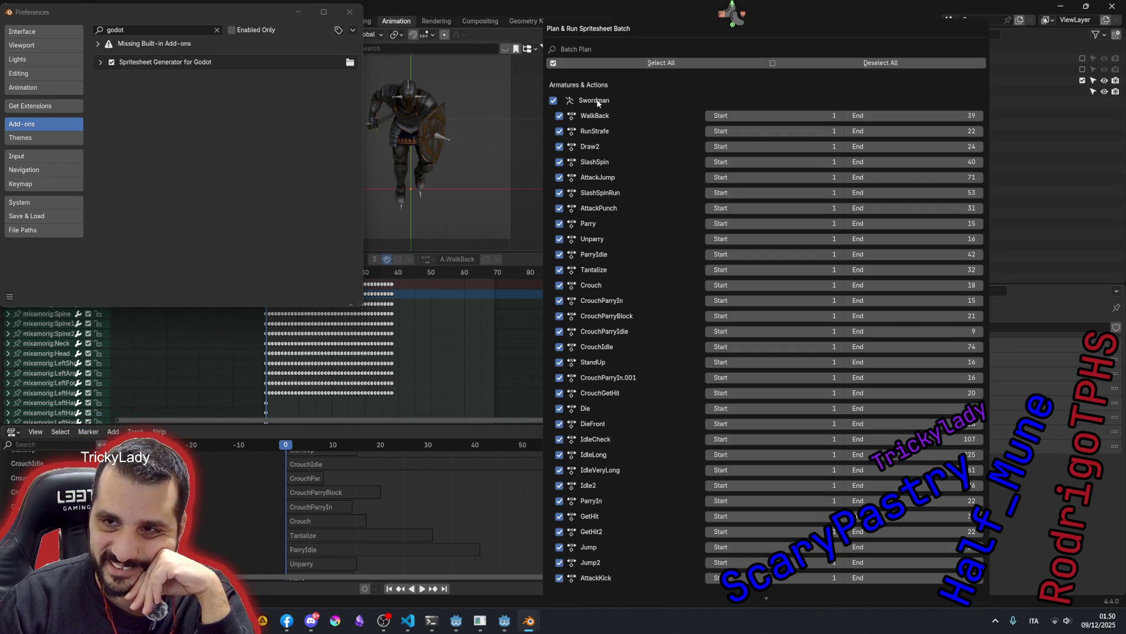
- Toggle the Swordman armature row, close Preferences, cancel the batch dialog and quit Blender
{"action": "left_click", "coordinate": [554, 101]}
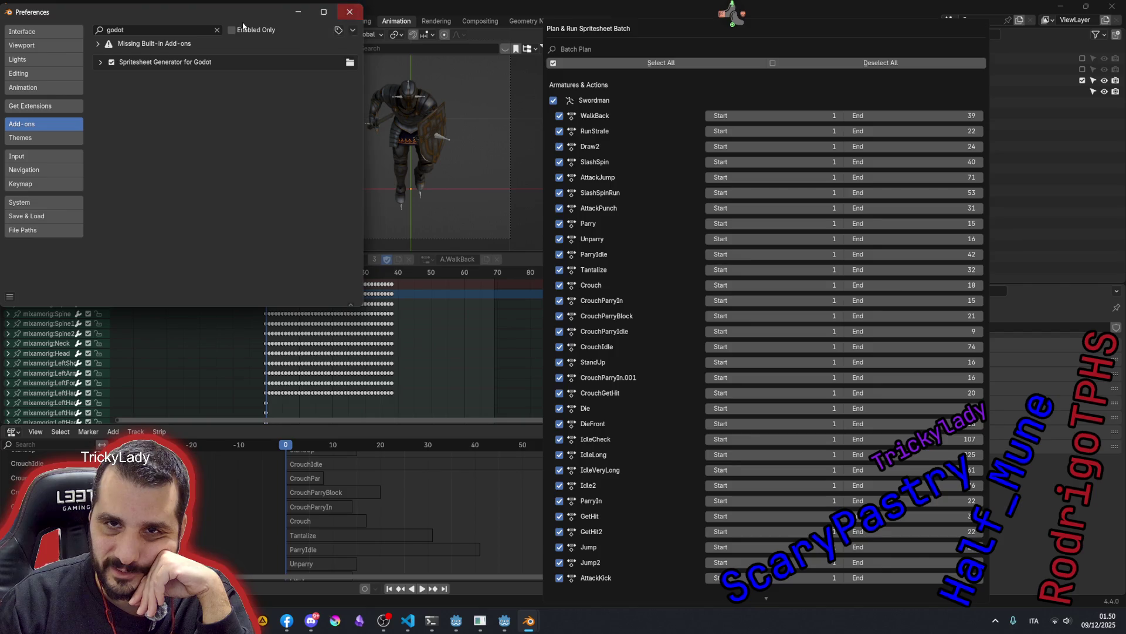
{"action": "left_click_drag", "start_coordinate": [244, 11], "coordinate": [423, 125]}
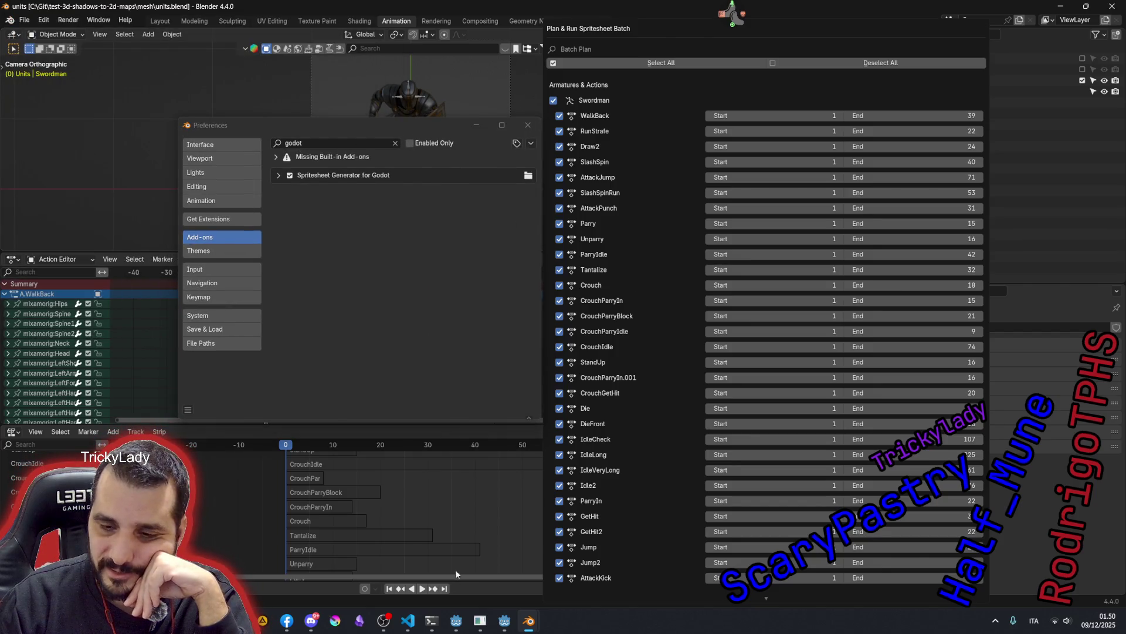
{"action": "scroll", "coordinate": [561, 576], "scroll_direction": "down", "scroll_amount": 2}
{"action": "scroll", "coordinate": [561, 577], "scroll_direction": "down", "scroll_amount": 3}
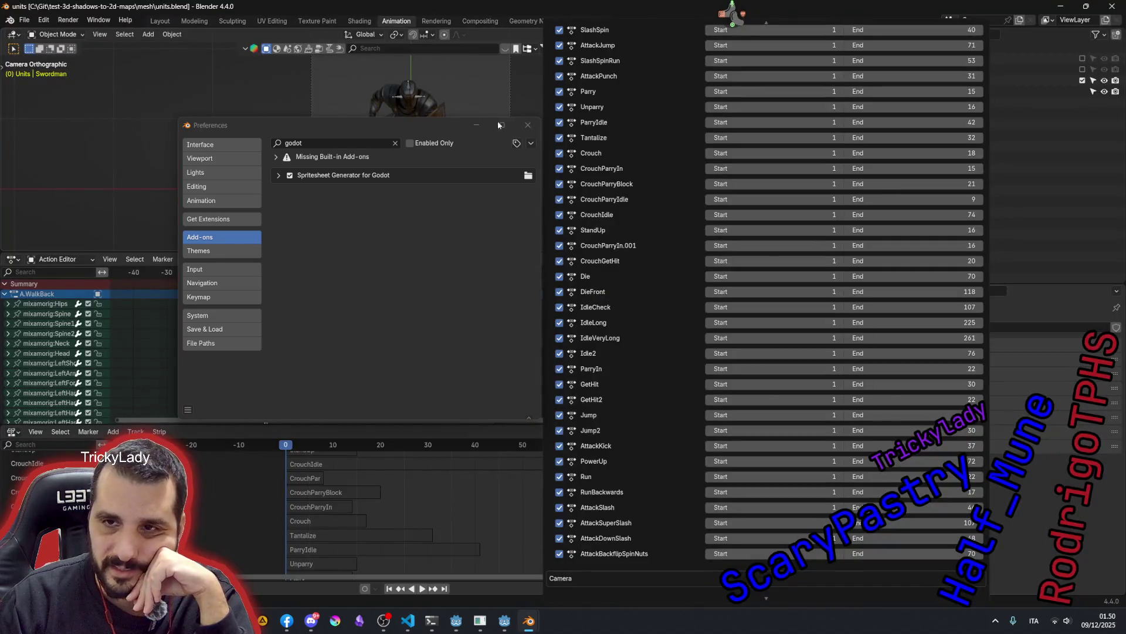
{"action": "left_click", "coordinate": [527, 124]}
{"action": "scroll", "coordinate": [818, 546], "scroll_direction": "down", "scroll_amount": 3}
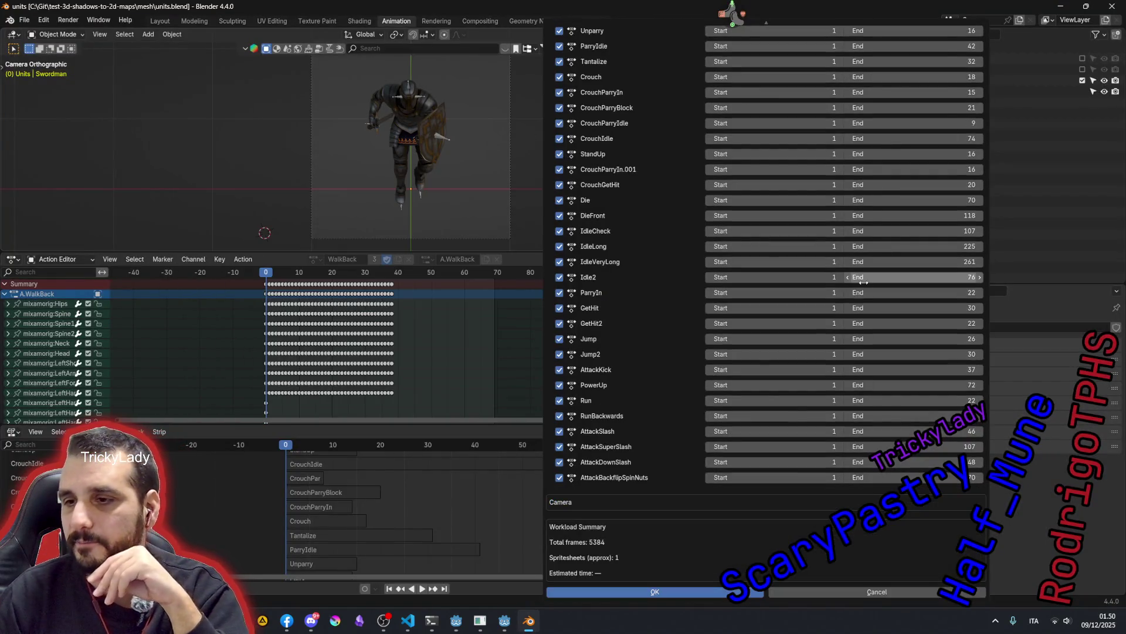
{"action": "left_click", "coordinate": [911, 591]}
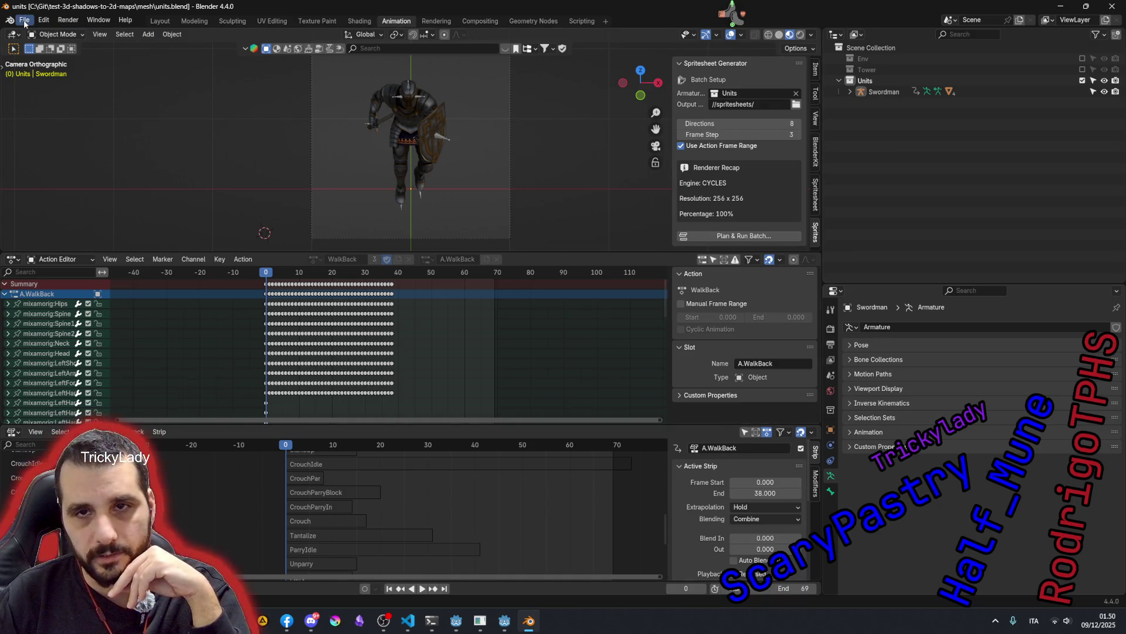
{"action": "left_click", "coordinate": [1111, 8]}
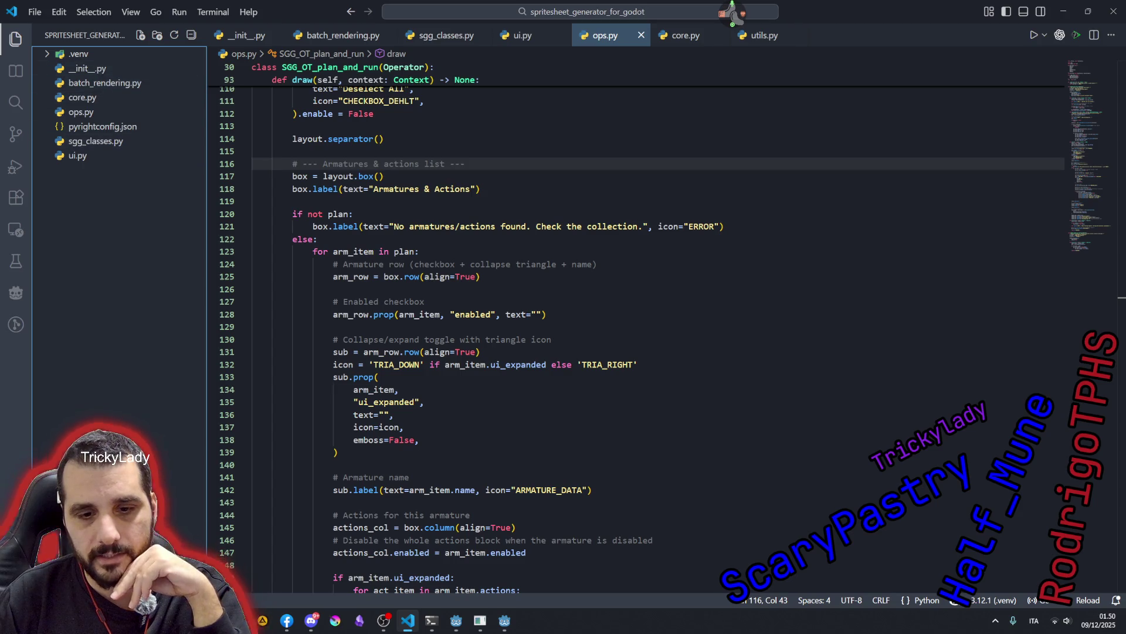
- Launch Blender from its shortcut in the pinned Start-menu folder
{"action": "left_click", "coordinate": [18, 620]}
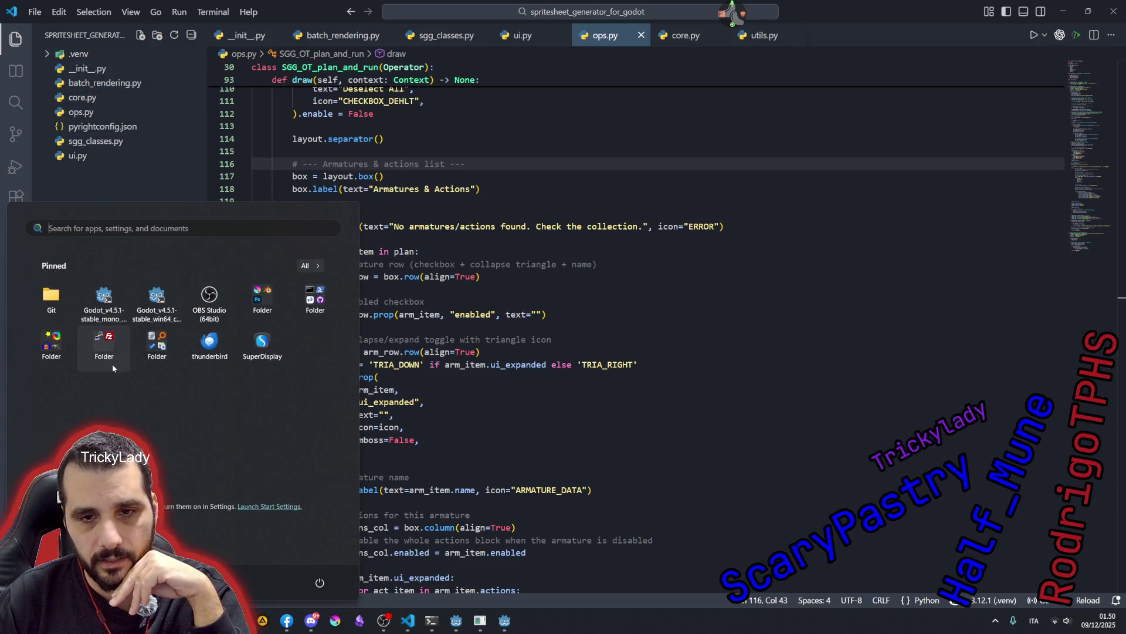
{"action": "left_click", "coordinate": [256, 301]}
{"action": "left_click", "coordinate": [609, 264]}
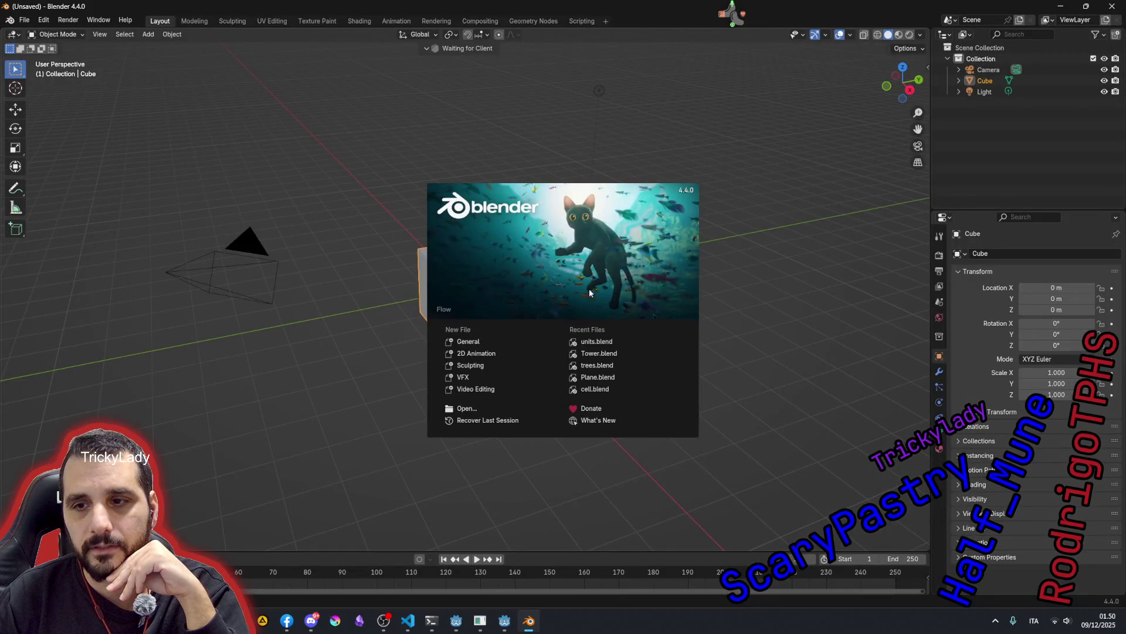
- Reopen units.blend from Recent Files and close the floating Image Editor
{"action": "left_click", "coordinate": [597, 342]}
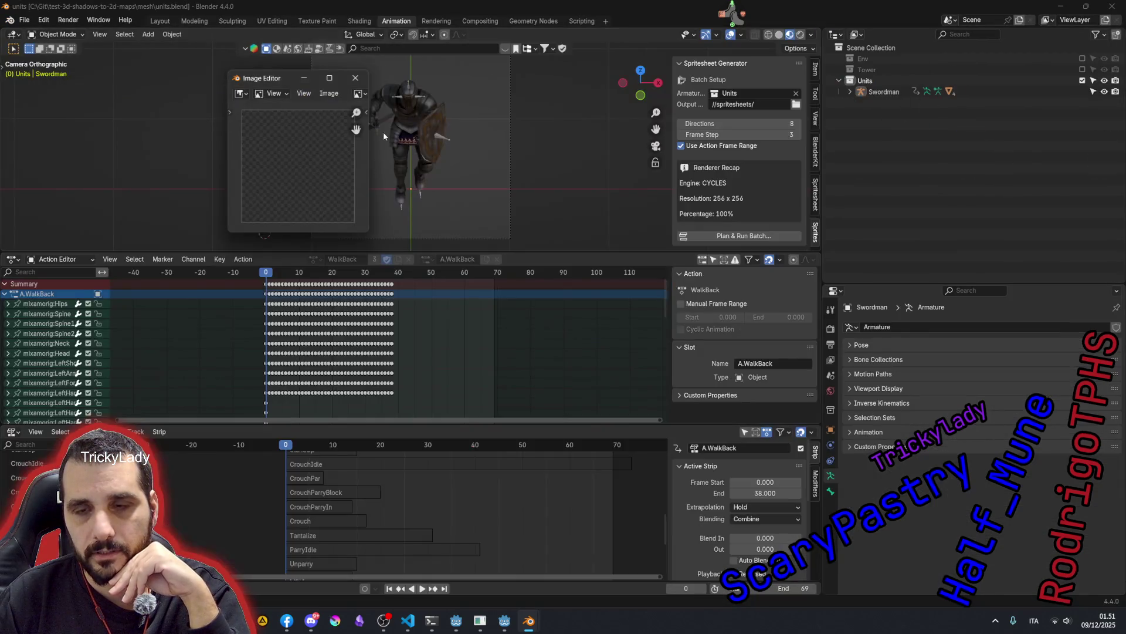
{"action": "left_click", "coordinate": [355, 77]}
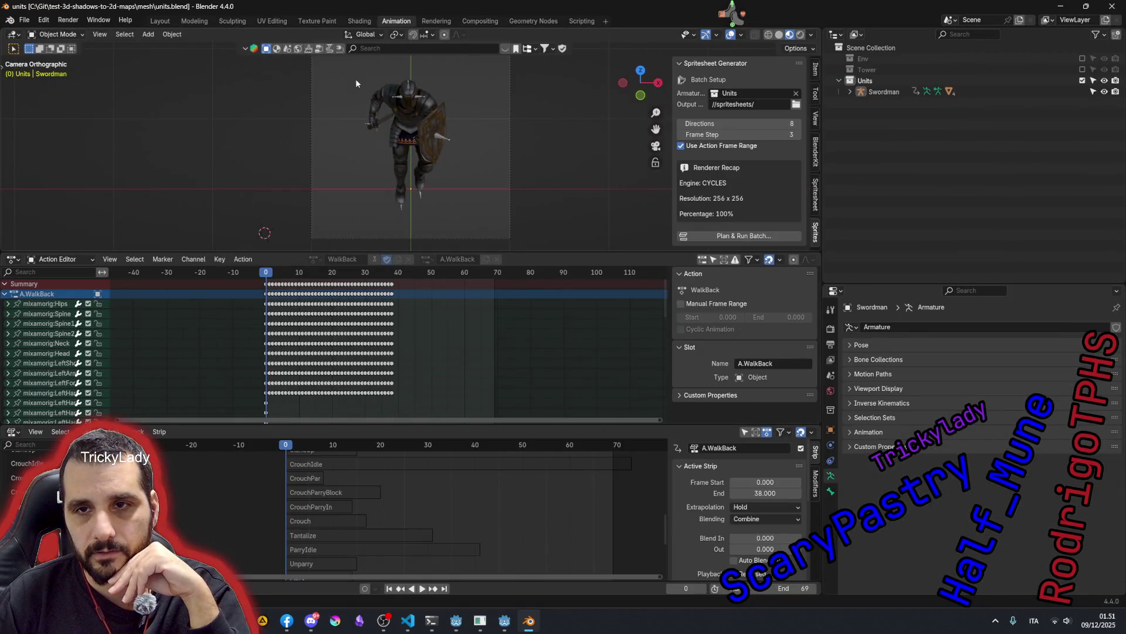
- Bring up Blender's Preferences from the Edit menu
{"action": "left_click", "coordinate": [25, 20]}
{"action": "left_click", "coordinate": [82, 161]}
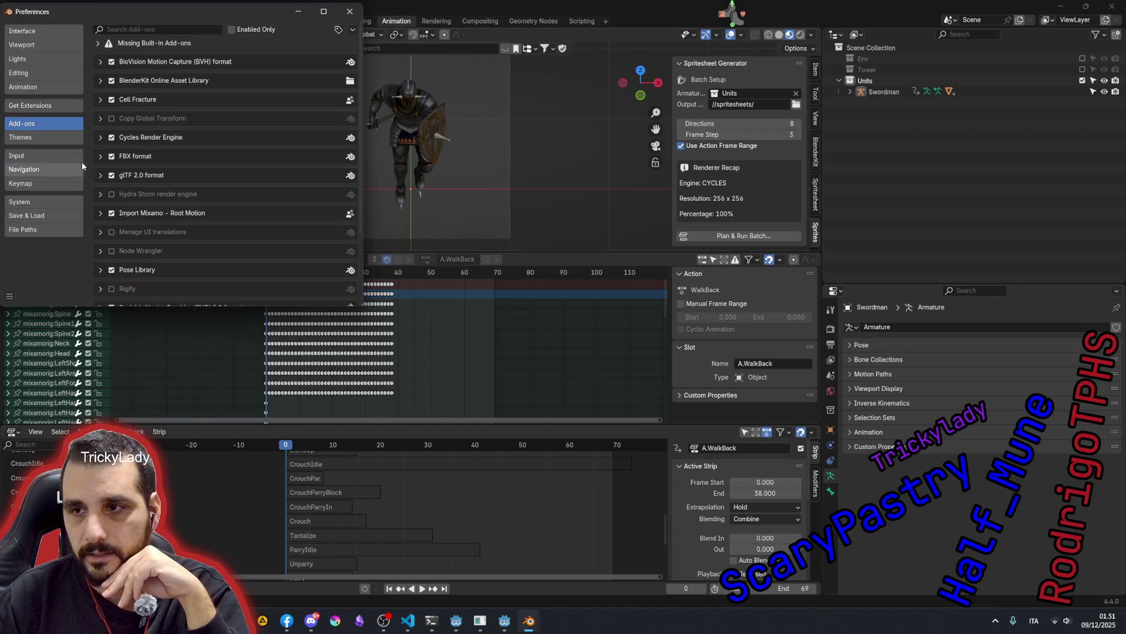
- Filter add-ons by 'godot', reload Spritesheet Generator and launch Plan & Run Batch
{"action": "left_click", "coordinate": [143, 30]}
{"action": "type", "text": "godot"}
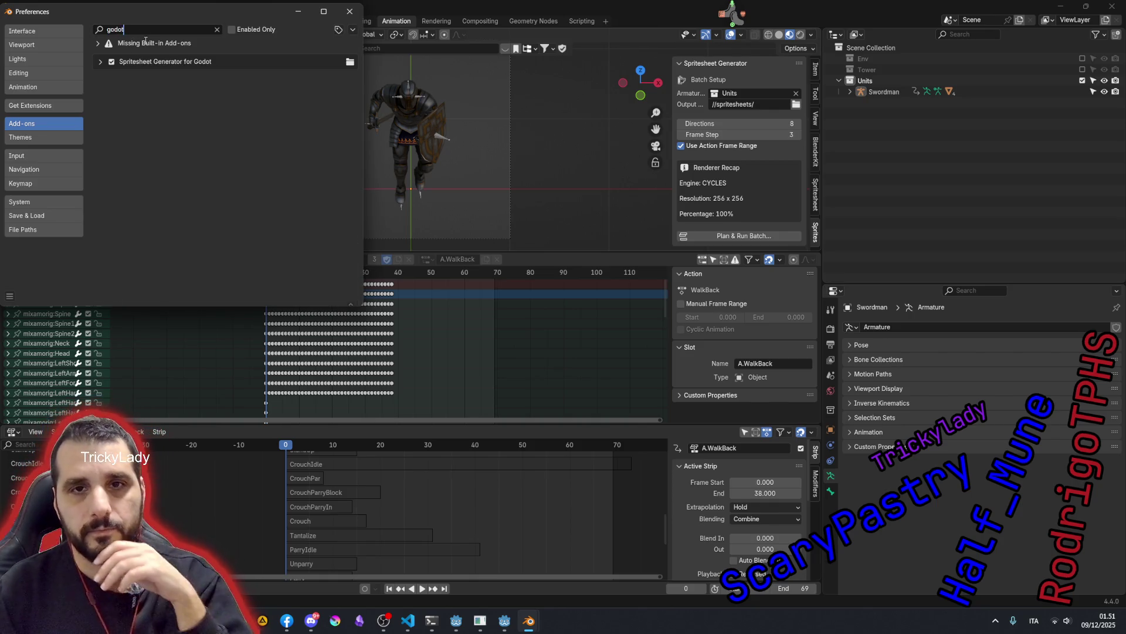
{"action": "left_click", "coordinate": [111, 61]}
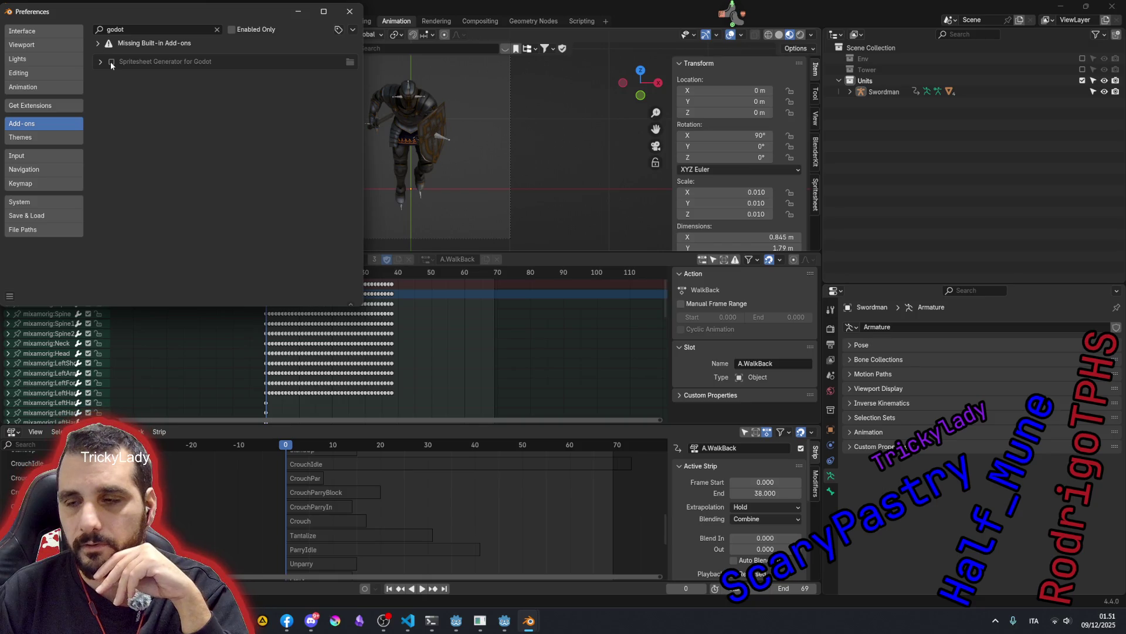
{"action": "left_click", "coordinate": [753, 235]}
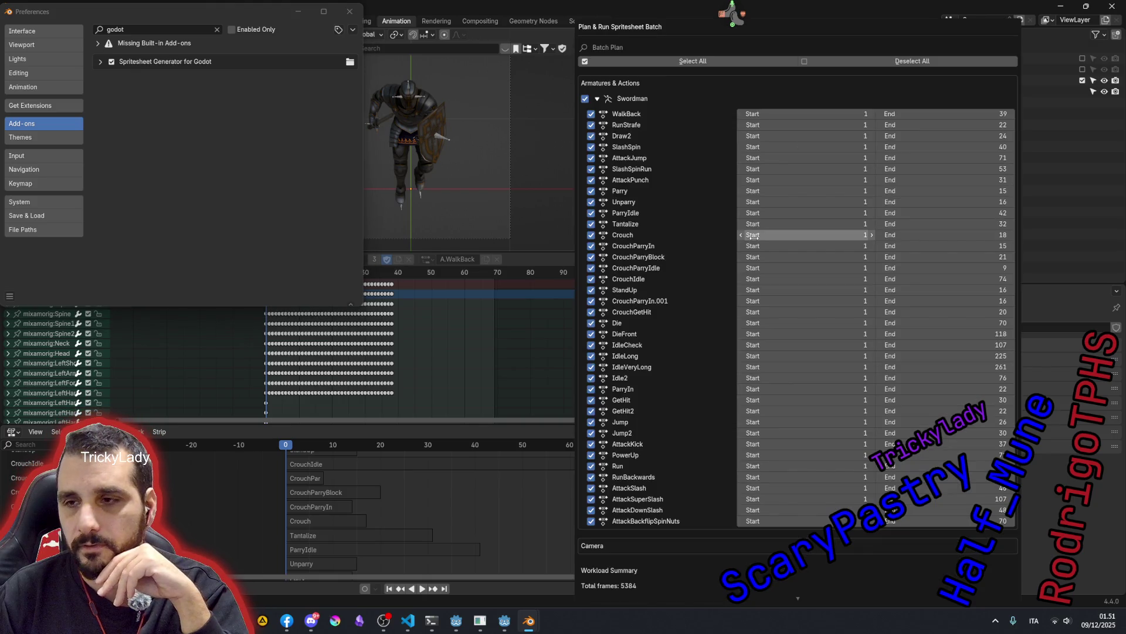
- Toggle the Swordman triangle to collapse and re-expand its actions (5384 frames)
{"action": "left_click", "coordinate": [596, 99]}
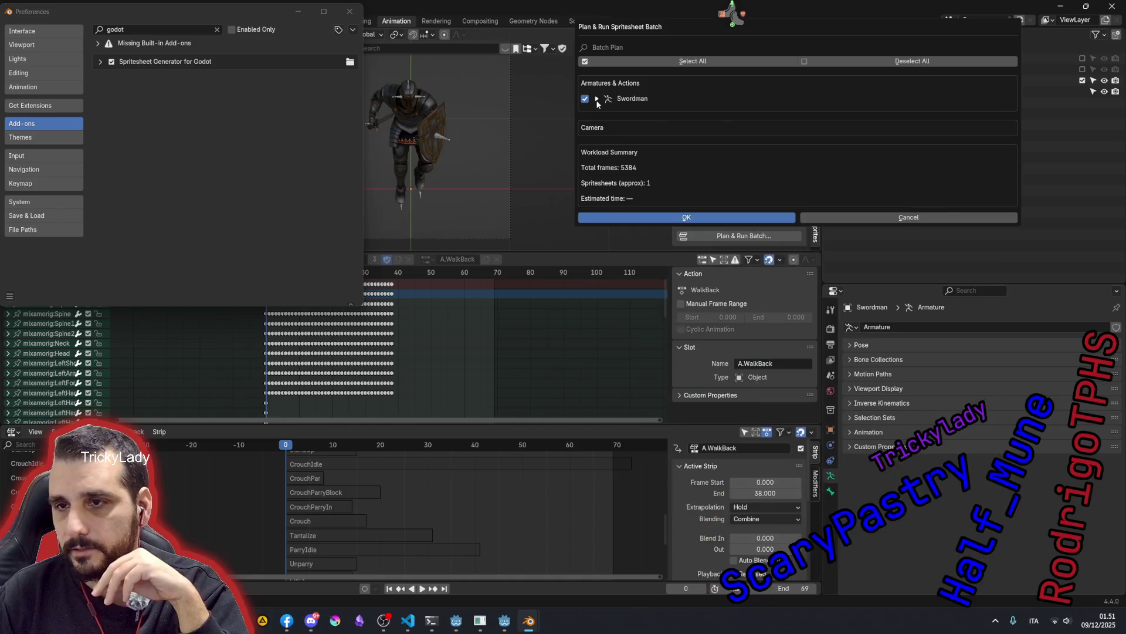
{"action": "left_click", "coordinate": [597, 100]}
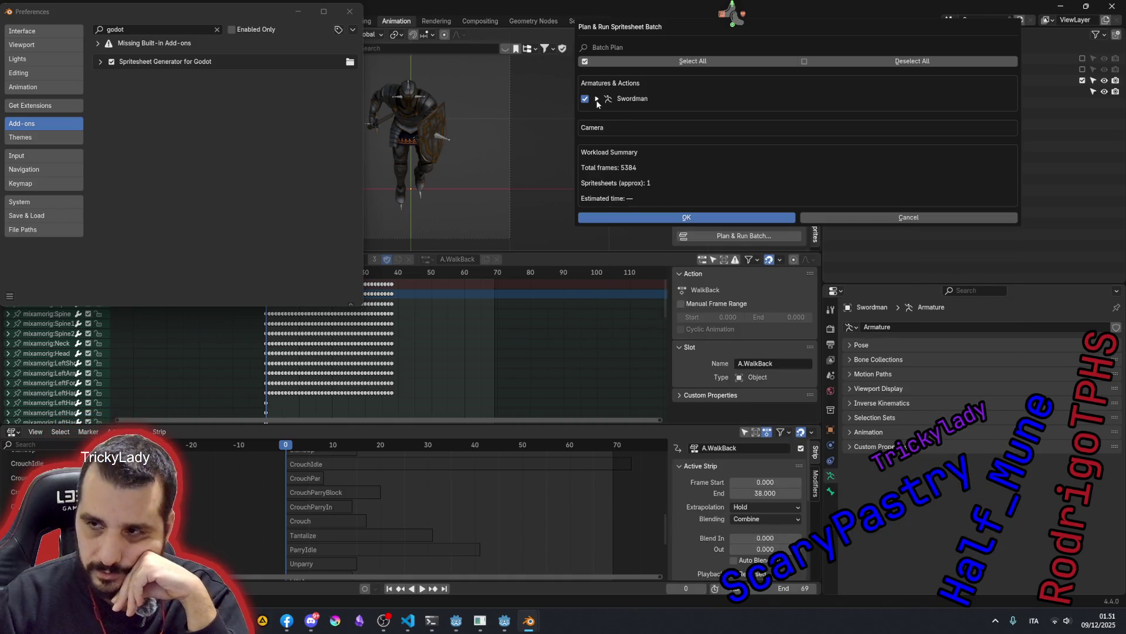
{"action": "left_click", "coordinate": [597, 100]}
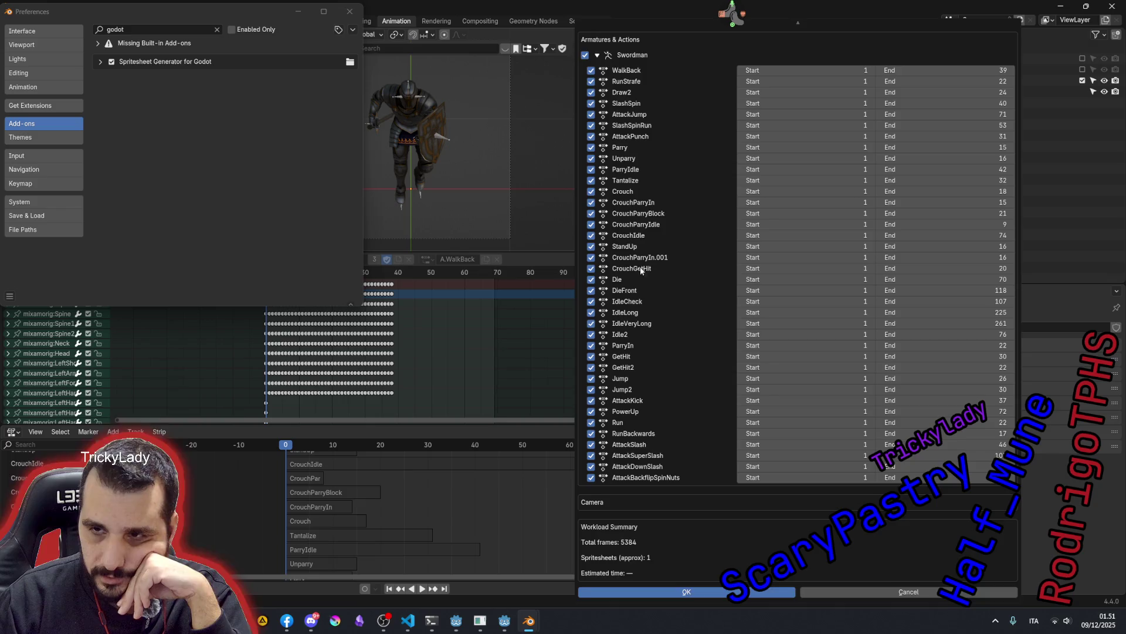
{"action": "scroll", "coordinate": [646, 271], "scroll_direction": "up", "scroll_amount": 2}
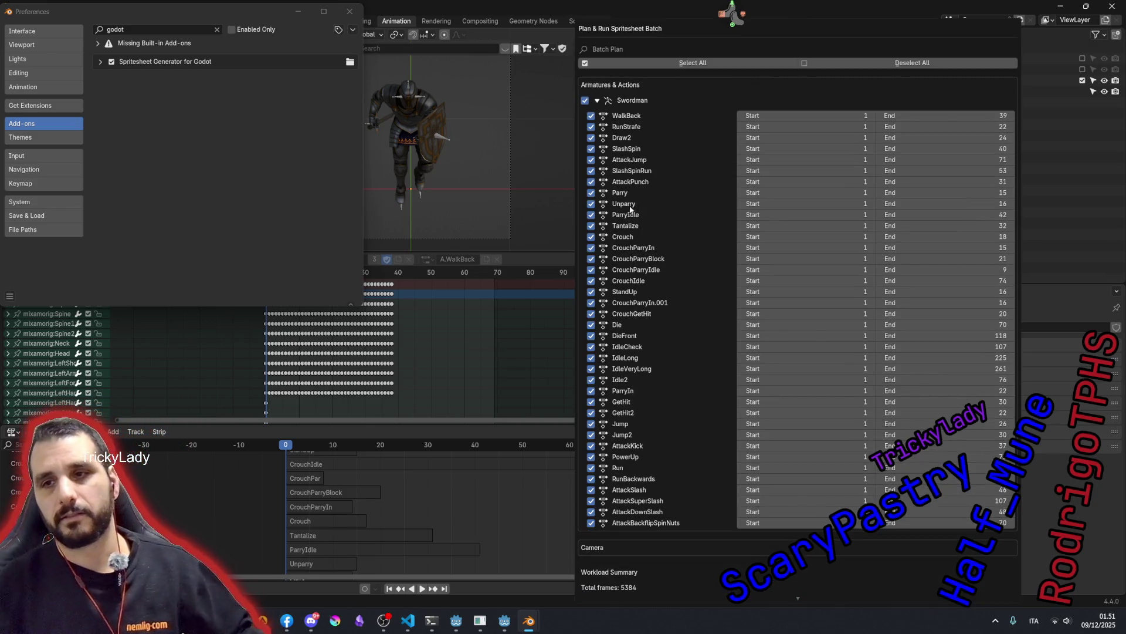
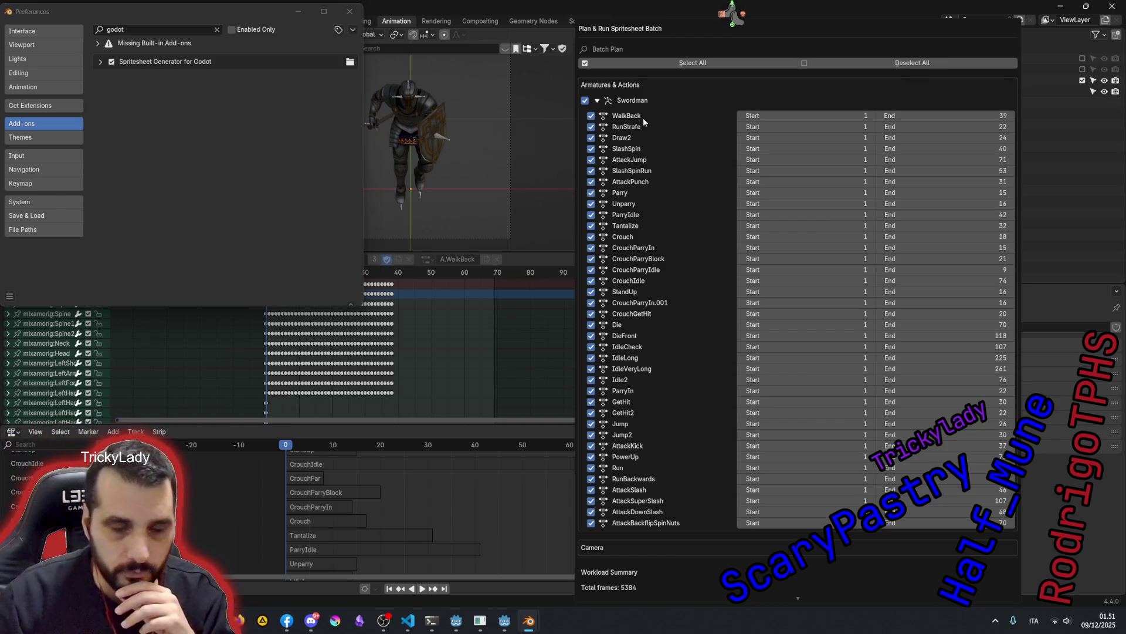
{"action": "scroll", "coordinate": [684, 324], "scroll_direction": "down", "scroll_amount": 2}
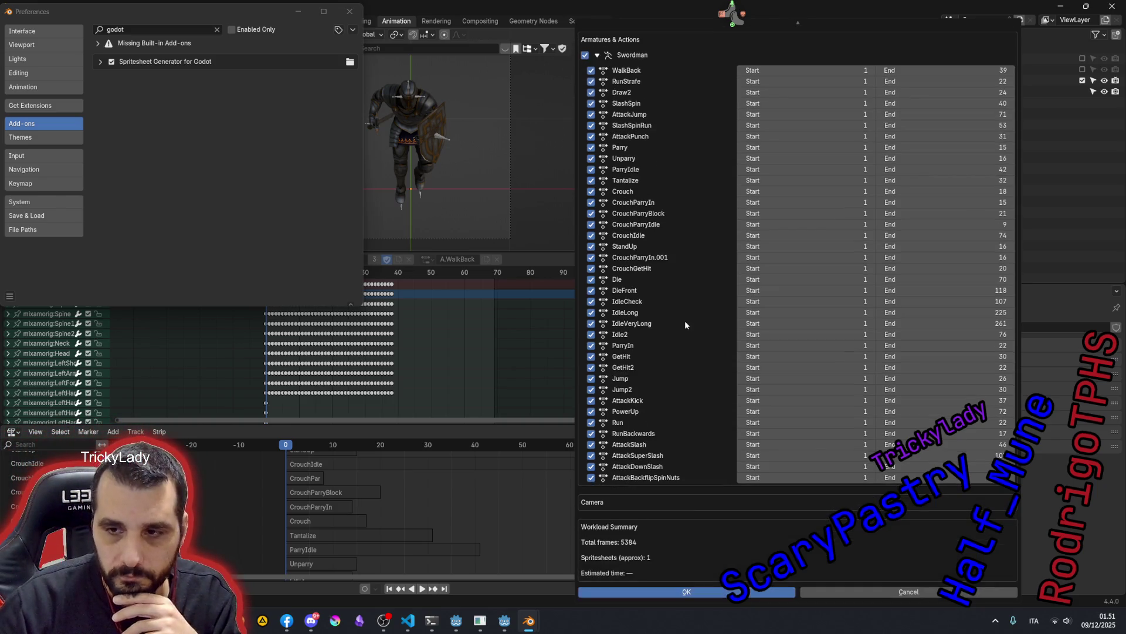
{"action": "scroll", "coordinate": [684, 325], "scroll_direction": "up", "scroll_amount": 2}
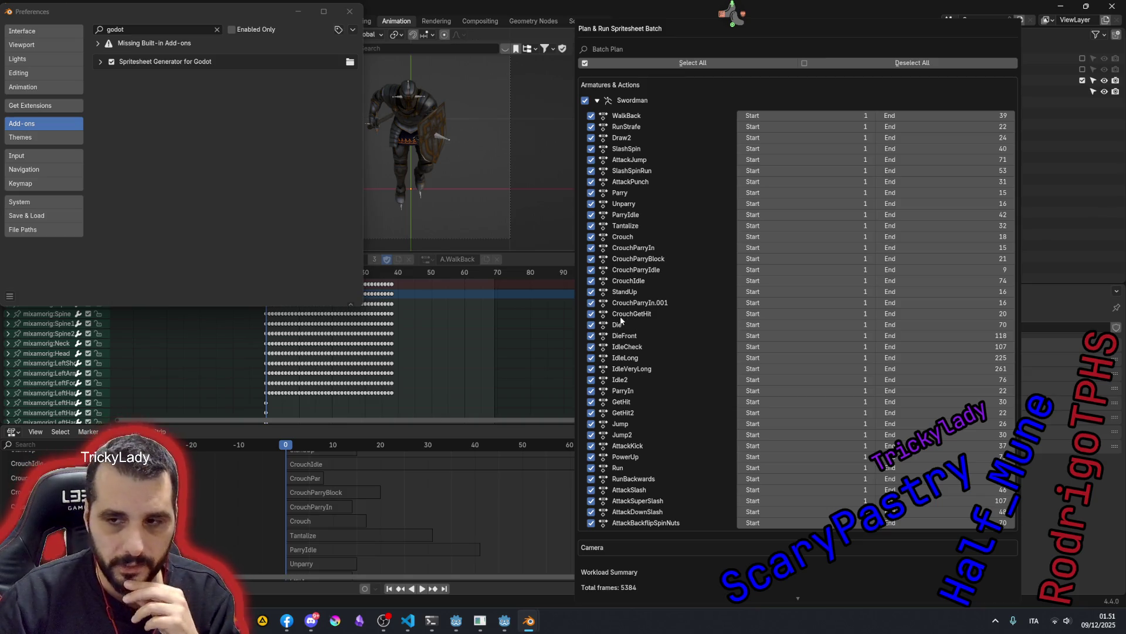
- Tick CrouchGetHit in the Swordman batch plan, move the Preferences window aside, and switch to the browser
{"action": "left_click", "coordinate": [591, 314]}
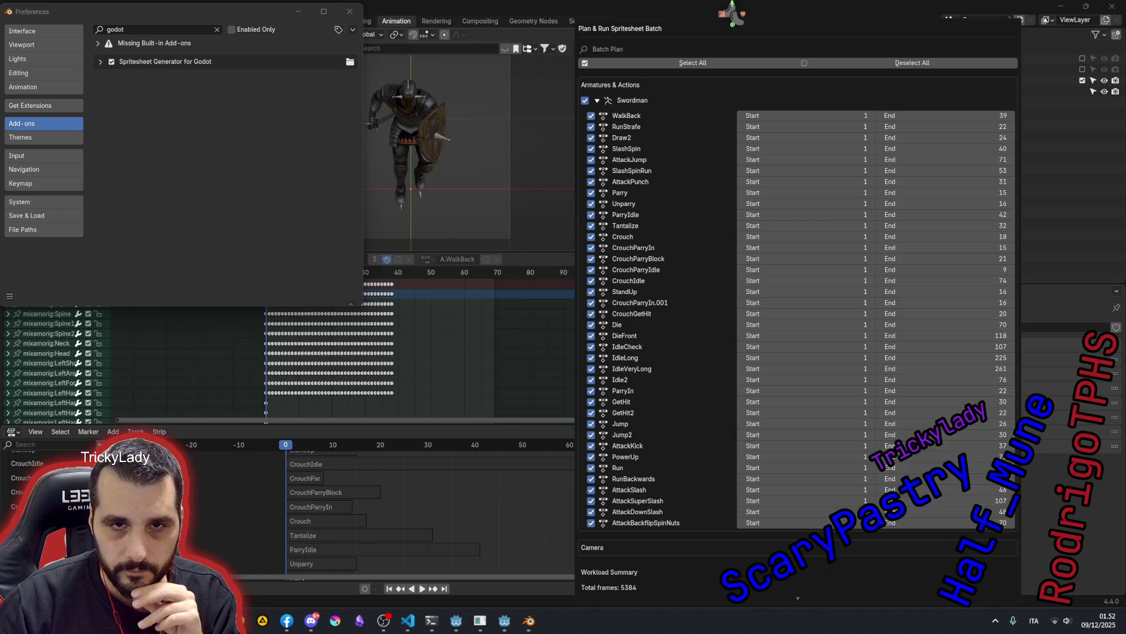
{"action": "left_click_drag", "start_coordinate": [231, 7], "coordinate": [312, 77]}
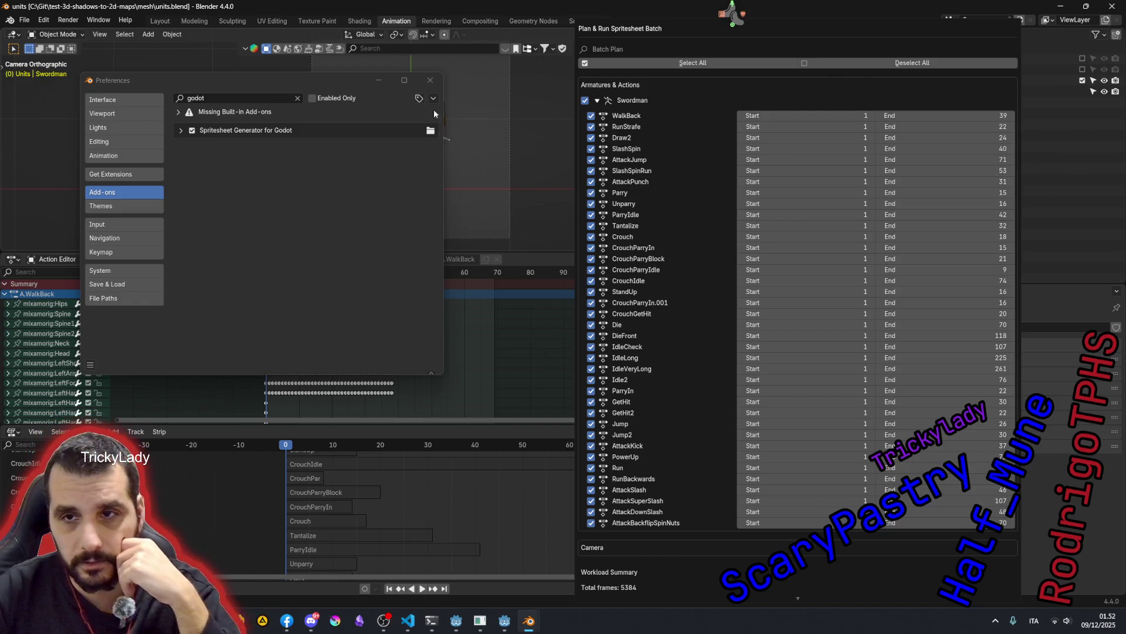
{"action": "scroll", "coordinate": [740, 387], "scroll_direction": "down", "scroll_amount": 2}
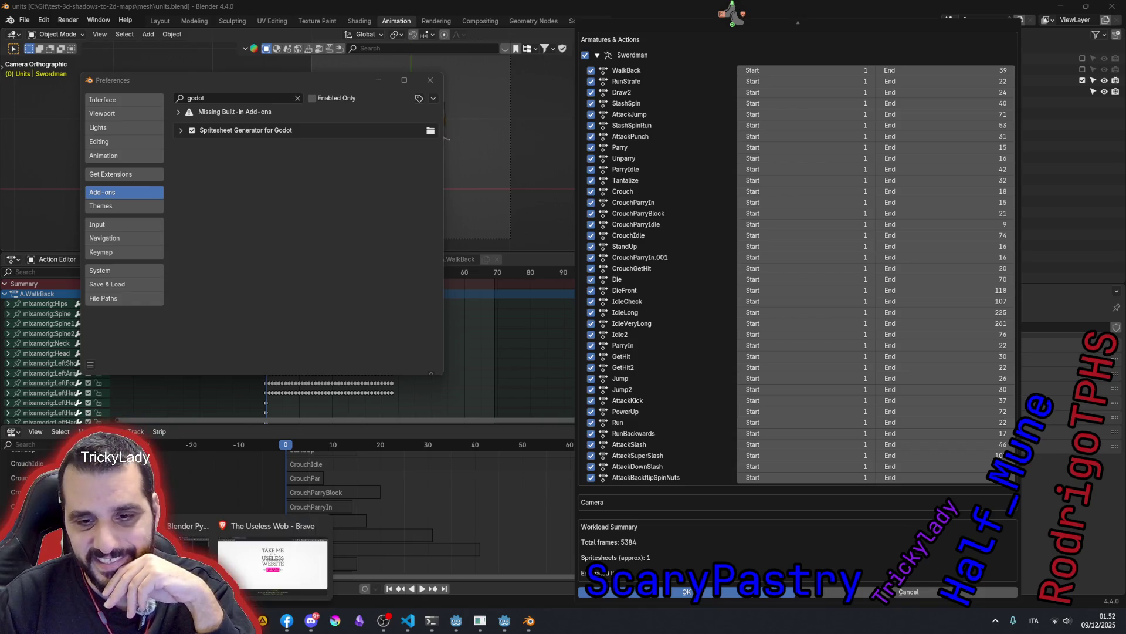
{"action": "left_click", "coordinate": [262, 621]}
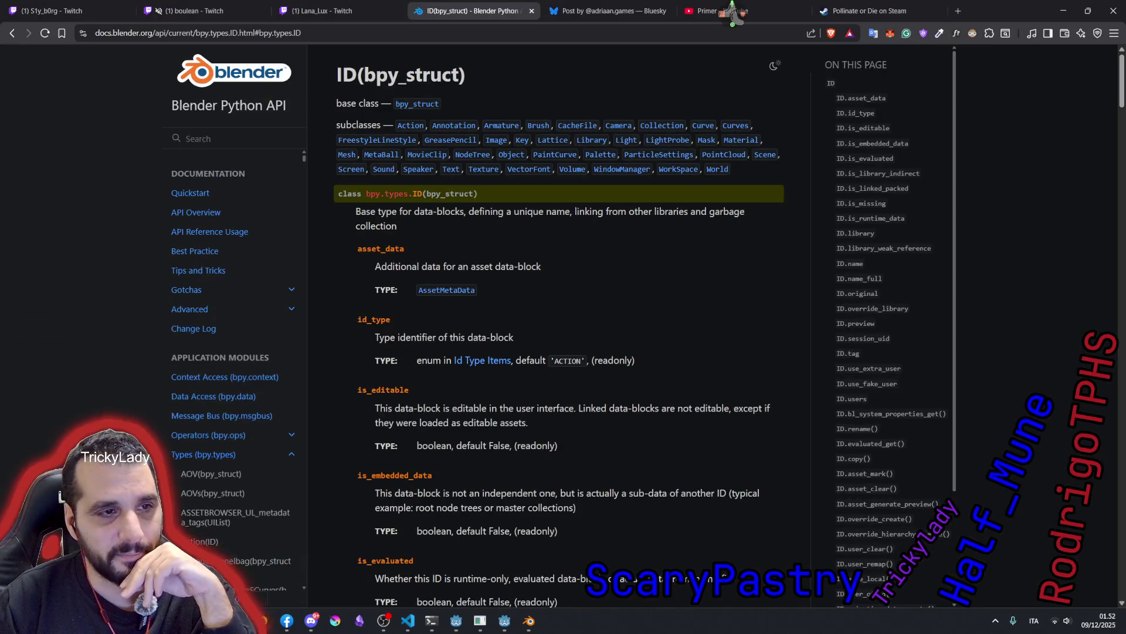
- Reopen The Useless Web, close three unneeded tabs, and hit PLEASE for a random site
{"action": "key", "text": "ctrl+shift+t"}
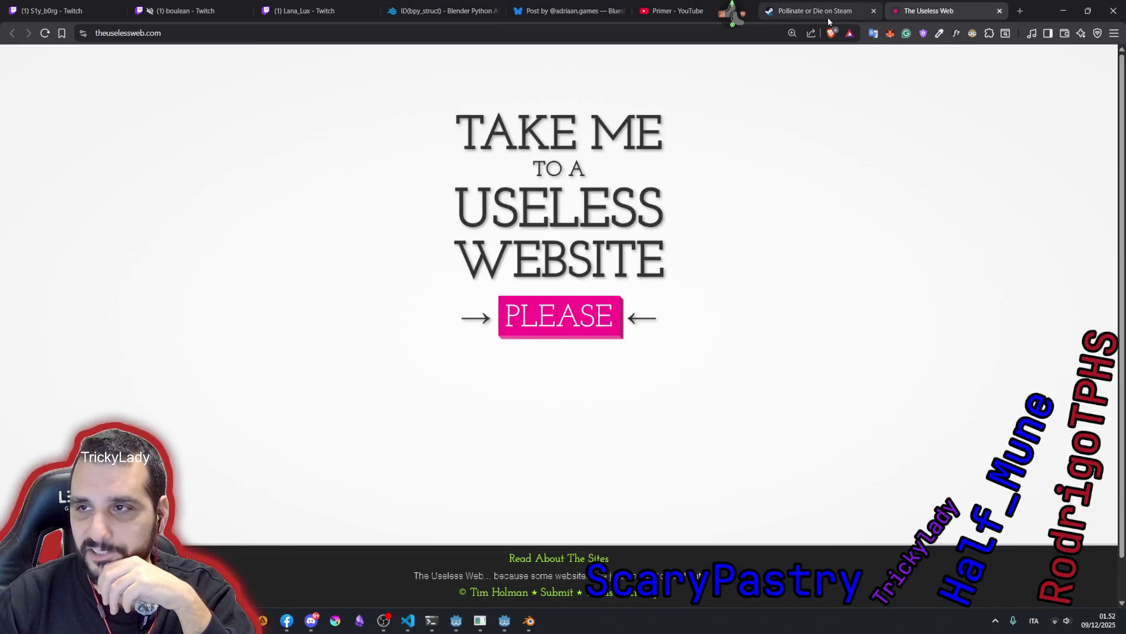
{"action": "middle_click", "coordinate": [822, 12]}
{"action": "middle_click", "coordinate": [652, 11]}
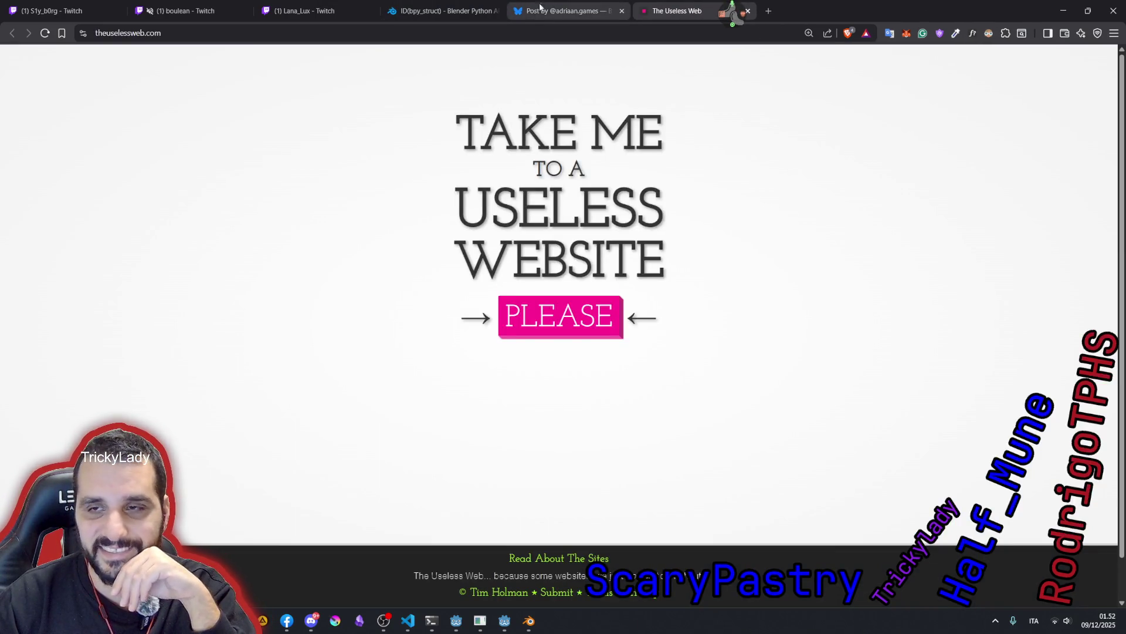
{"action": "middle_click", "coordinate": [545, 11]}
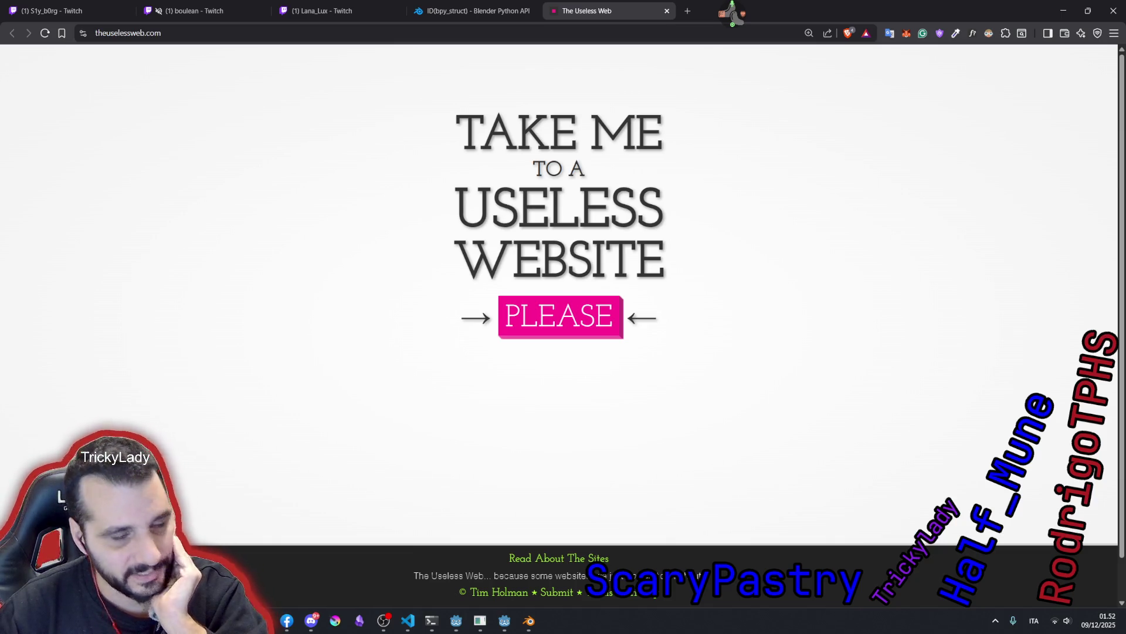
{"action": "left_click", "coordinate": [503, 309]}
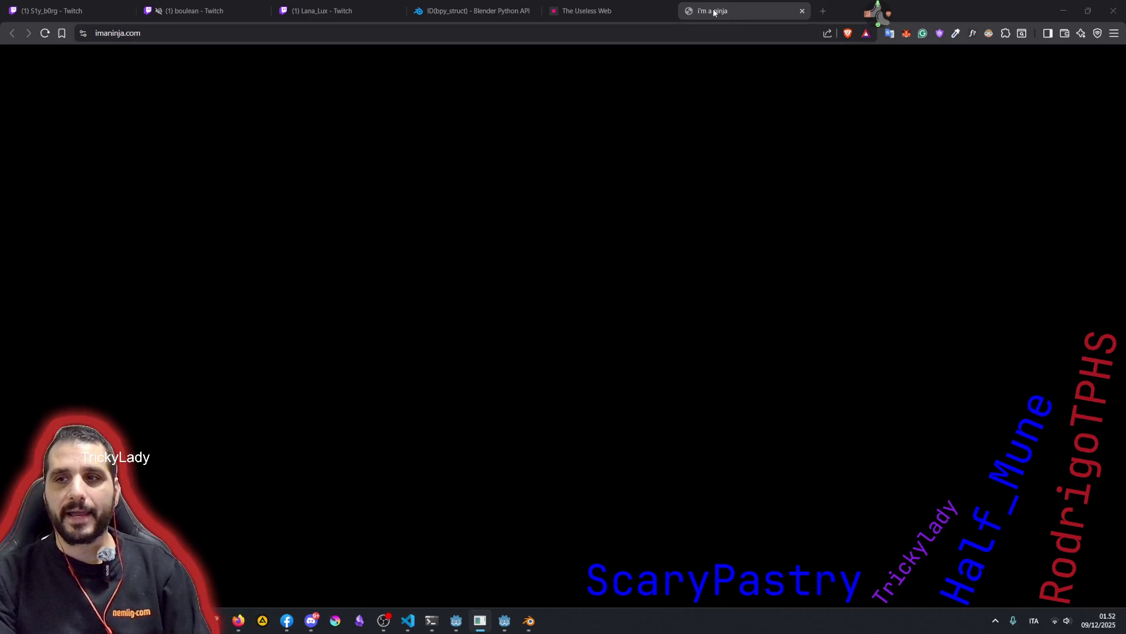
- Highlight the black-on-black "i'm a ninja." sentence on imaninja.com and bring up DevTools
{"action": "left_click", "coordinate": [245, 33]}
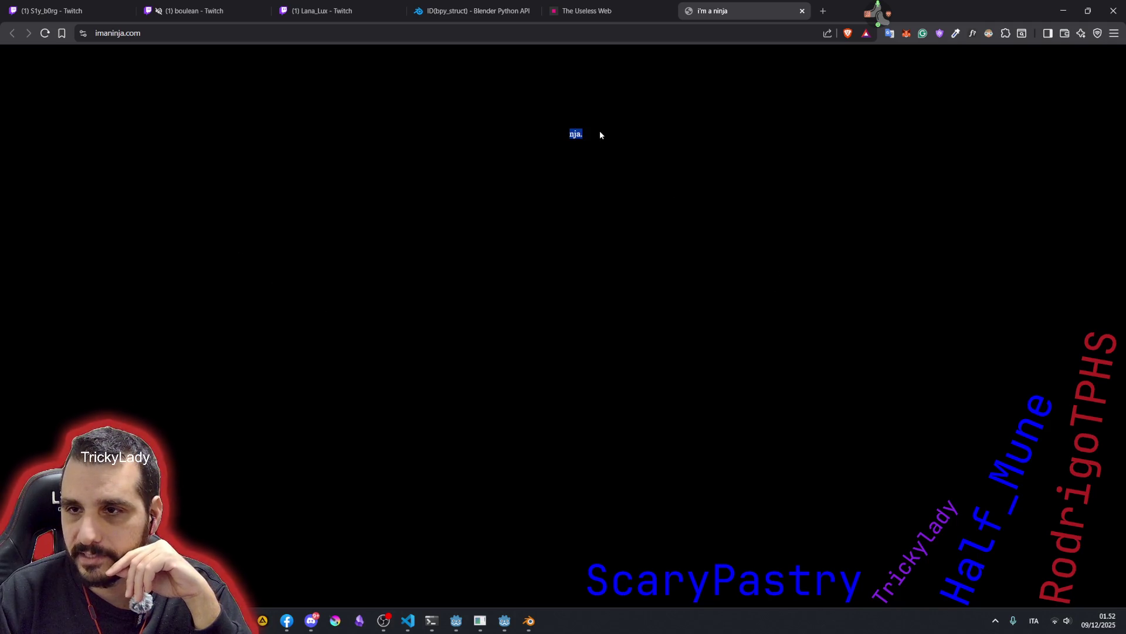
{"action": "left_click_drag", "start_coordinate": [543, 136], "coordinate": [616, 141]}
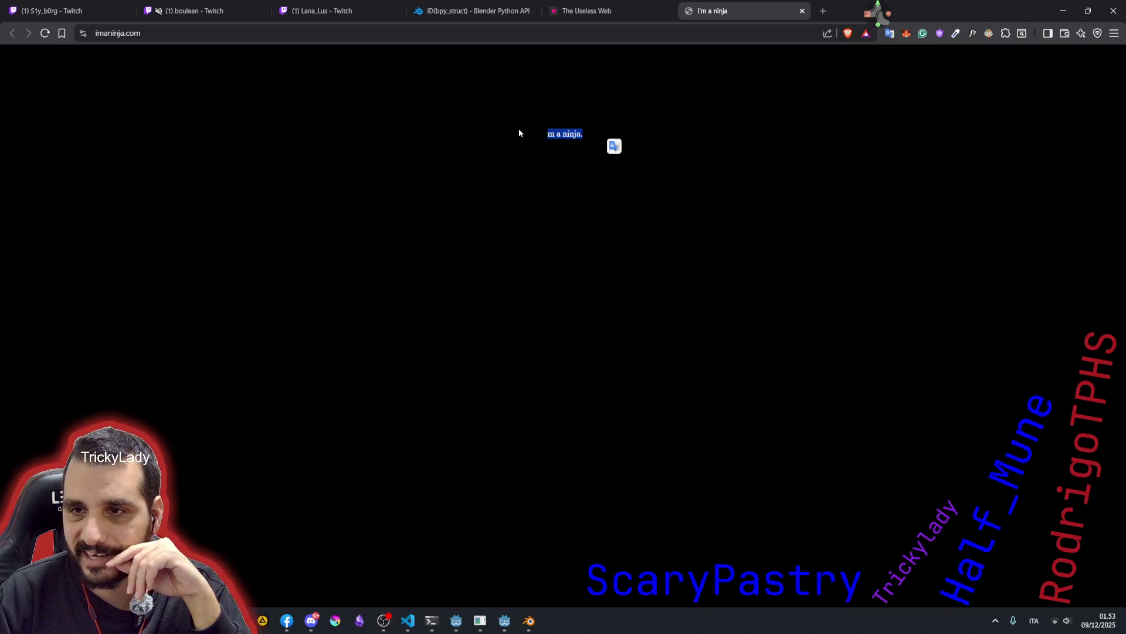
{"action": "left_click_drag", "start_coordinate": [537, 132], "coordinate": [651, 146]}
{"action": "left_click_drag", "start_coordinate": [553, 133], "coordinate": [603, 200]}
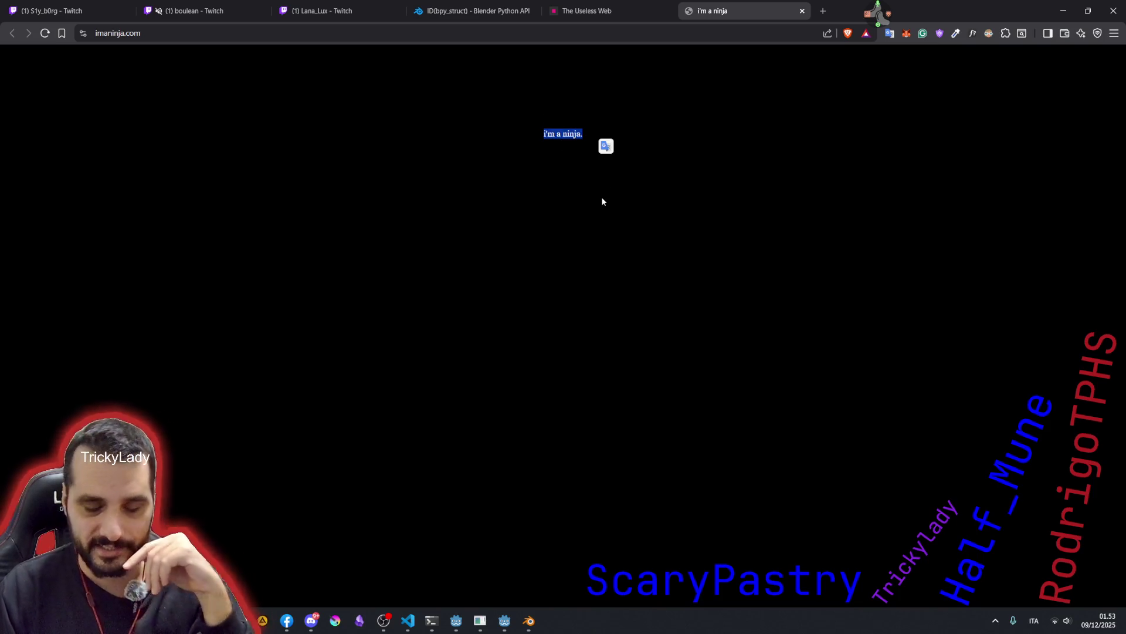
{"action": "key", "text": "F12"}
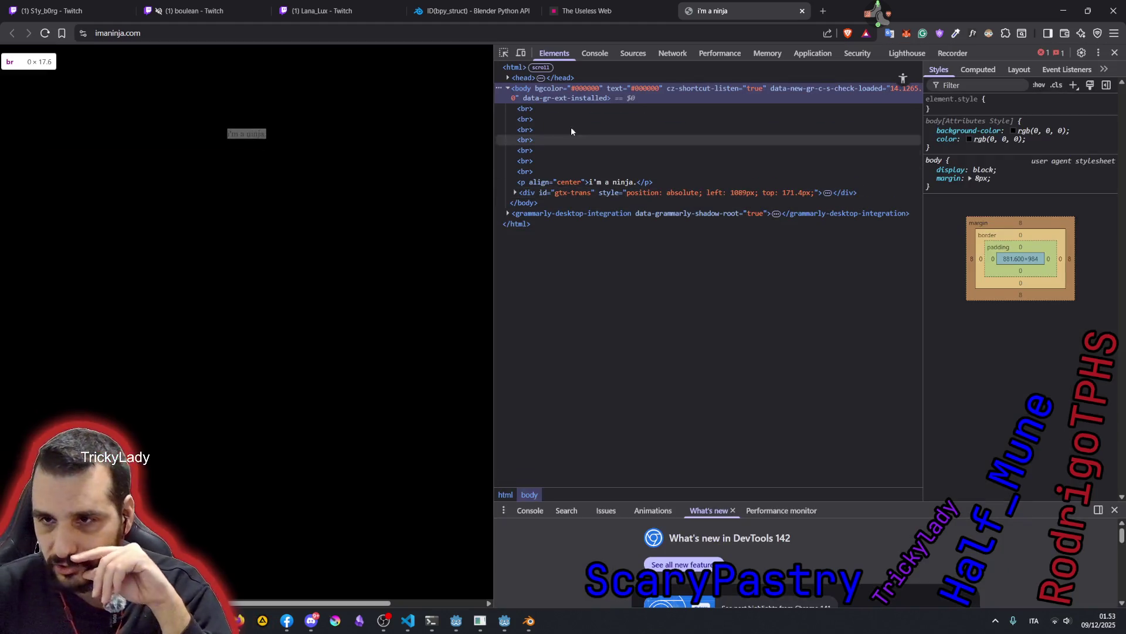
- Inspect the <br> elements, the ninja-text <p>, and the gtx-trans container with its icon child
{"action": "left_click", "coordinate": [548, 140]}
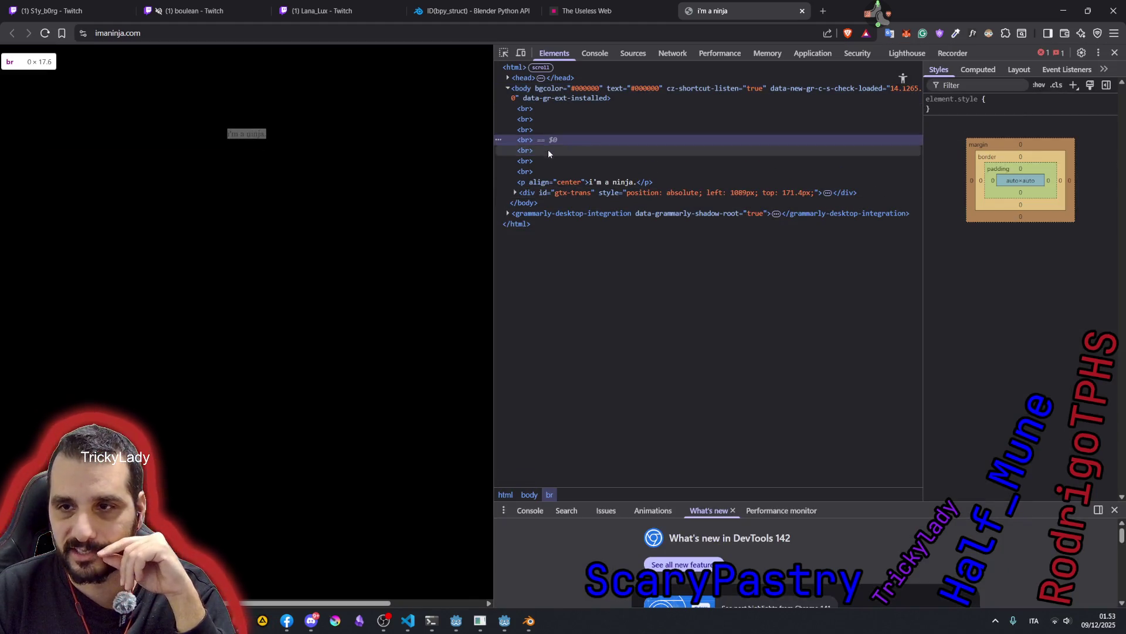
{"action": "left_click", "coordinate": [549, 169]}
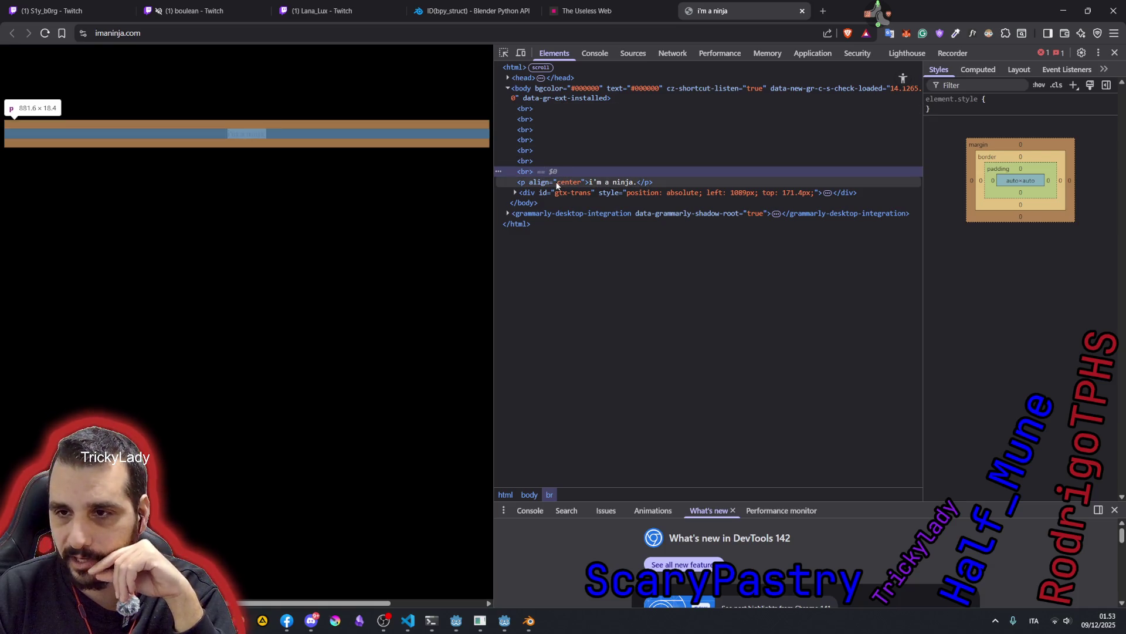
{"action": "left_click", "coordinate": [557, 182]}
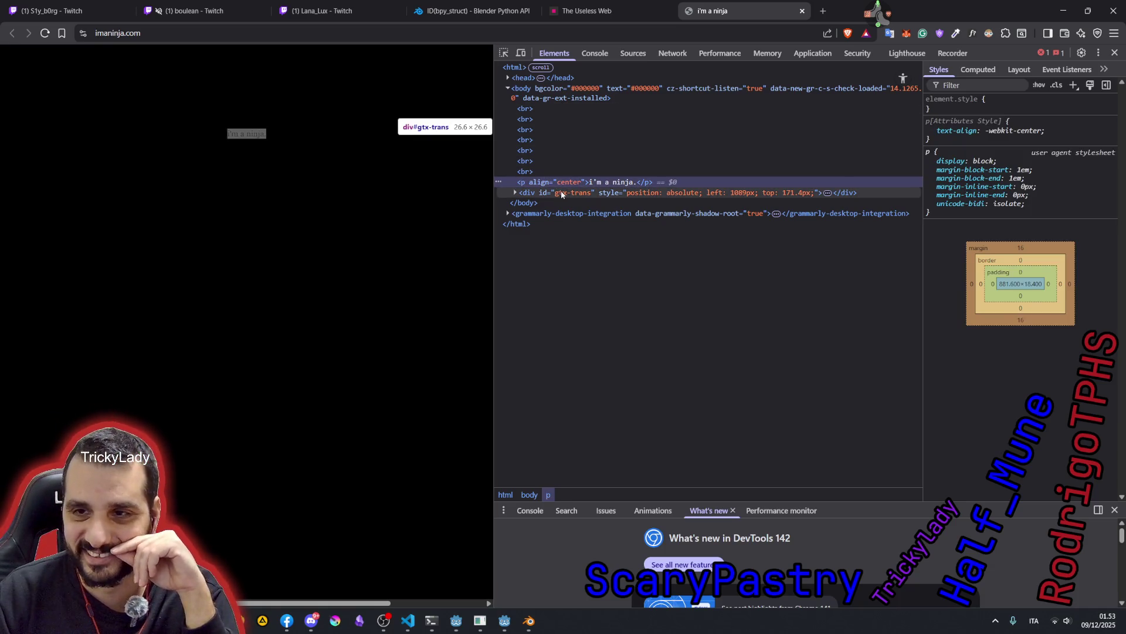
{"action": "left_click", "coordinate": [514, 194]}
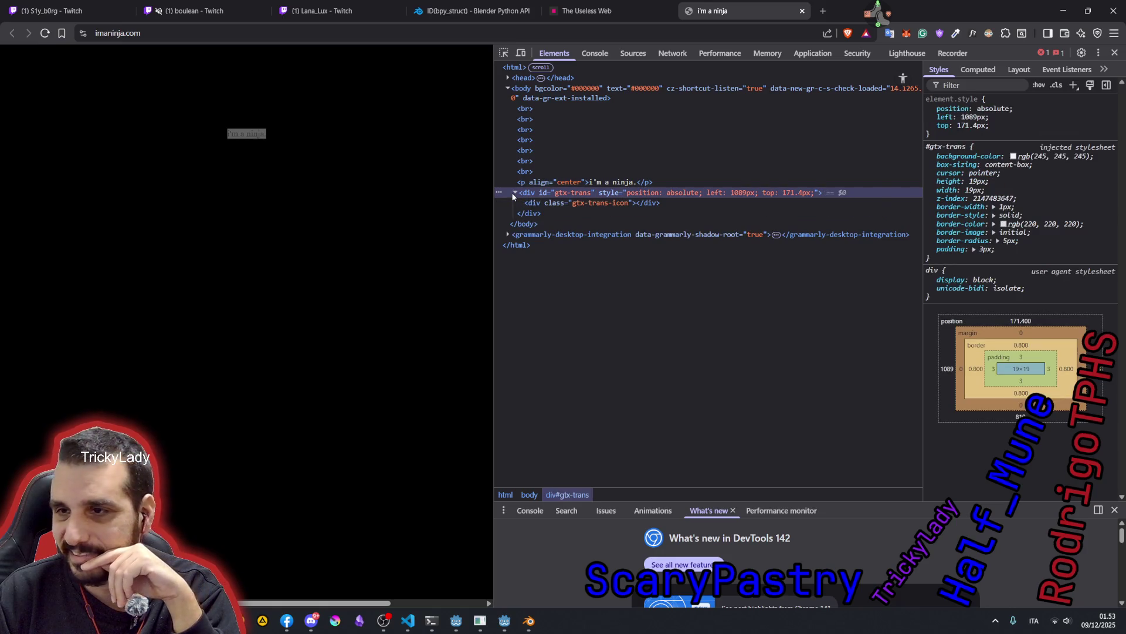
{"action": "left_click", "coordinate": [574, 205]}
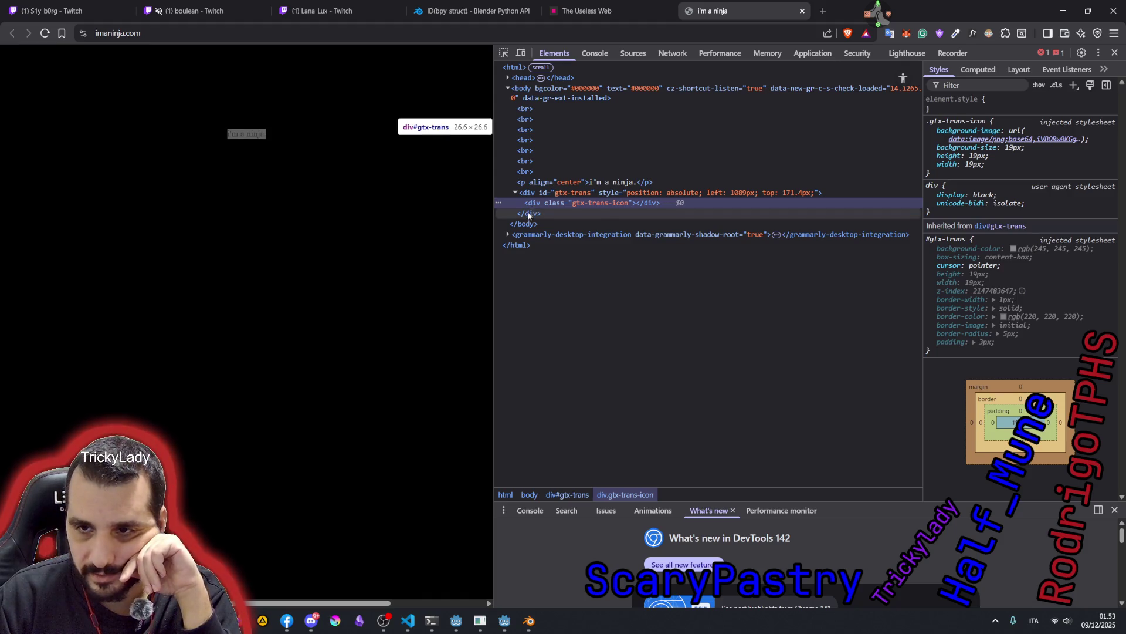
- Inspect the body and the head's title element, then close the imaninja.com tab
{"action": "left_click", "coordinate": [529, 213]}
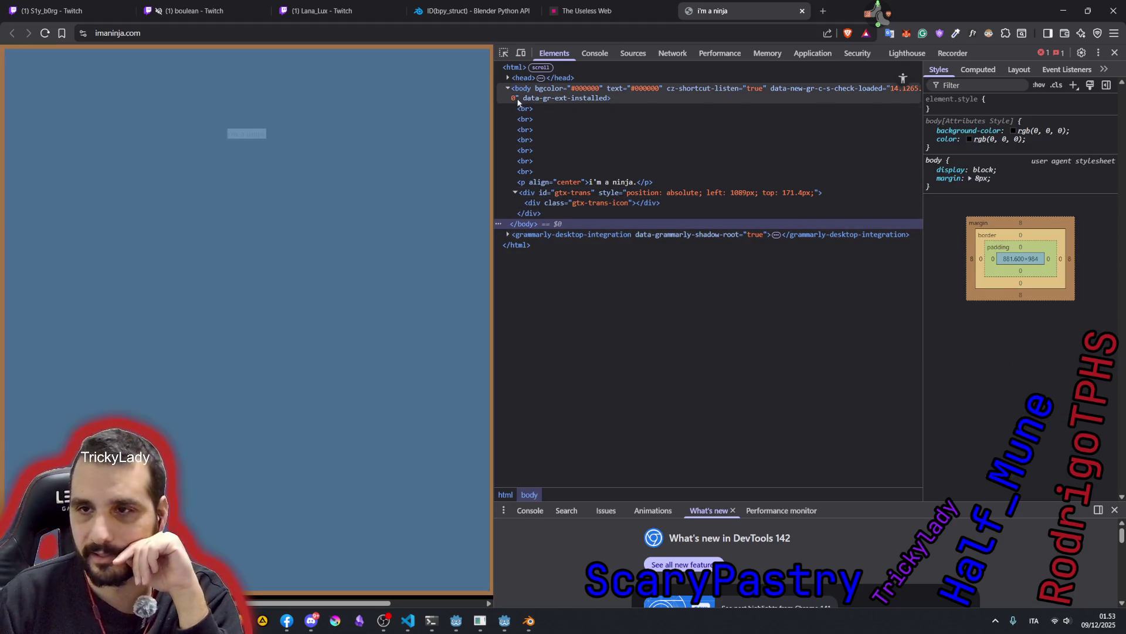
{"action": "left_click", "coordinate": [508, 78]}
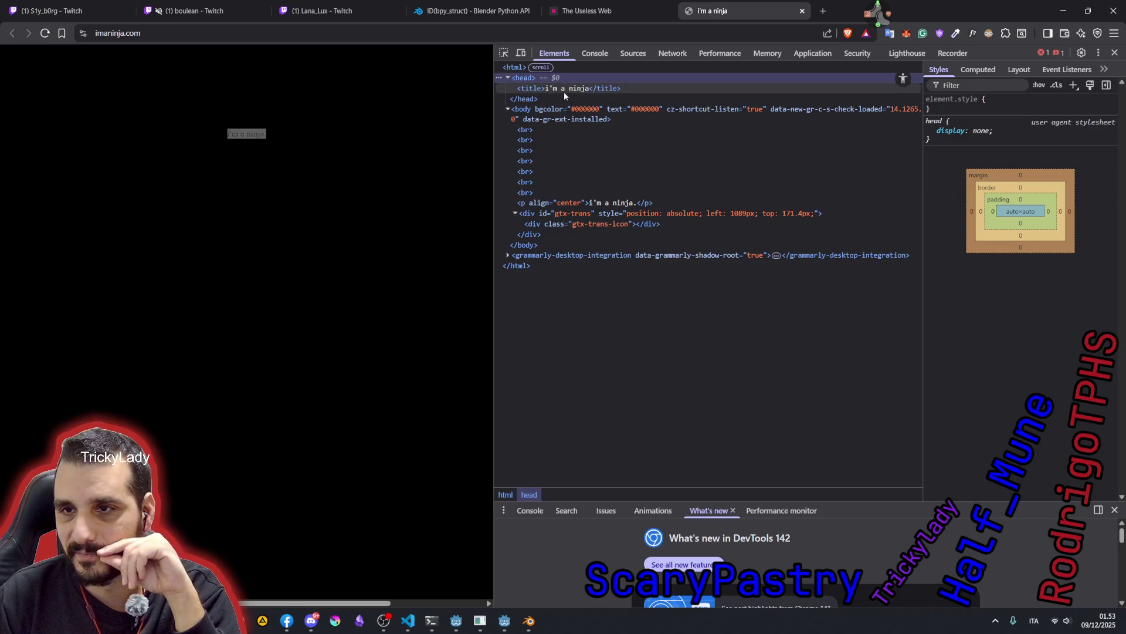
{"action": "left_click", "coordinate": [563, 89]}
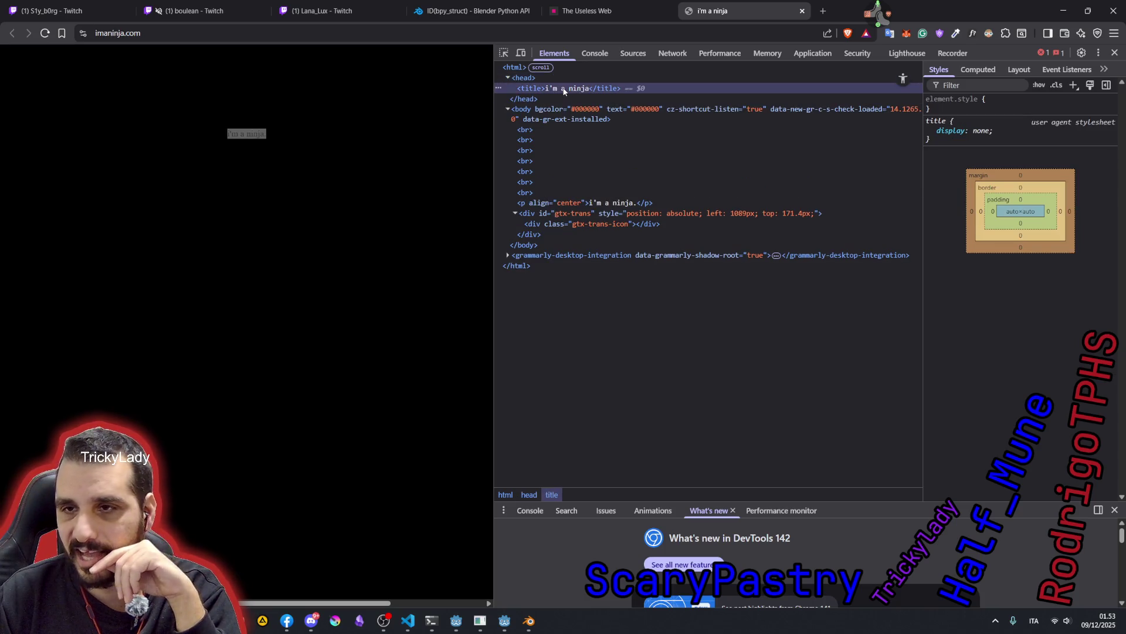
{"action": "left_click", "coordinate": [801, 13]}
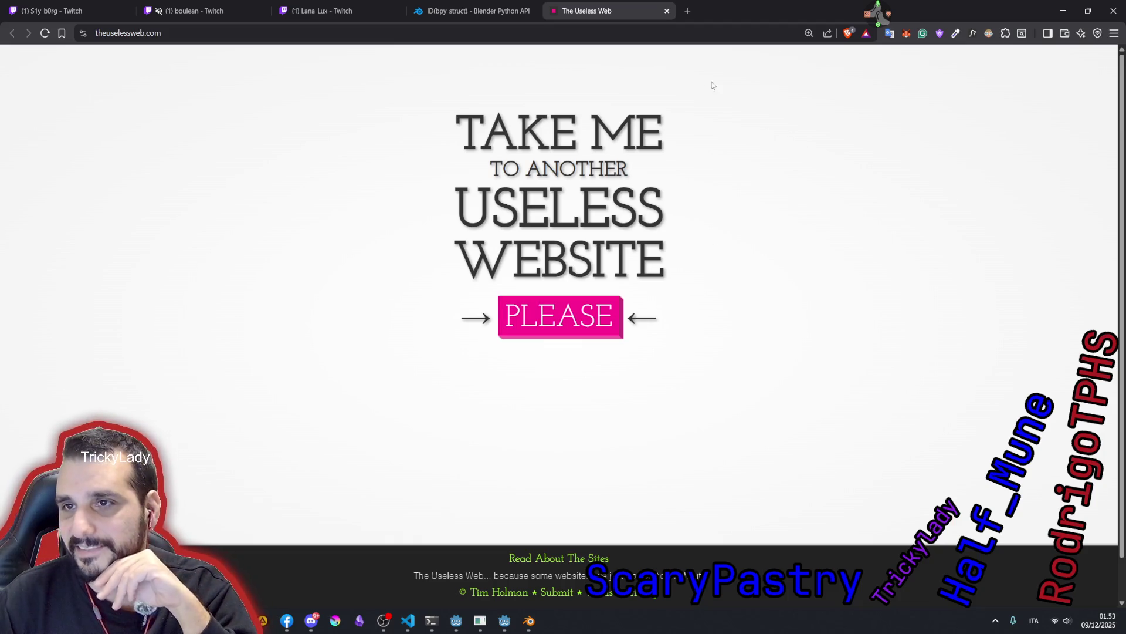
- Get another random site from The Useless Web and start Toms Toys' Leapfrog puzzle
{"action": "left_click", "coordinate": [559, 317]}
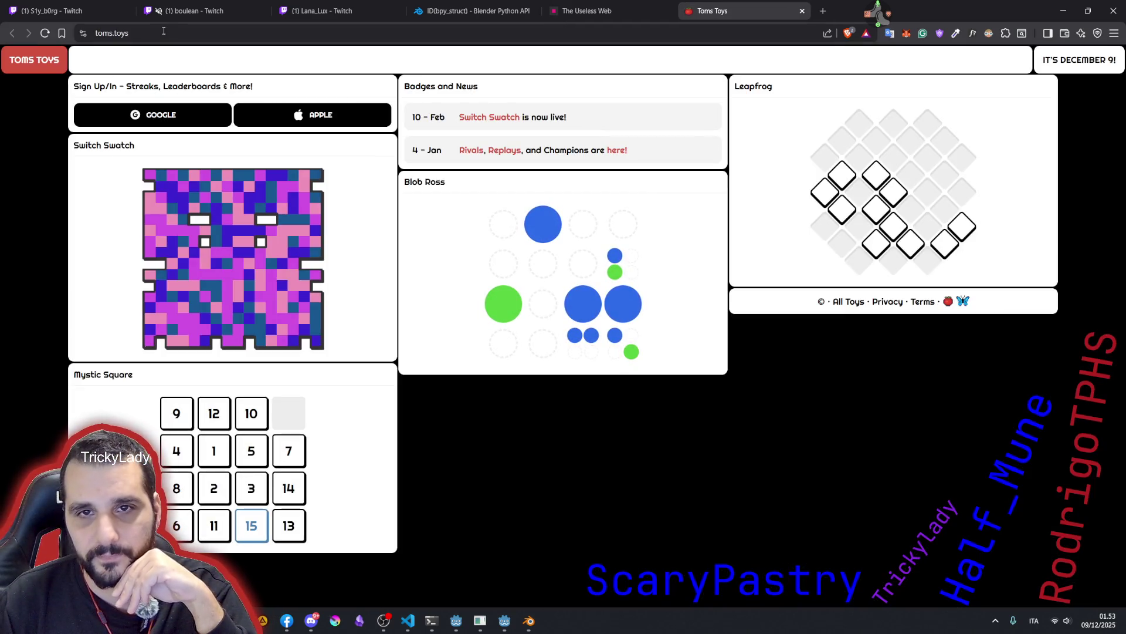
{"action": "left_click", "coordinate": [163, 31]}
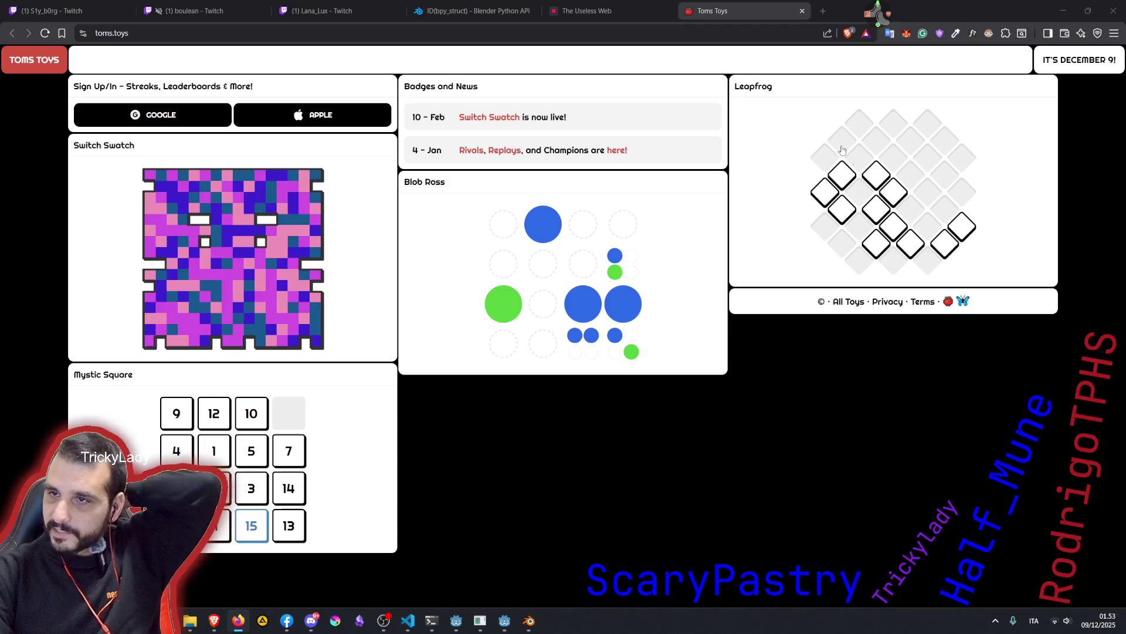
{"action": "left_click", "coordinate": [873, 176]}
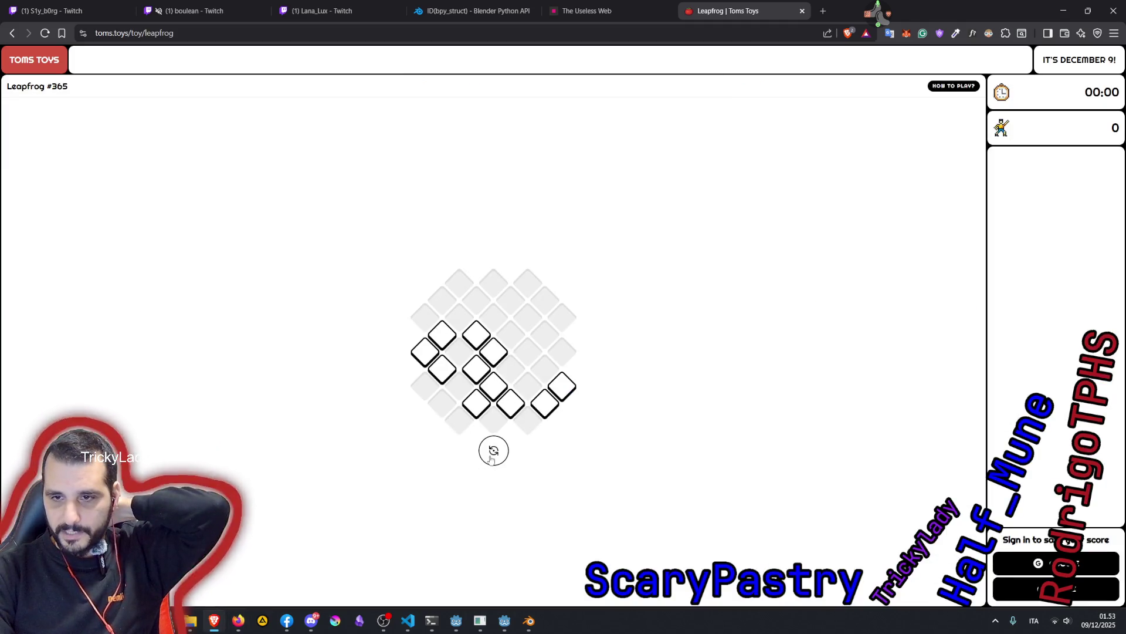
- Make a first series of jumps on the Leapfrog #365 board, removing pieces one neighbour at a time
{"action": "left_click", "coordinate": [495, 355]}
{"action": "left_click", "coordinate": [461, 319]}
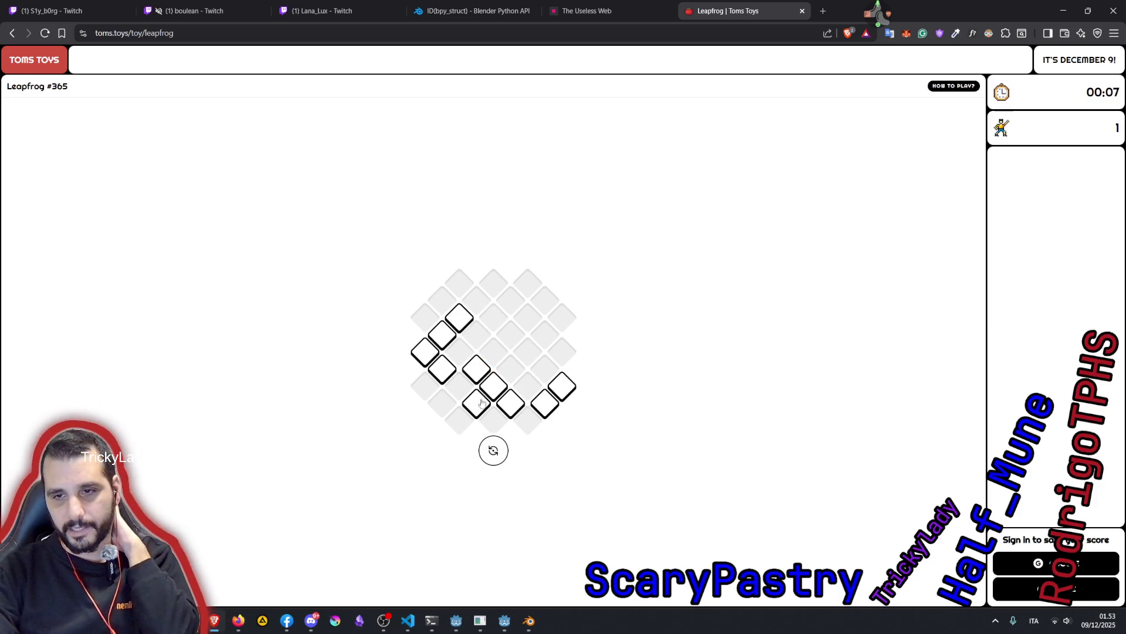
{"action": "left_click_drag", "start_coordinate": [477, 403], "coordinate": [510, 370]}
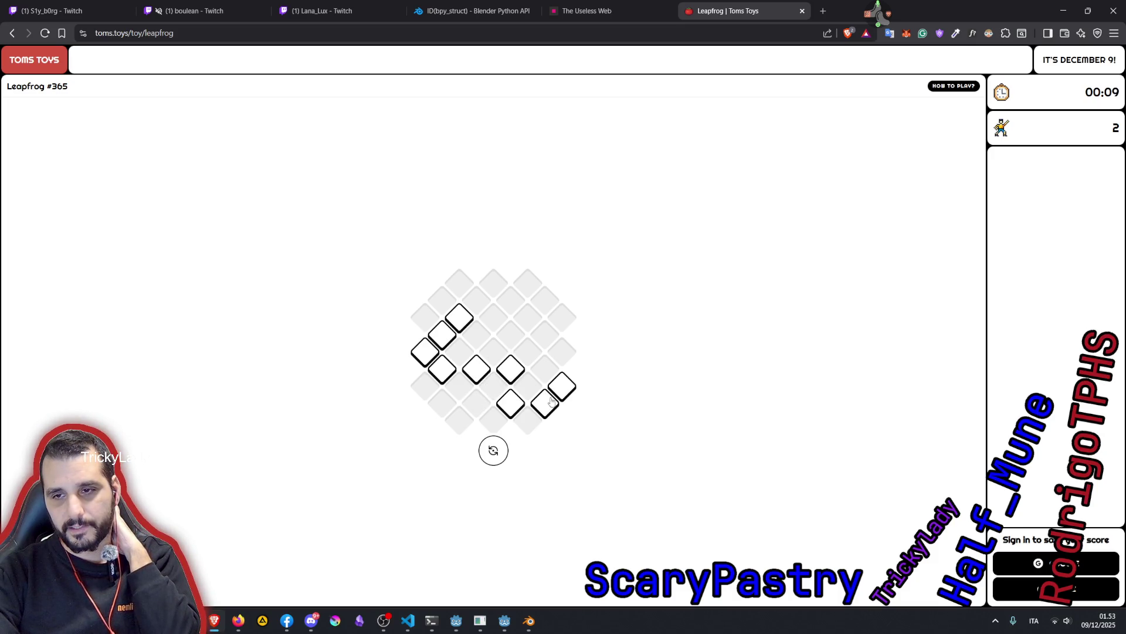
{"action": "left_click", "coordinate": [424, 352]}
{"action": "left_click", "coordinate": [458, 386]}
{"action": "left_click_drag", "start_coordinate": [468, 387], "coordinate": [491, 360]}
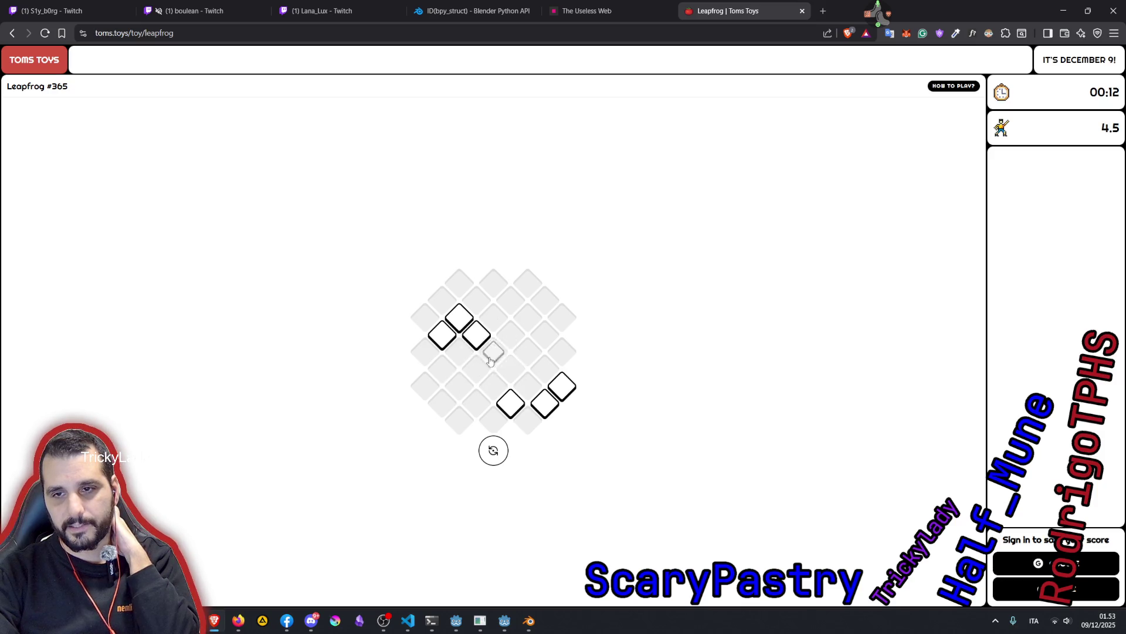
{"action": "left_click", "coordinate": [459, 317]}
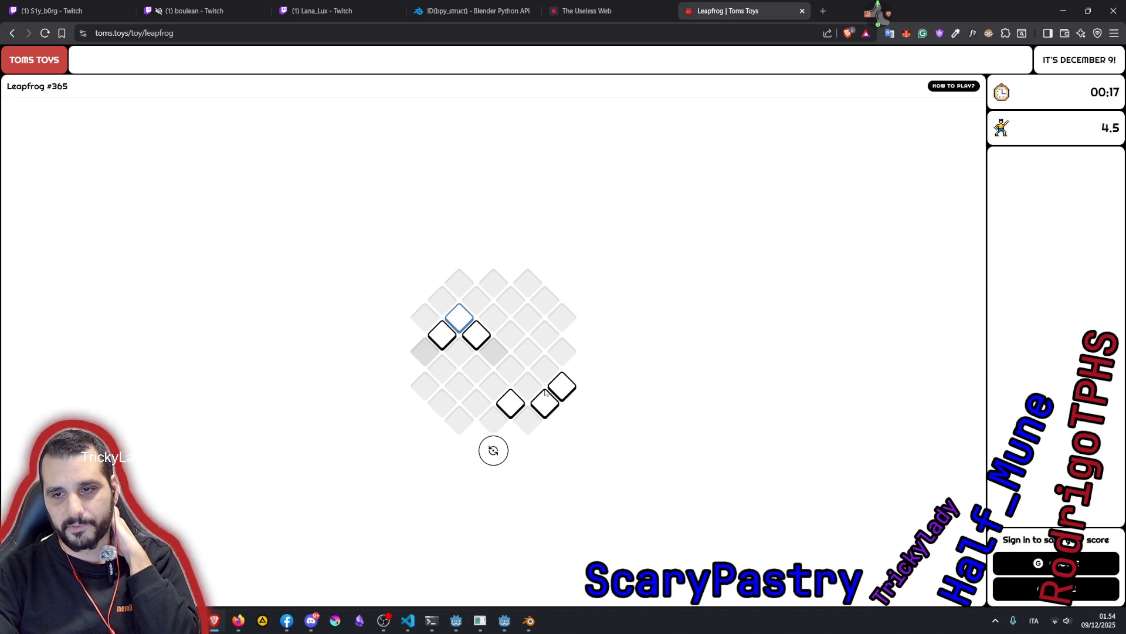
{"action": "left_click_drag", "start_coordinate": [561, 386], "coordinate": [527, 421]}
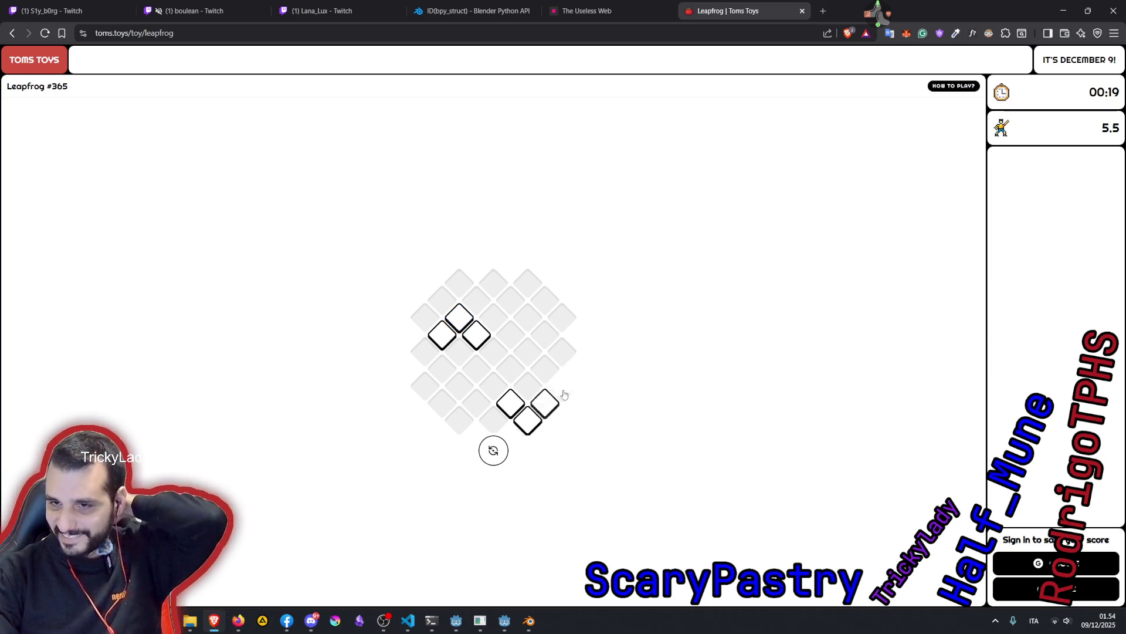
{"action": "left_click", "coordinate": [459, 319]}
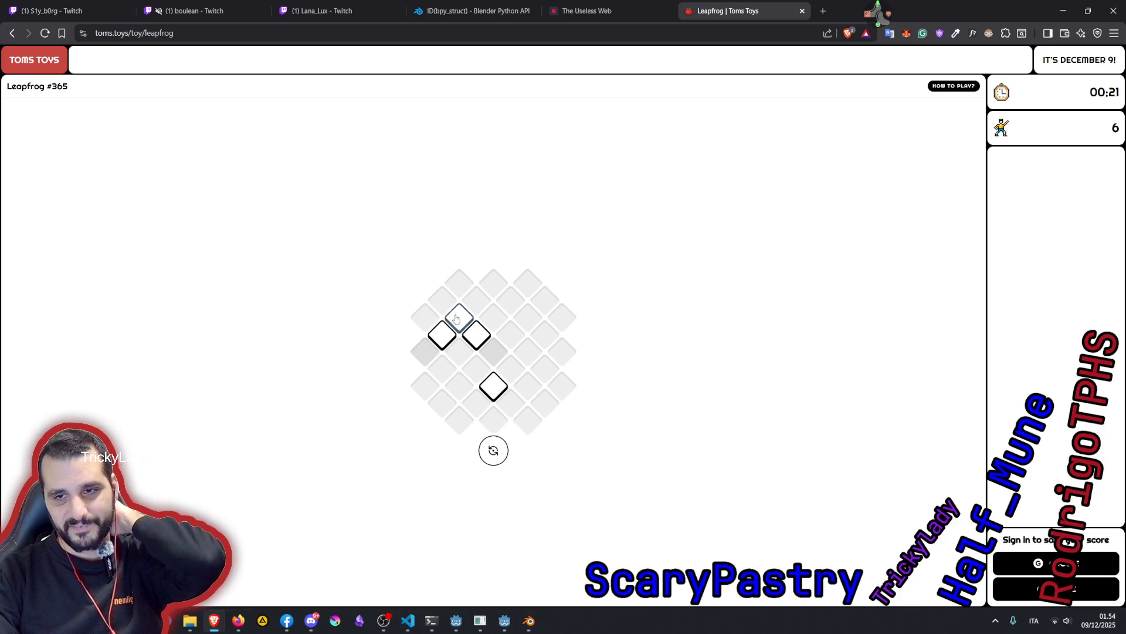
{"action": "left_click", "coordinate": [459, 325]}
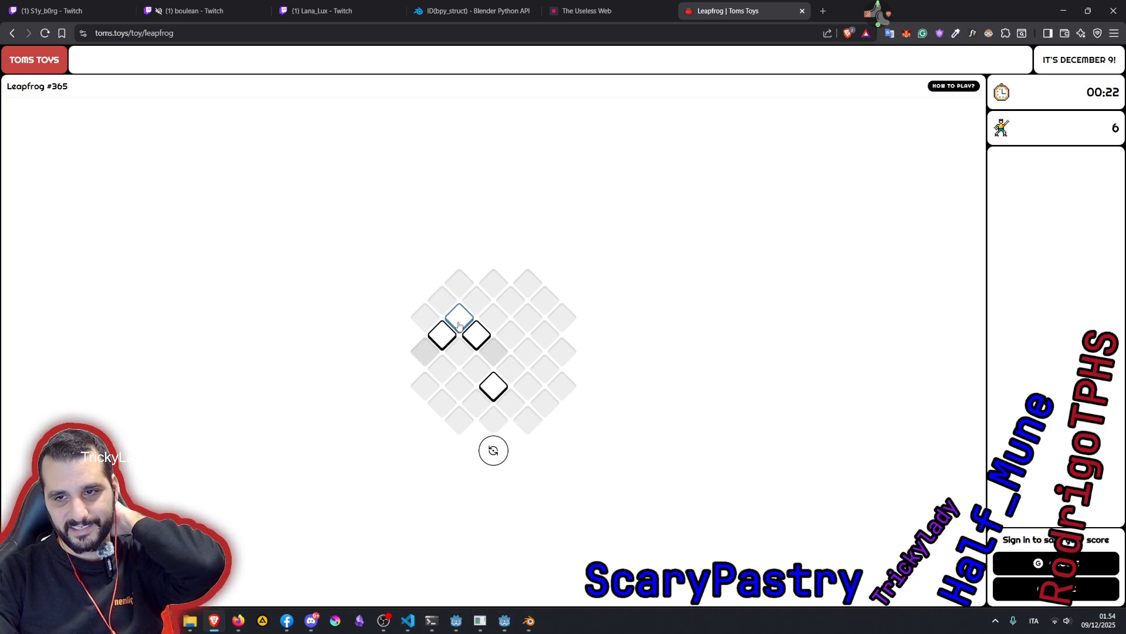
{"action": "left_click", "coordinate": [424, 360]}
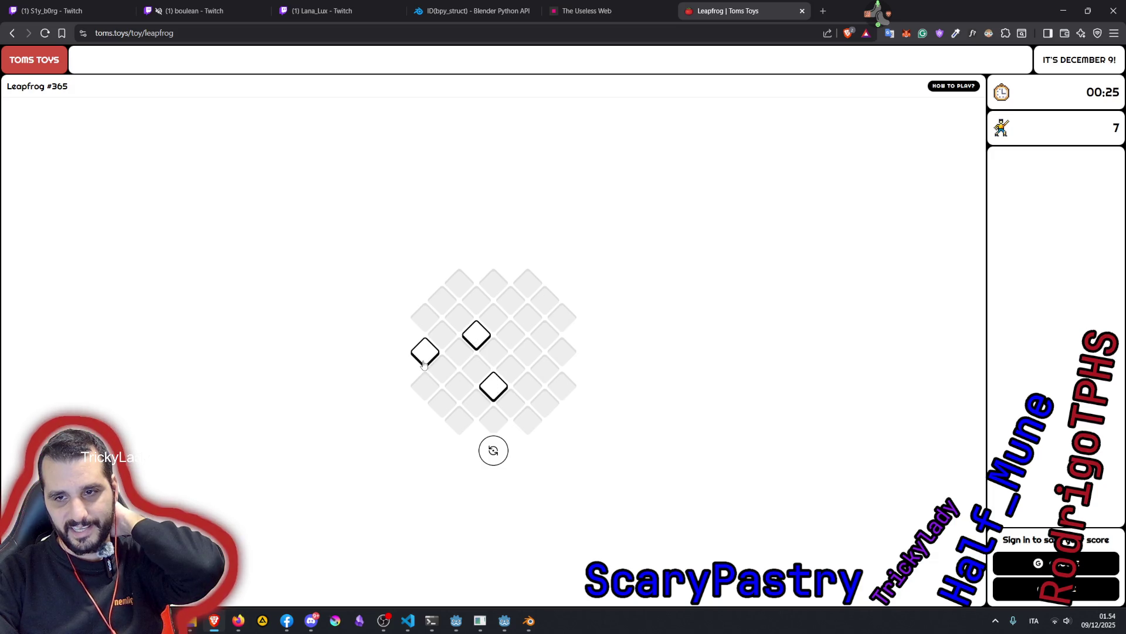
- Restart the board and jump the right-edge, lower-middle, bottom and leftmost pieces down to a handful
{"action": "left_click", "coordinate": [493, 450]}
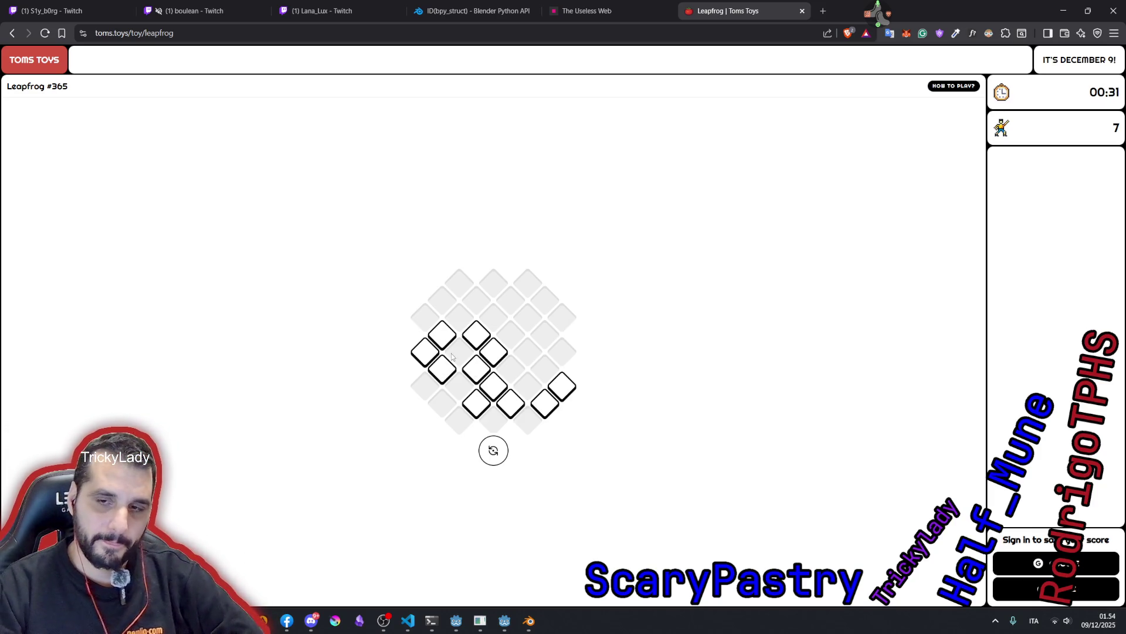
{"action": "left_click", "coordinate": [568, 393]}
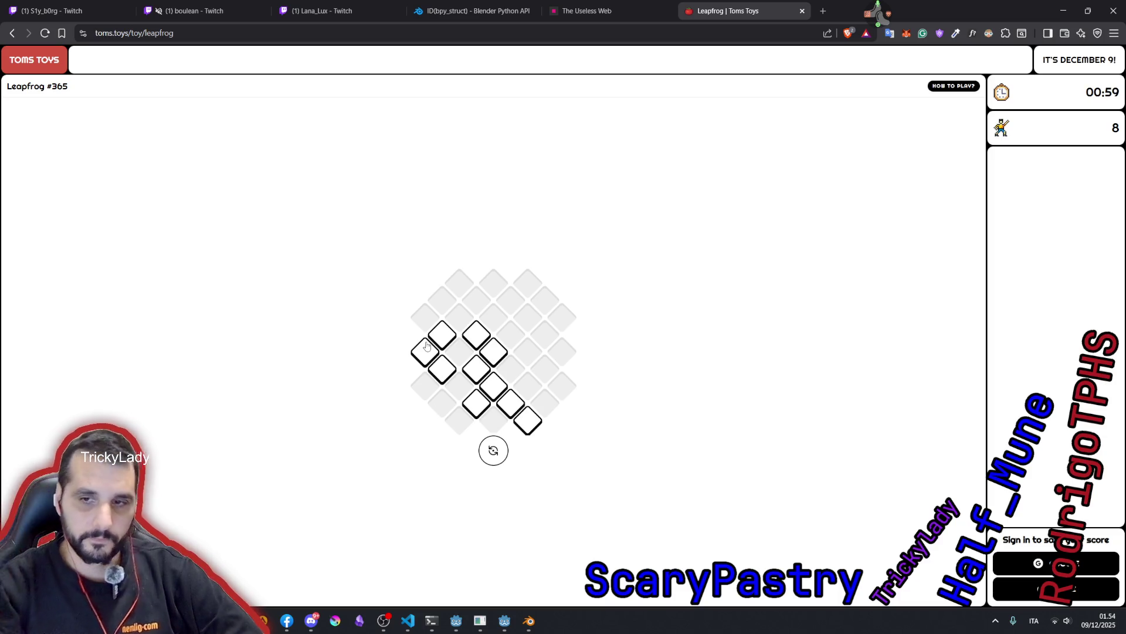
{"action": "left_click", "coordinate": [479, 405]}
{"action": "left_click", "coordinate": [526, 425]}
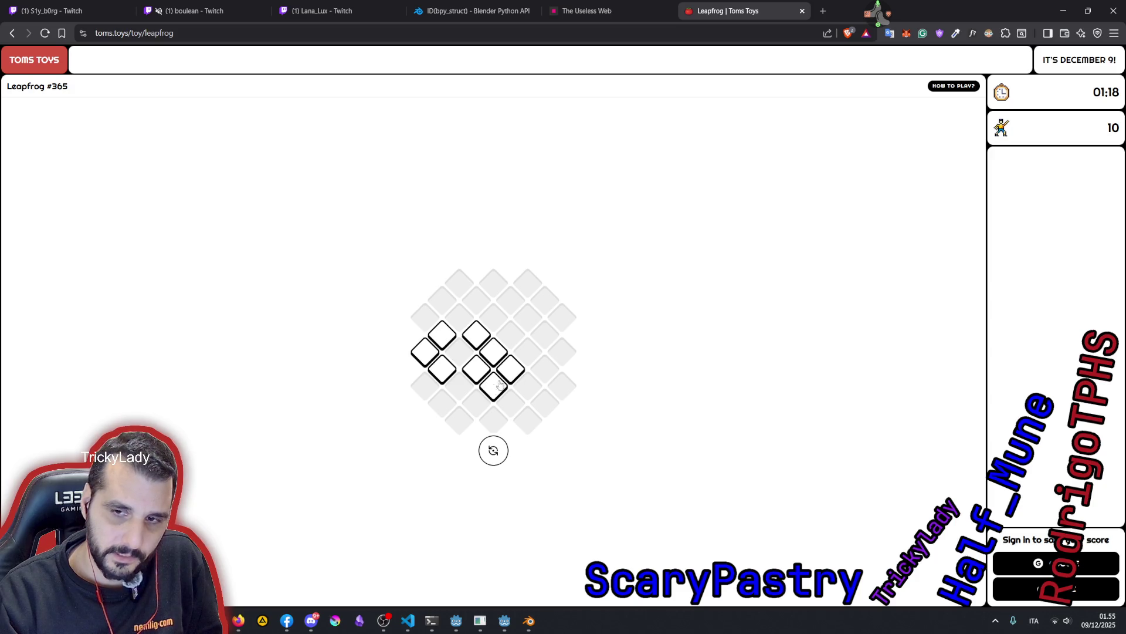
{"action": "left_click", "coordinate": [425, 353]}
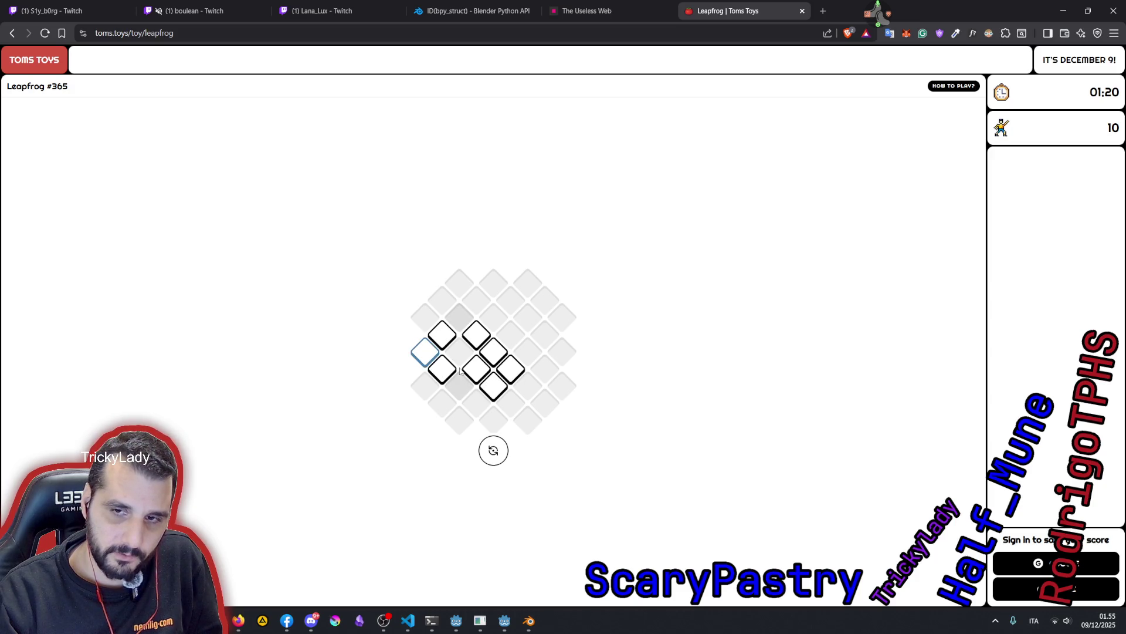
{"action": "left_click", "coordinate": [505, 369]}
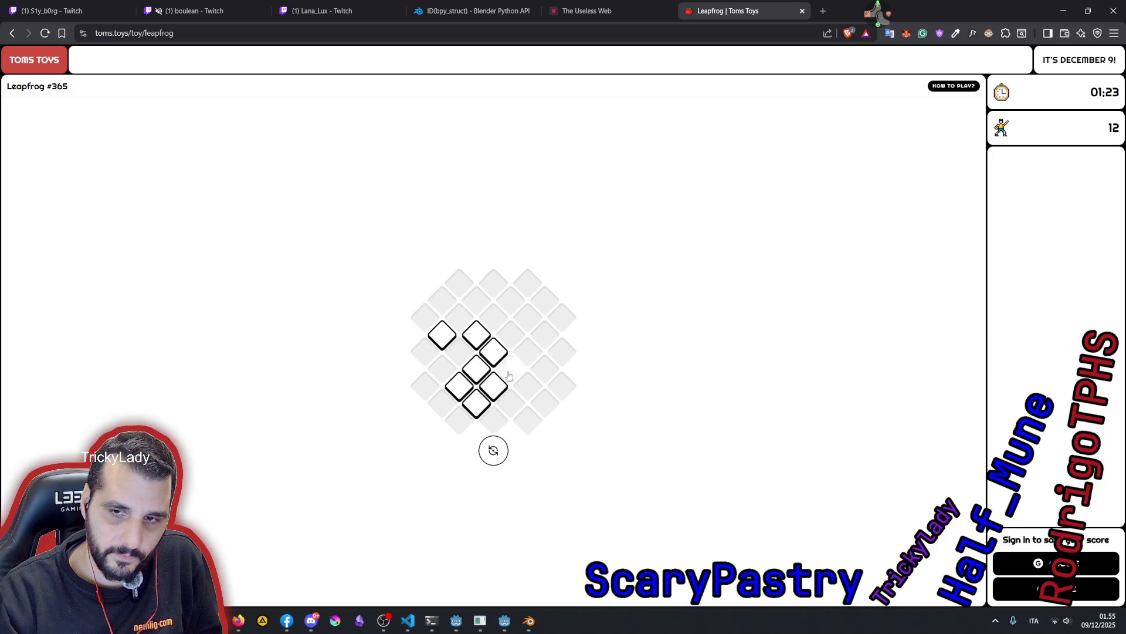
{"action": "left_click", "coordinate": [474, 400]}
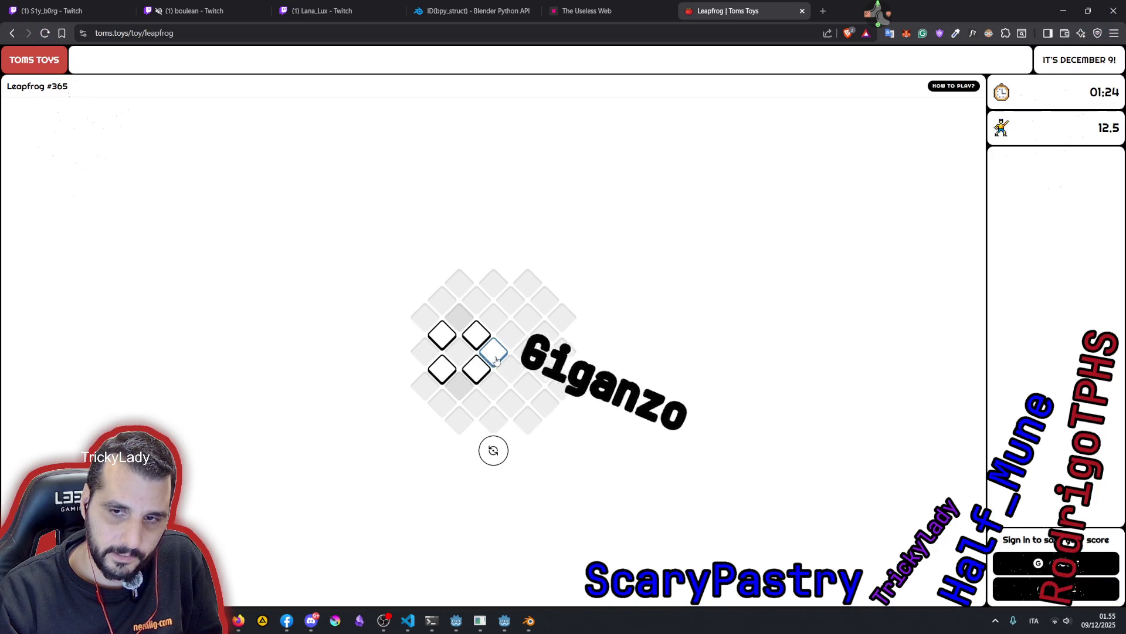
- Make the final four jumps to solve Leapfrog #365 with a single piece left
{"action": "left_click", "coordinate": [465, 388]}
{"action": "left_click", "coordinate": [459, 385]}
{"action": "left_click", "coordinate": [425, 351]}
{"action": "left_click", "coordinate": [461, 318]}
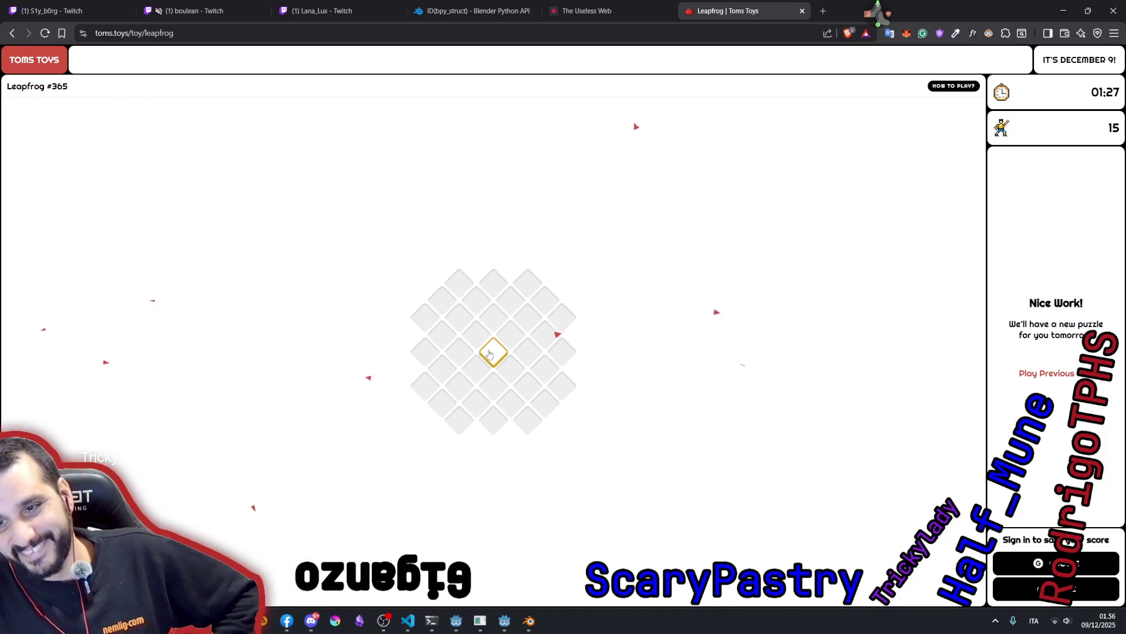
- Close the Leapfrog and Useless Web tabs and bring Blender back to the front
{"action": "left_click", "coordinate": [802, 10]}
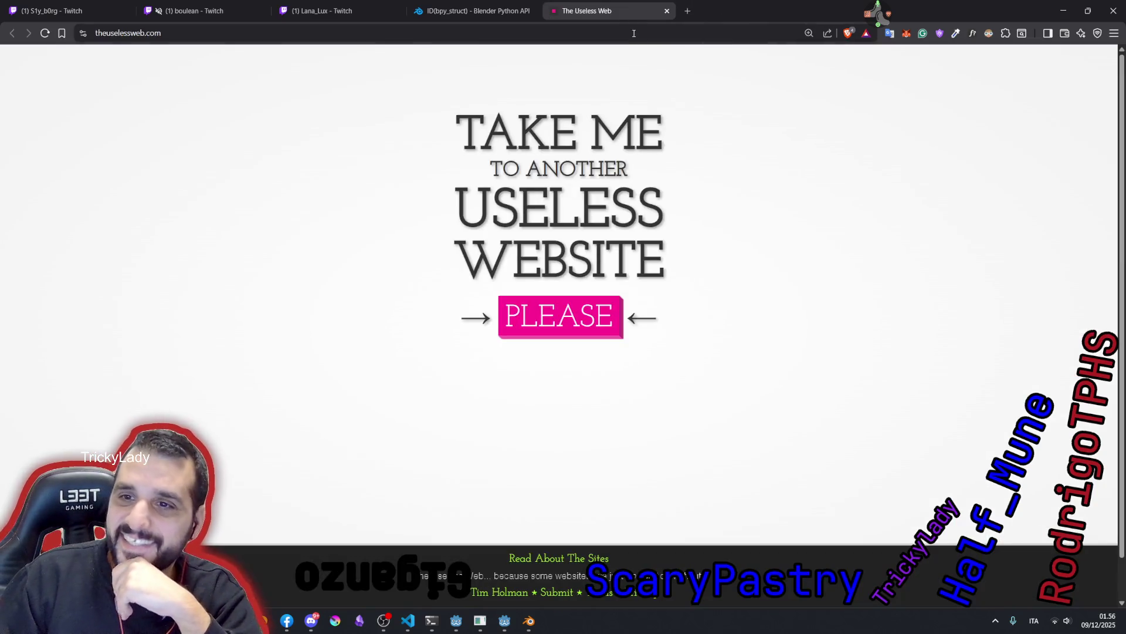
{"action": "left_click", "coordinate": [666, 11]}
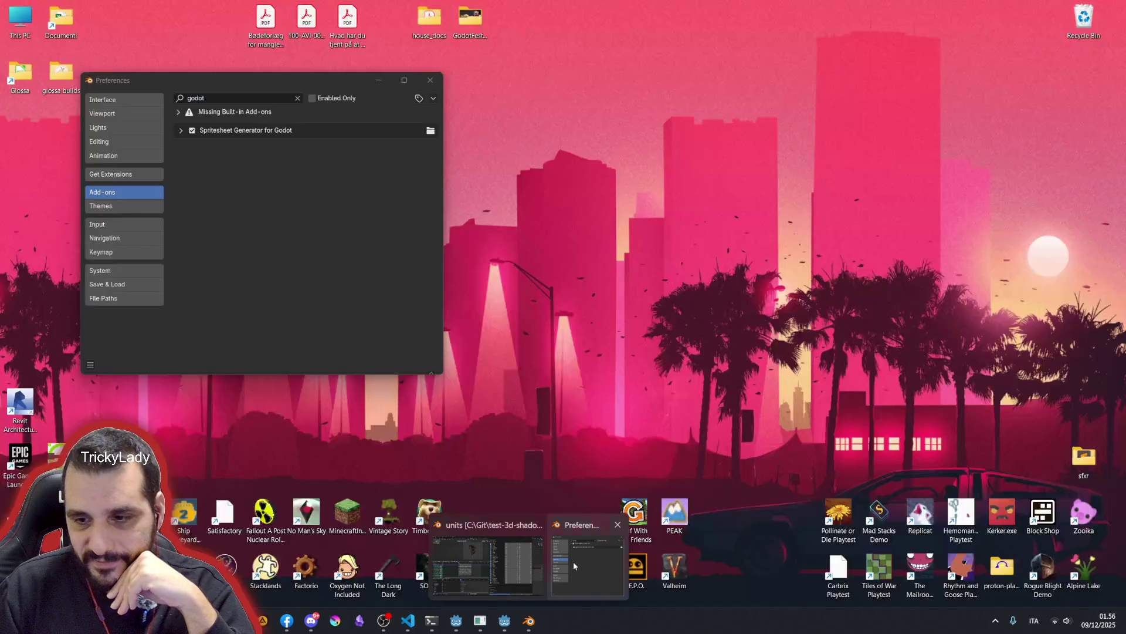
{"action": "mouse_move", "coordinate": [528, 621]}
{"action": "left_click", "coordinate": [573, 561]}
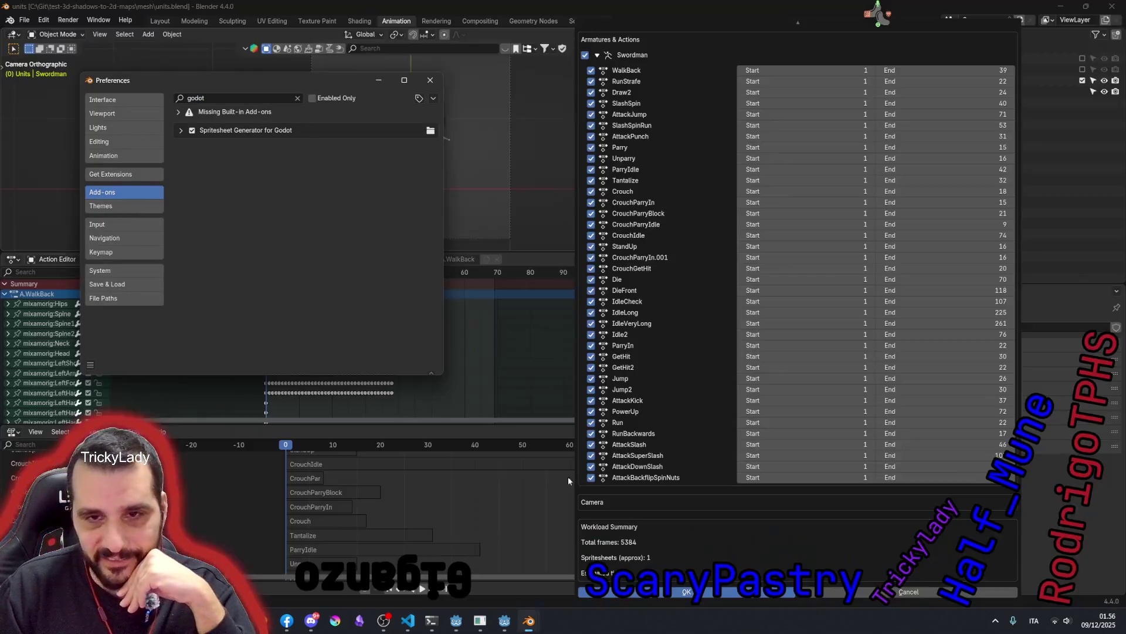
{"action": "scroll", "coordinate": [707, 262], "scroll_direction": "up", "scroll_amount": 2}
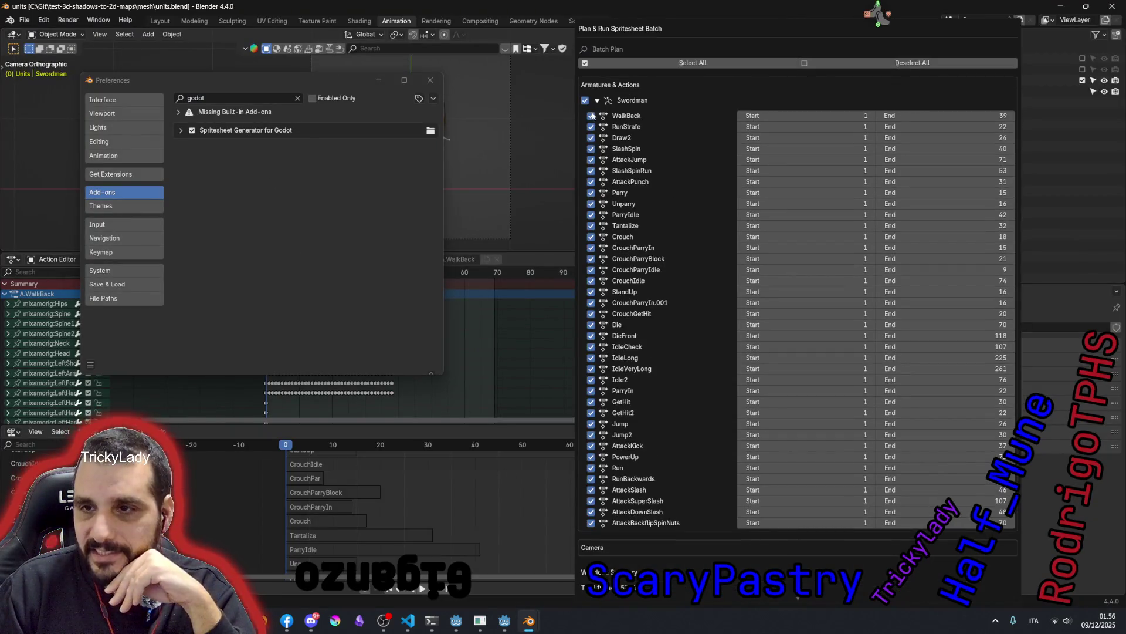
- Collapse and re-expand the Swordman action list and repeatedly toggle its enabled checkbox
{"action": "left_click", "coordinate": [598, 101]}
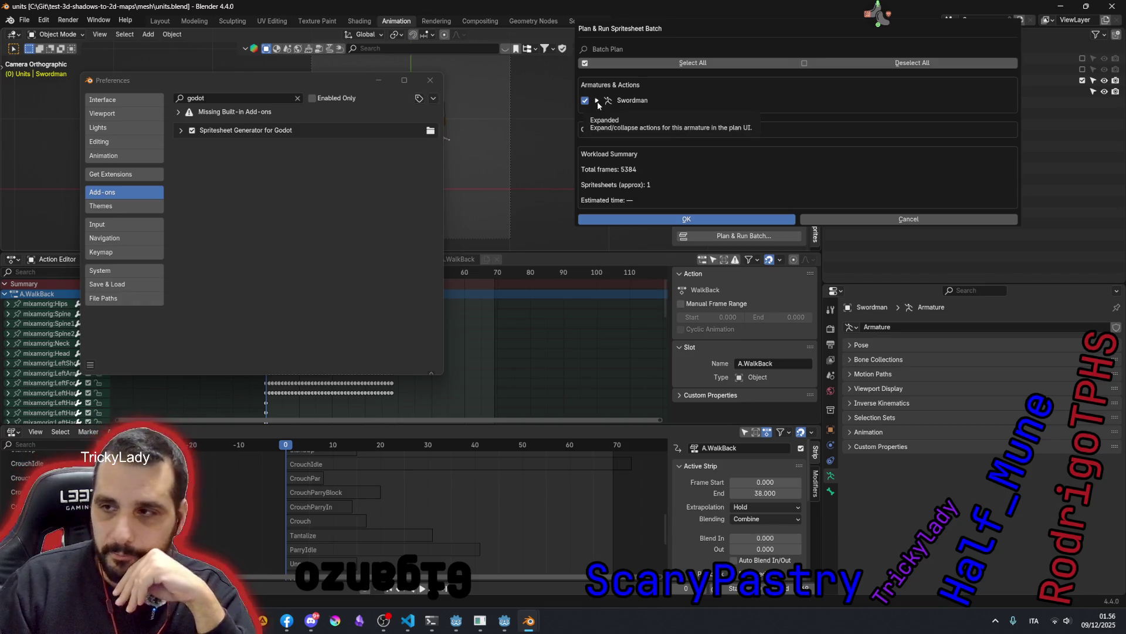
{"action": "left_click", "coordinate": [599, 102]}
{"action": "scroll", "coordinate": [664, 158], "scroll_direction": "down", "scroll_amount": 2}
{"action": "scroll", "coordinate": [673, 194], "scroll_direction": "up", "scroll_amount": 2}
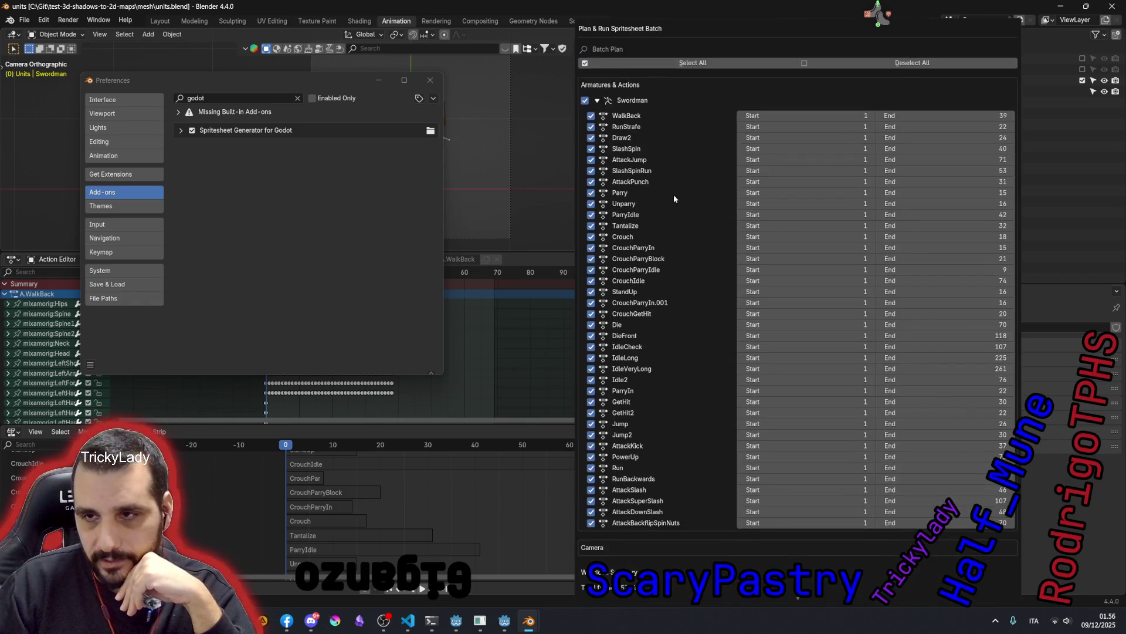
{"action": "left_click", "coordinate": [585, 102]}
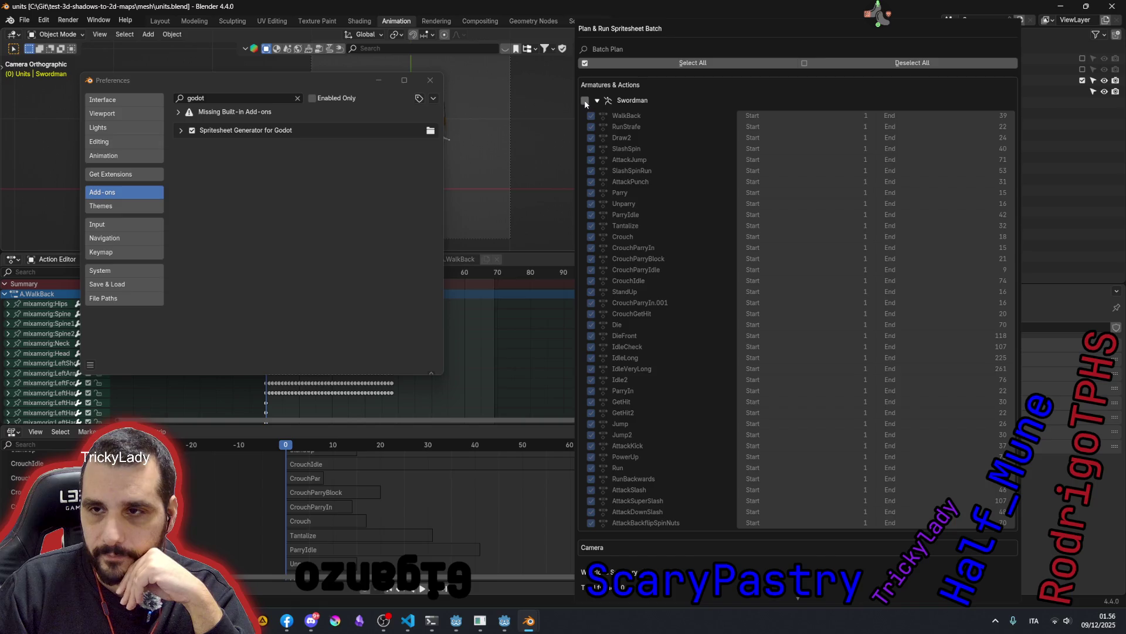
{"action": "left_click", "coordinate": [585, 101]}
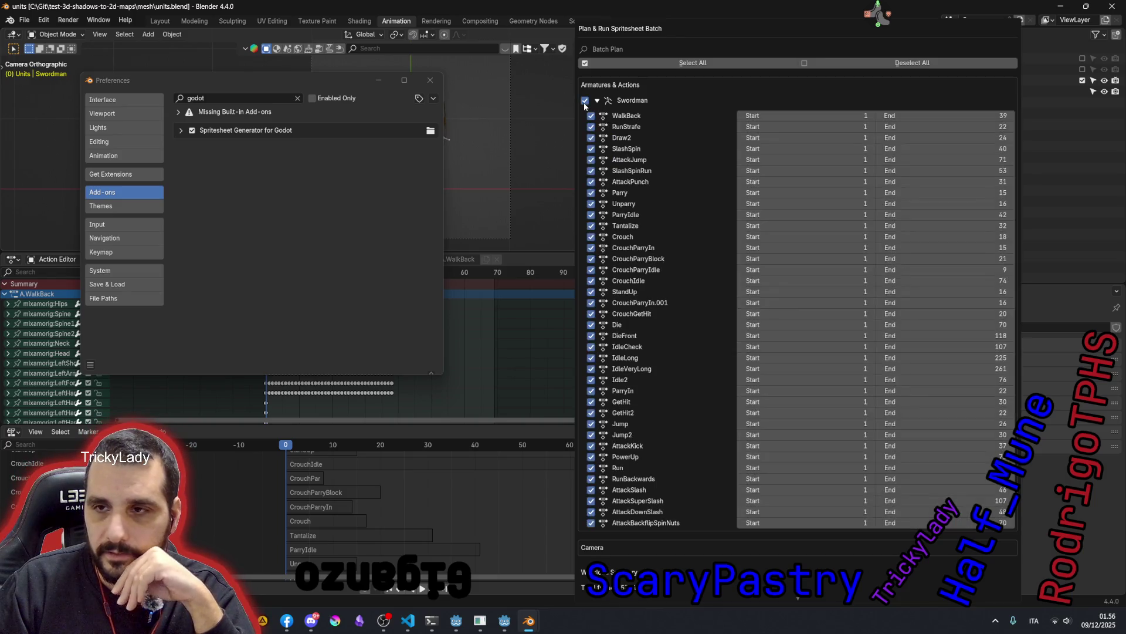
{"action": "left_click", "coordinate": [585, 101]}
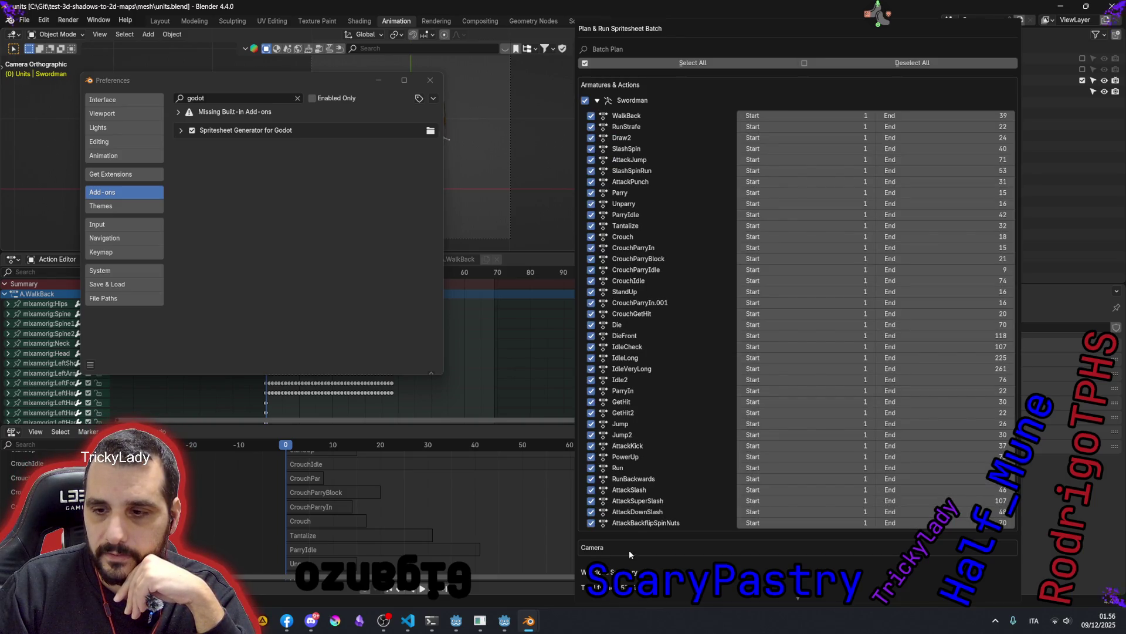
{"action": "left_click", "coordinate": [585, 101]}
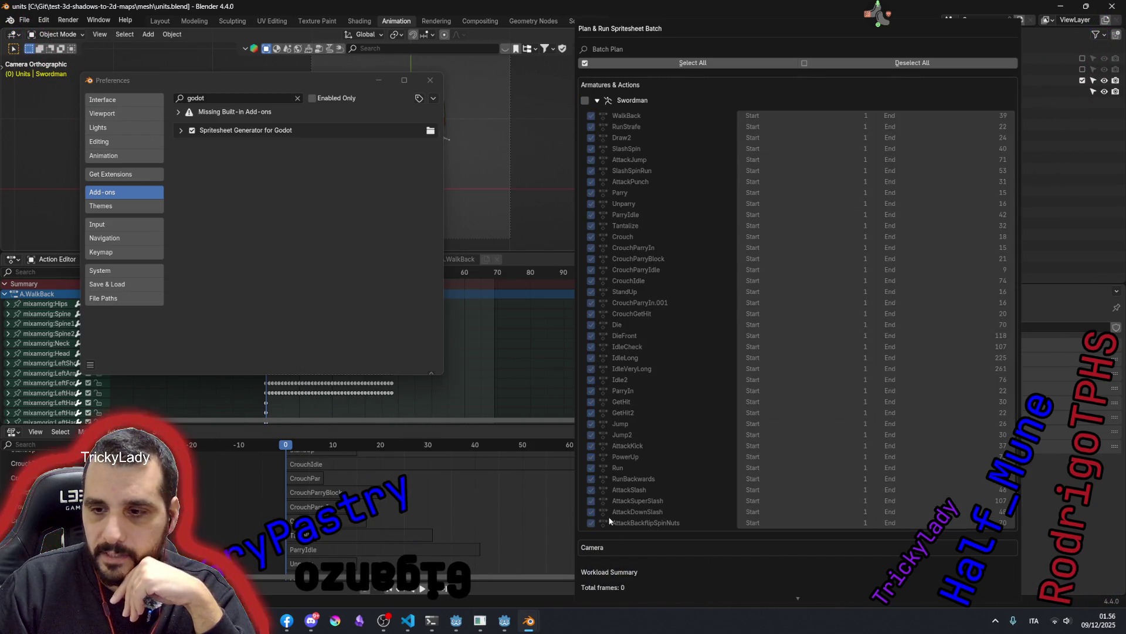
{"action": "left_click", "coordinate": [585, 100]}
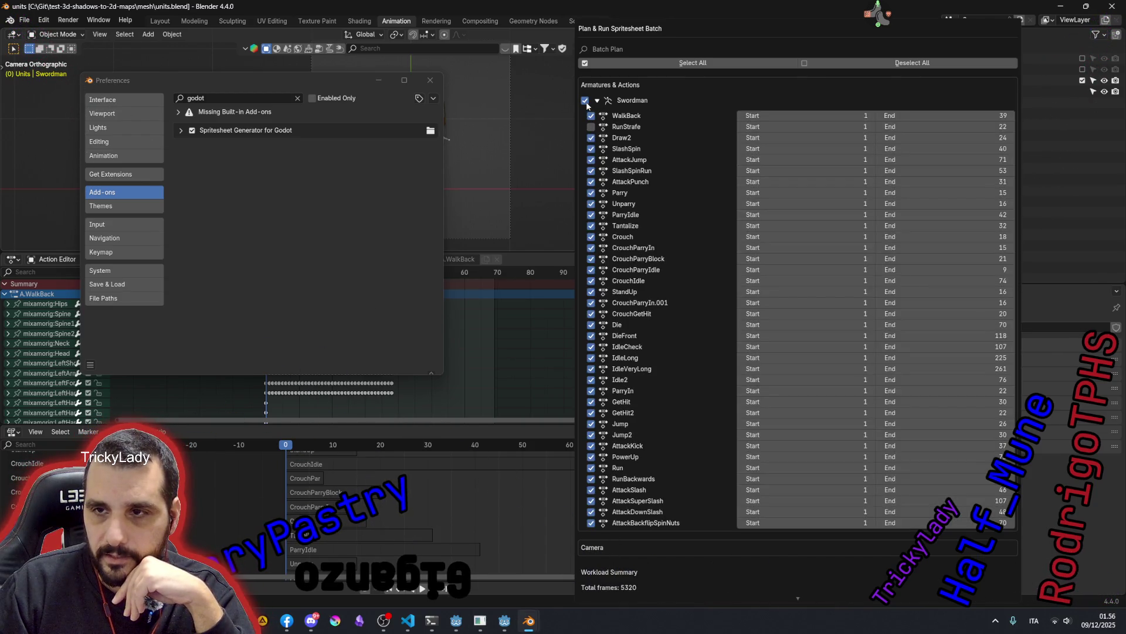
{"action": "left_click", "coordinate": [587, 102]}
{"action": "left_click", "coordinate": [586, 101]}
{"action": "left_click", "coordinate": [587, 101]}
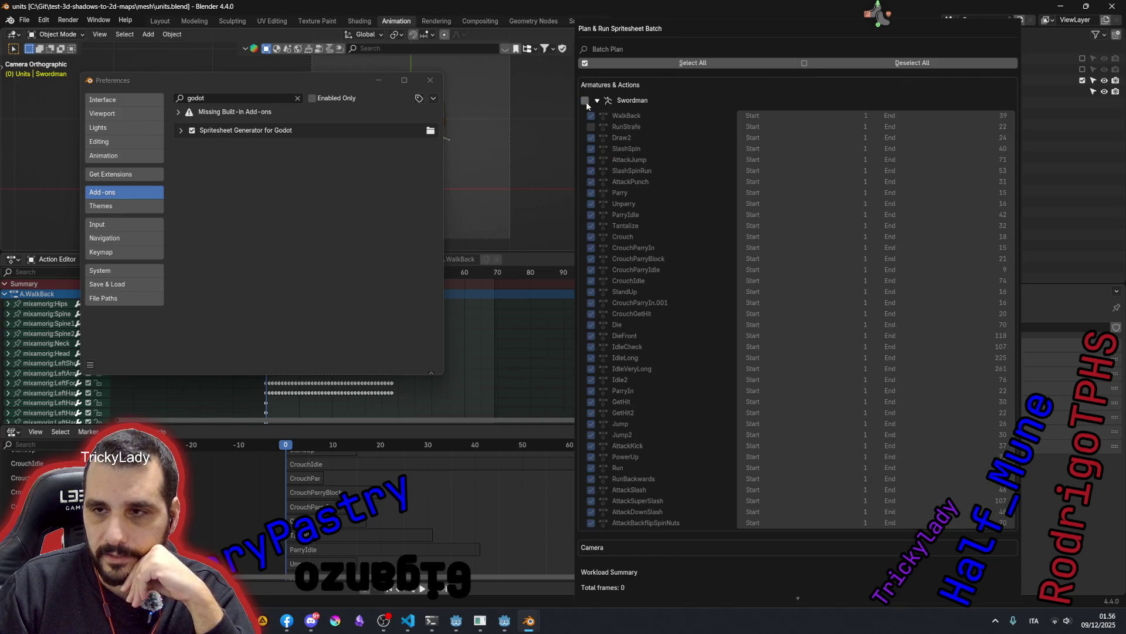
{"action": "left_click", "coordinate": [586, 102]}
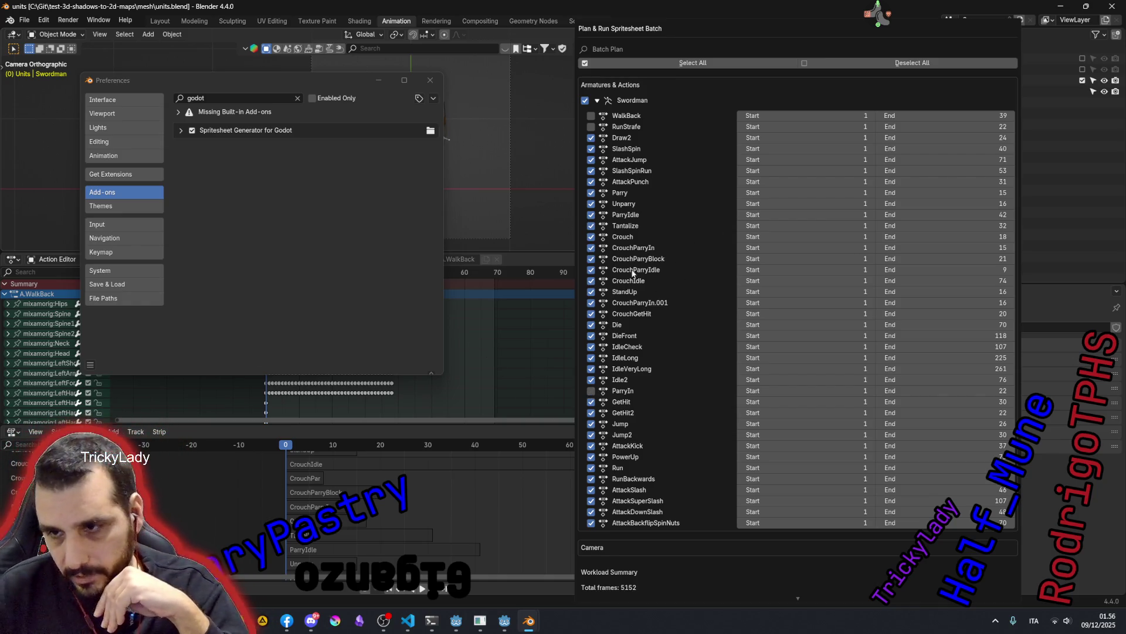
- Toggle ParryIdle off and on, leave Swordman enabled, and switch to the add-on code editor
{"action": "left_click", "coordinate": [640, 216]}
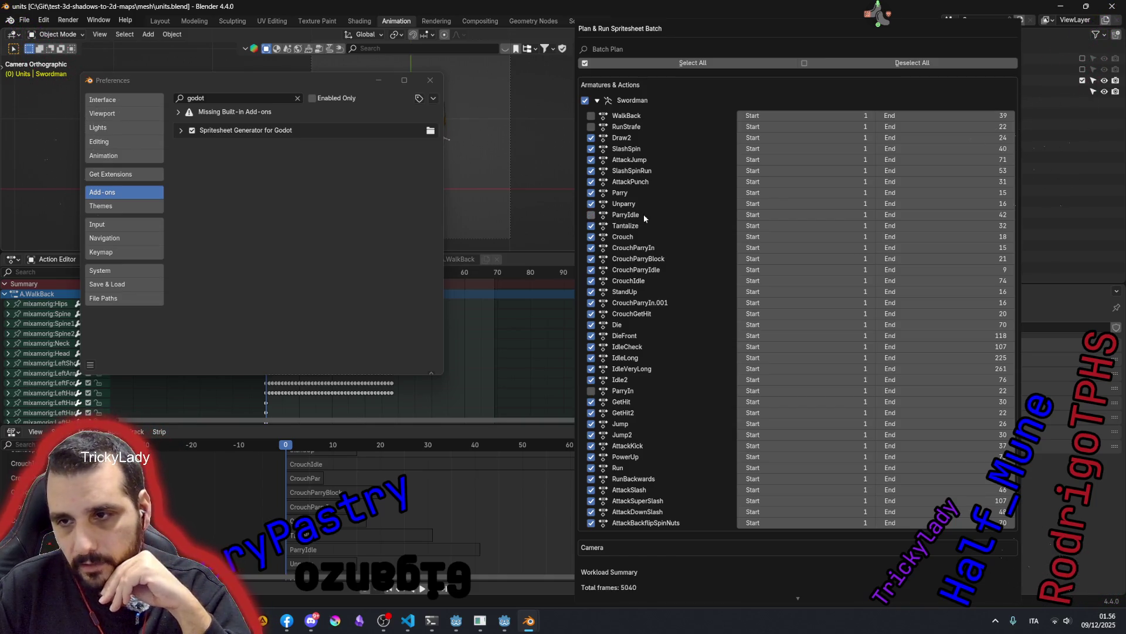
{"action": "left_click", "coordinate": [592, 215]}
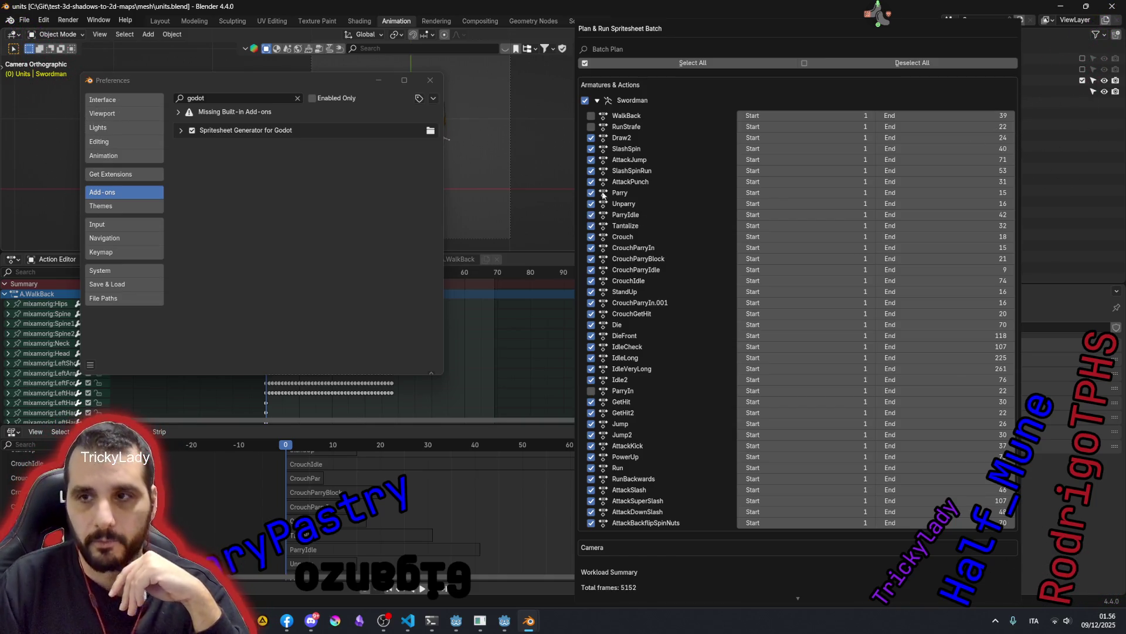
{"action": "left_click", "coordinate": [586, 102]}
{"action": "left_click", "coordinate": [586, 101]}
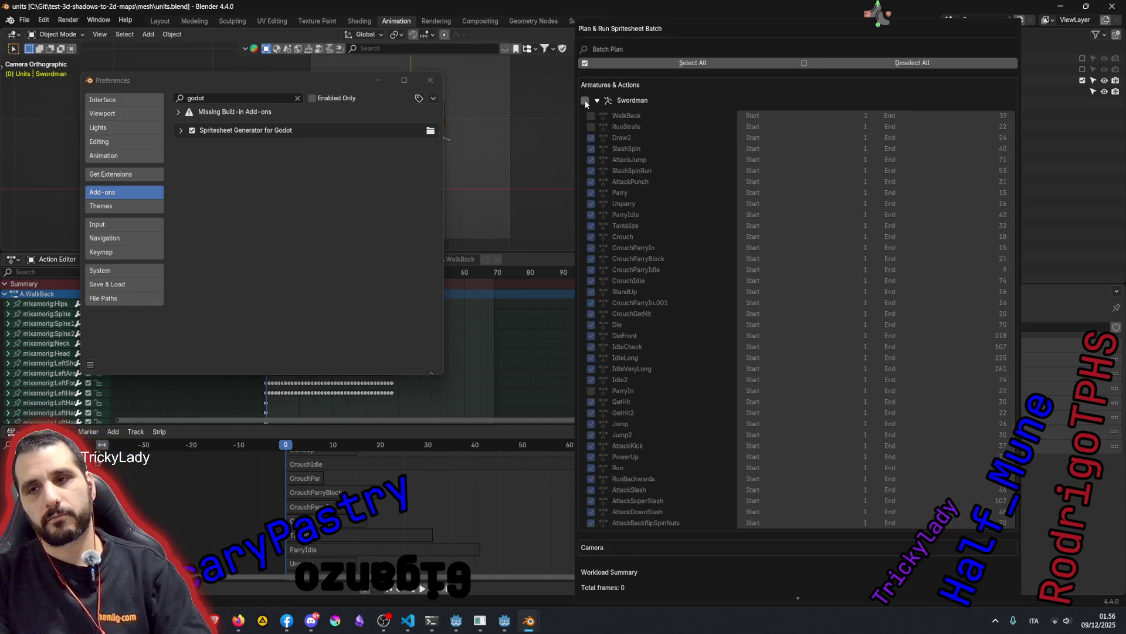
{"action": "left_click", "coordinate": [586, 101]}
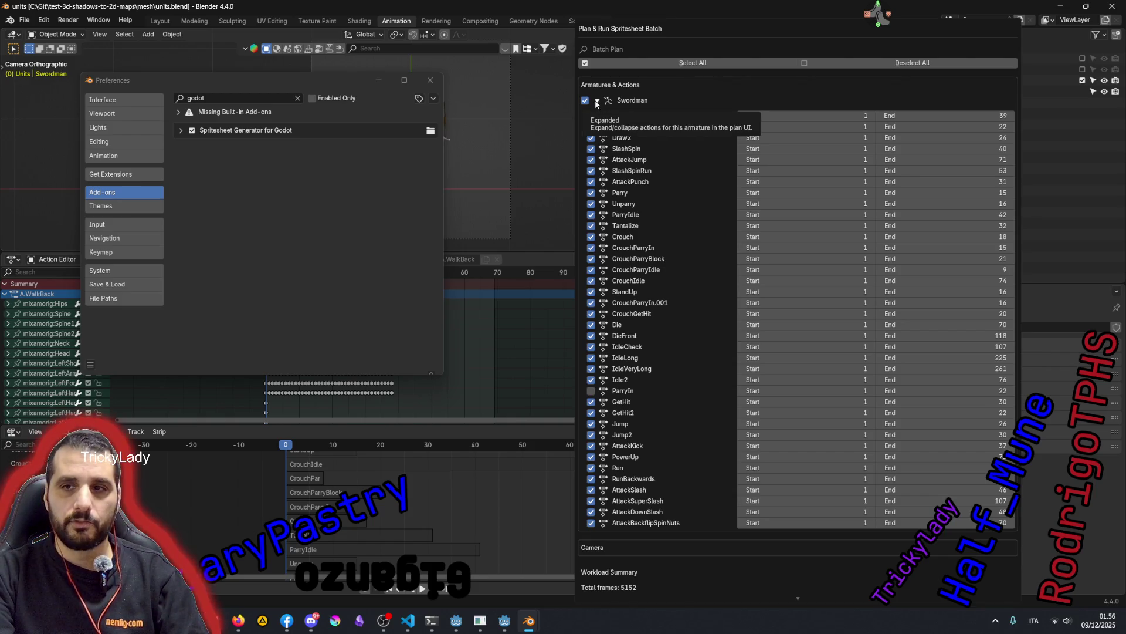
{"action": "left_click", "coordinate": [407, 620]}
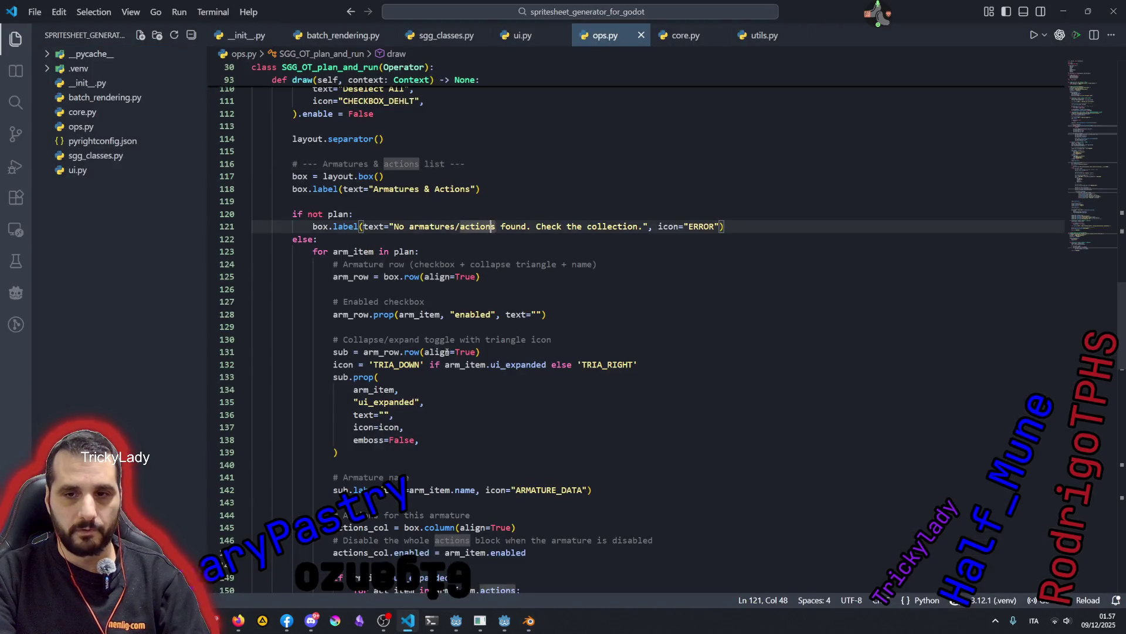
{"action": "scroll", "coordinate": [444, 352], "scroll_direction": "down", "scroll_amount": 2}
{"action": "scroll", "coordinate": [423, 299], "scroll_direction": "down", "scroll_amount": 4}
{"action": "scroll", "coordinate": [405, 255], "scroll_direction": "up", "scroll_amount": 2}
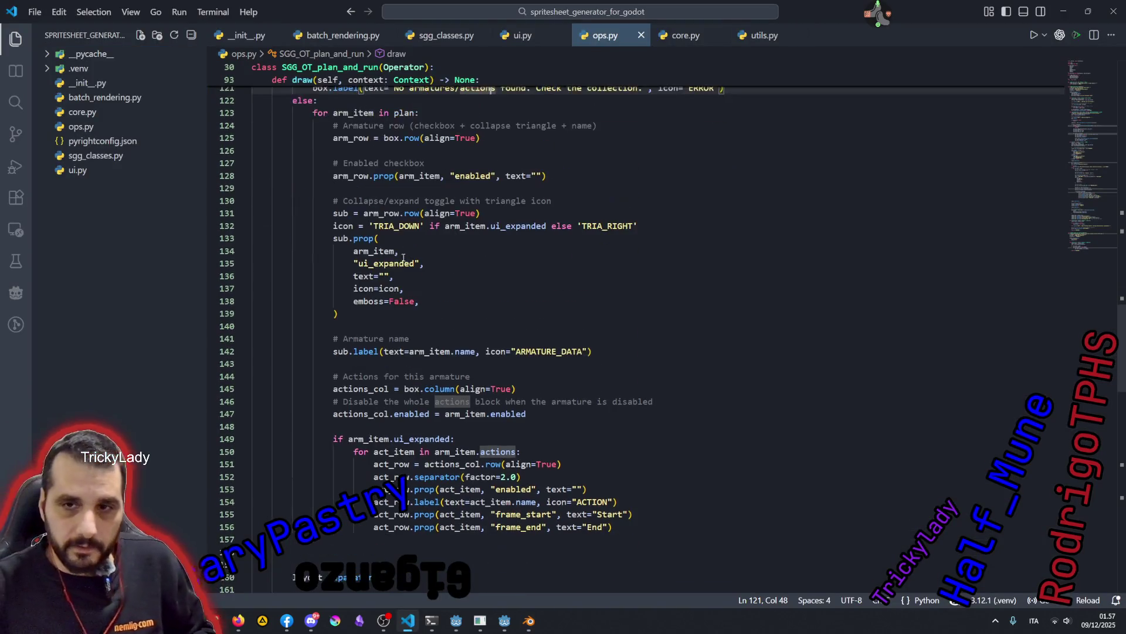
{"action": "scroll", "coordinate": [405, 255], "scroll_direction": "up", "scroll_amount": 4}
{"action": "scroll", "coordinate": [348, 267], "scroll_direction": "up", "scroll_amount": 4}
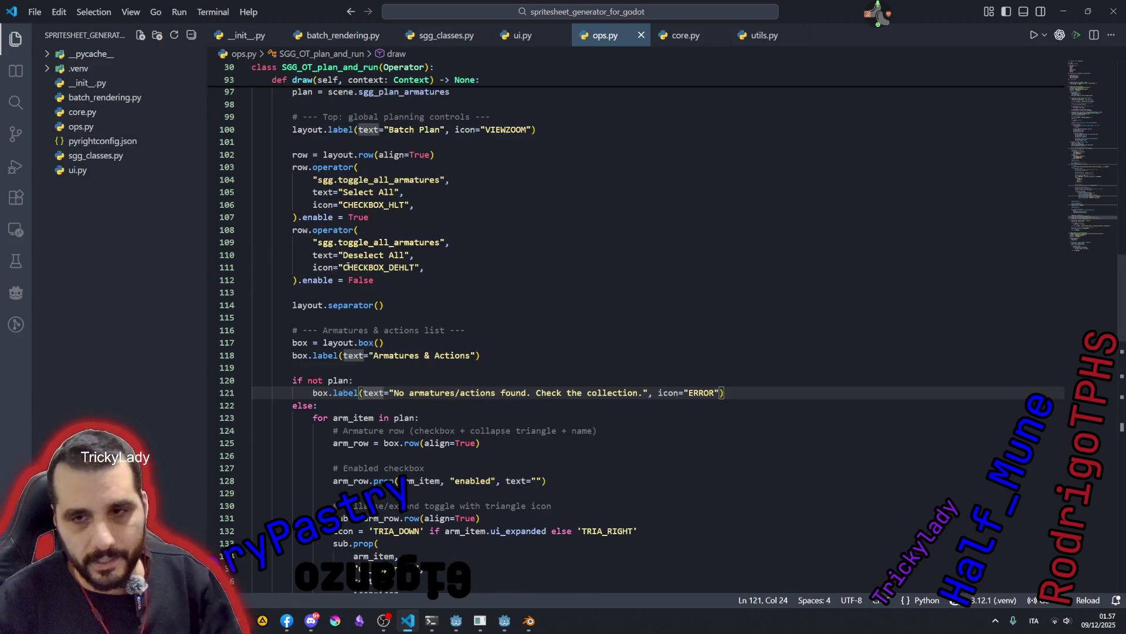
{"action": "left_click", "coordinate": [300, 355]}
{"action": "left_click", "coordinate": [350, 343]}
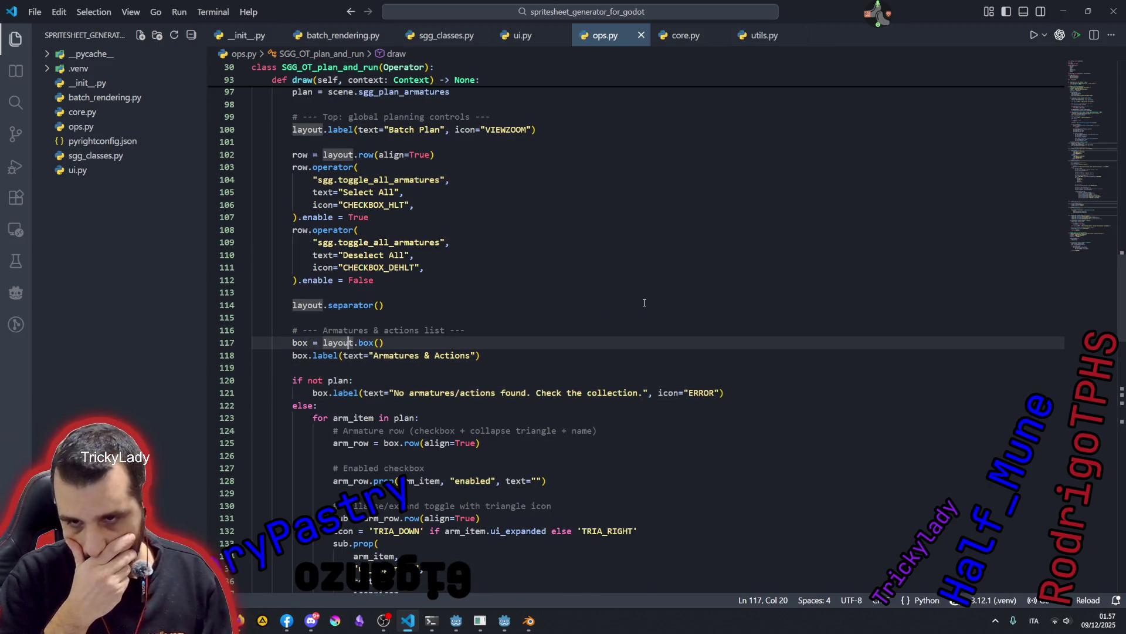
{"action": "scroll", "coordinate": [359, 374], "scroll_direction": "down", "scroll_amount": 1}
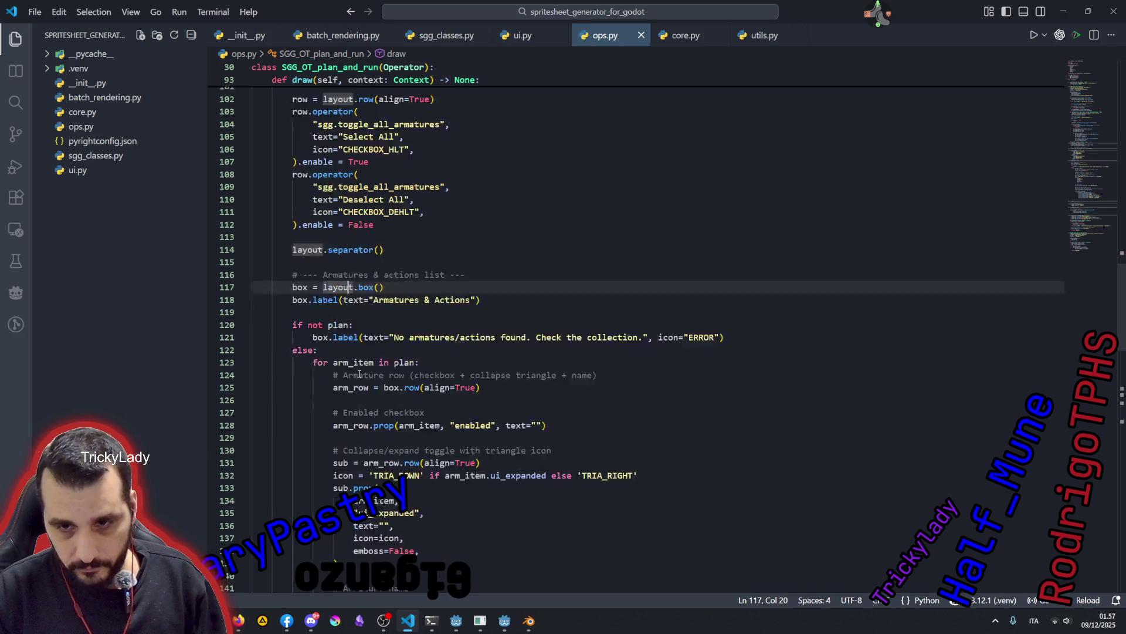
{"action": "scroll", "coordinate": [368, 328], "scroll_direction": "down", "scroll_amount": 1}
{"action": "scroll", "coordinate": [332, 329], "scroll_direction": "down", "scroll_amount": 2}
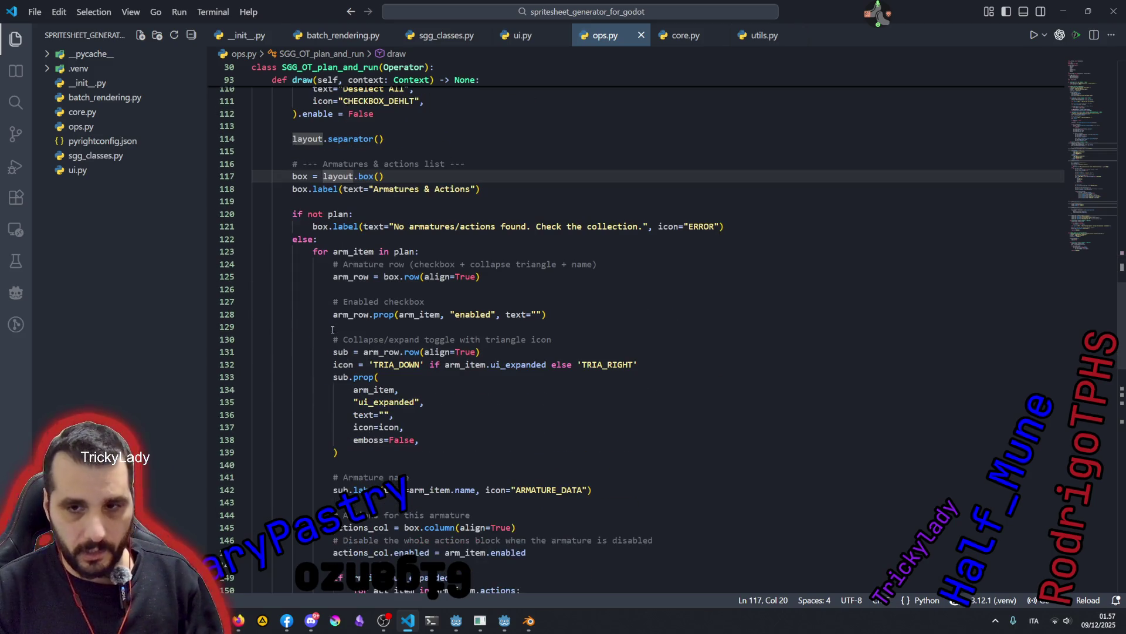
{"action": "left_click", "coordinate": [364, 251]}
{"action": "double_click", "coordinate": [387, 276]}
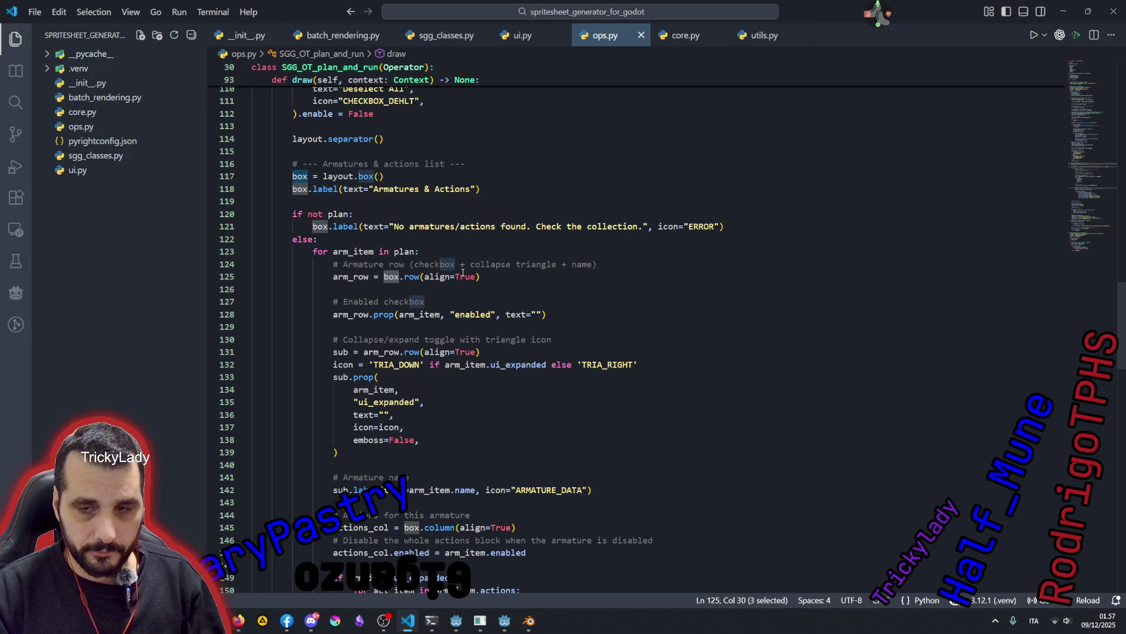
{"action": "double_click", "coordinate": [437, 277]}
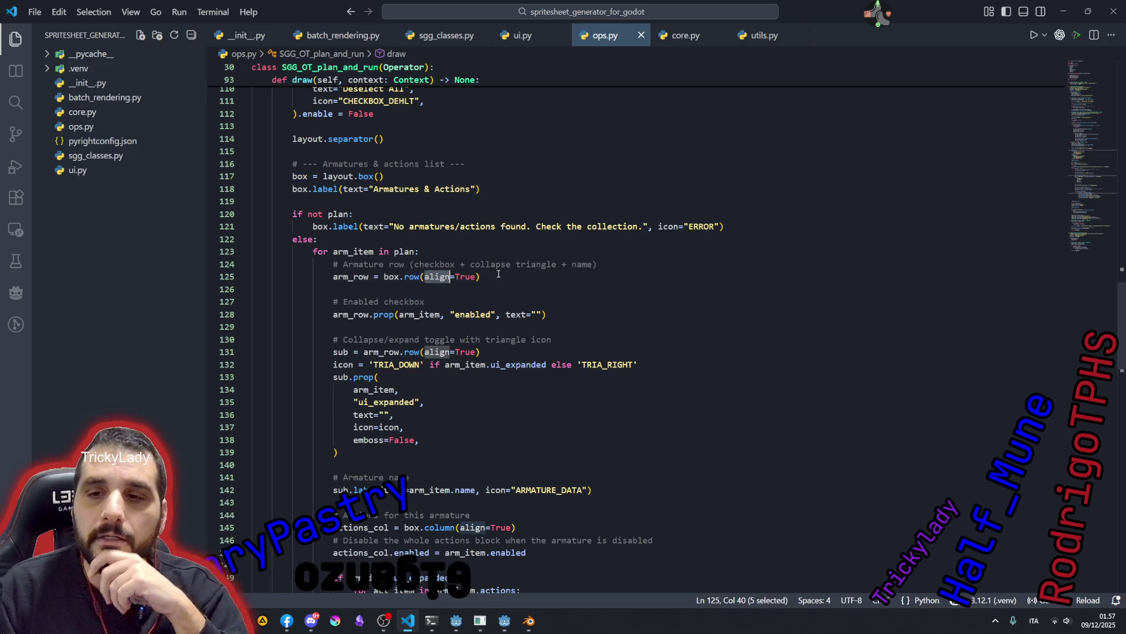
{"action": "double_click", "coordinate": [433, 264]}
{"action": "double_click", "coordinate": [501, 264]}
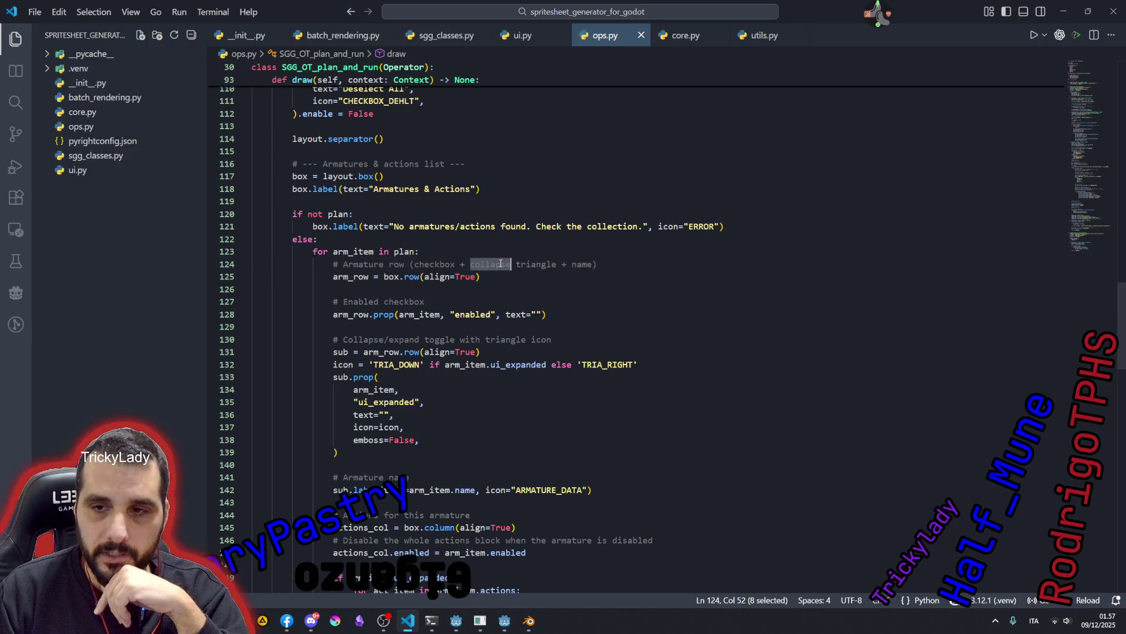
{"action": "double_click", "coordinate": [385, 314]}
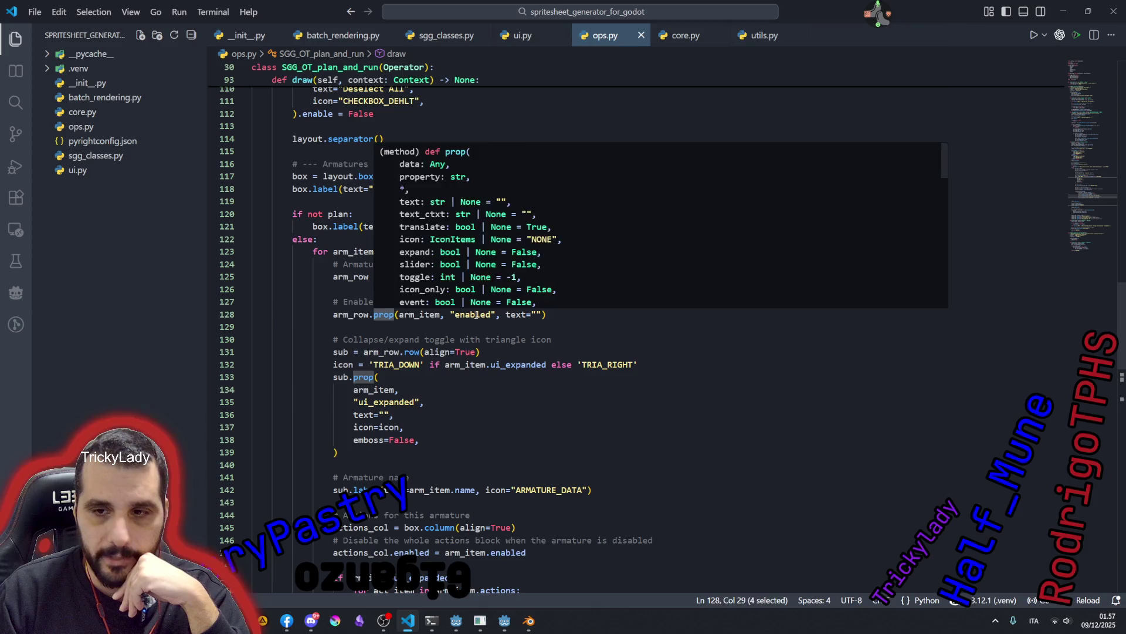
{"action": "double_click", "coordinate": [473, 315]}
{"action": "key", "text": "End"}
{"action": "key", "text": "Left"}
{"action": "key", "text": "Left"}
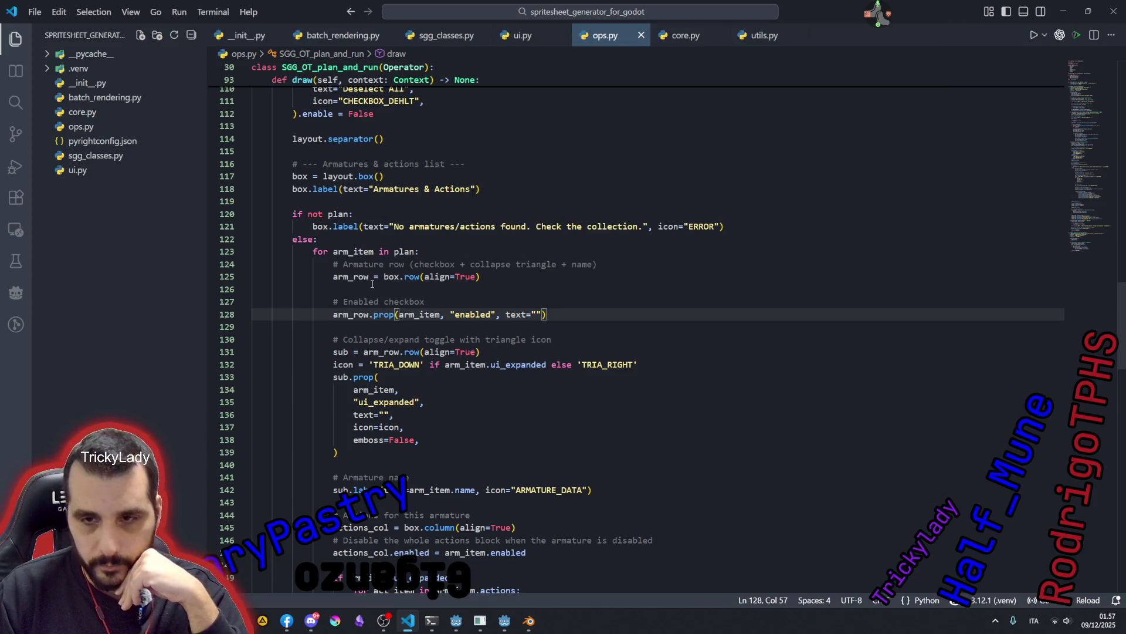
{"action": "left_click", "coordinate": [370, 353]}
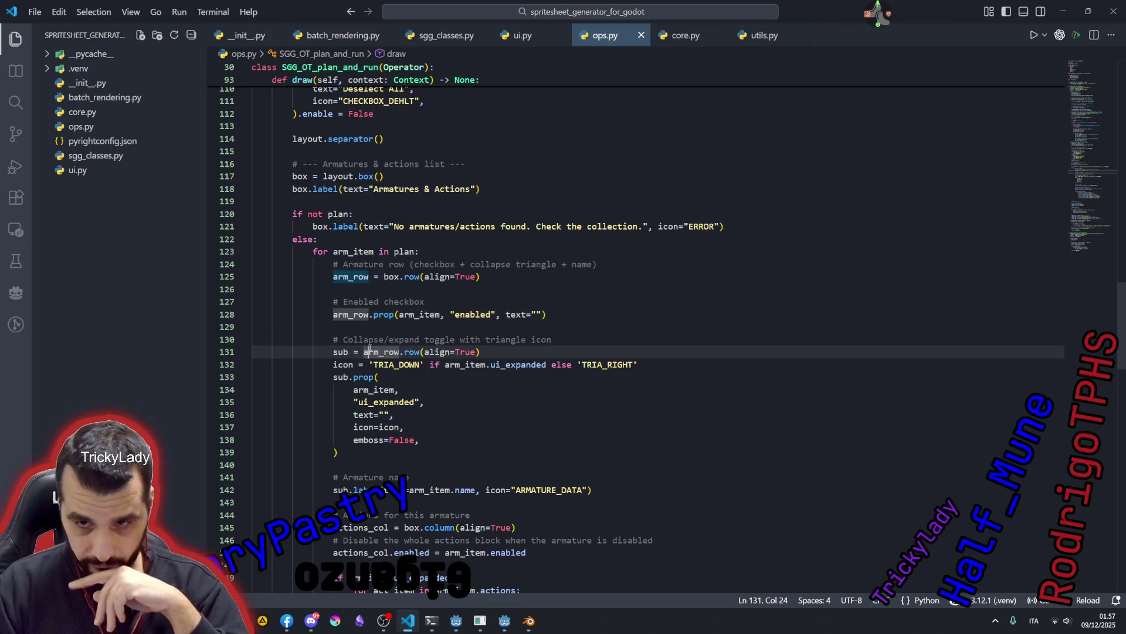
- Move the 'sub = arm_row.row(align=True)' line above the arm_row.prop checkbox line in ops.py
{"action": "key", "text": "End"}
{"action": "key", "text": "shift+Home"}
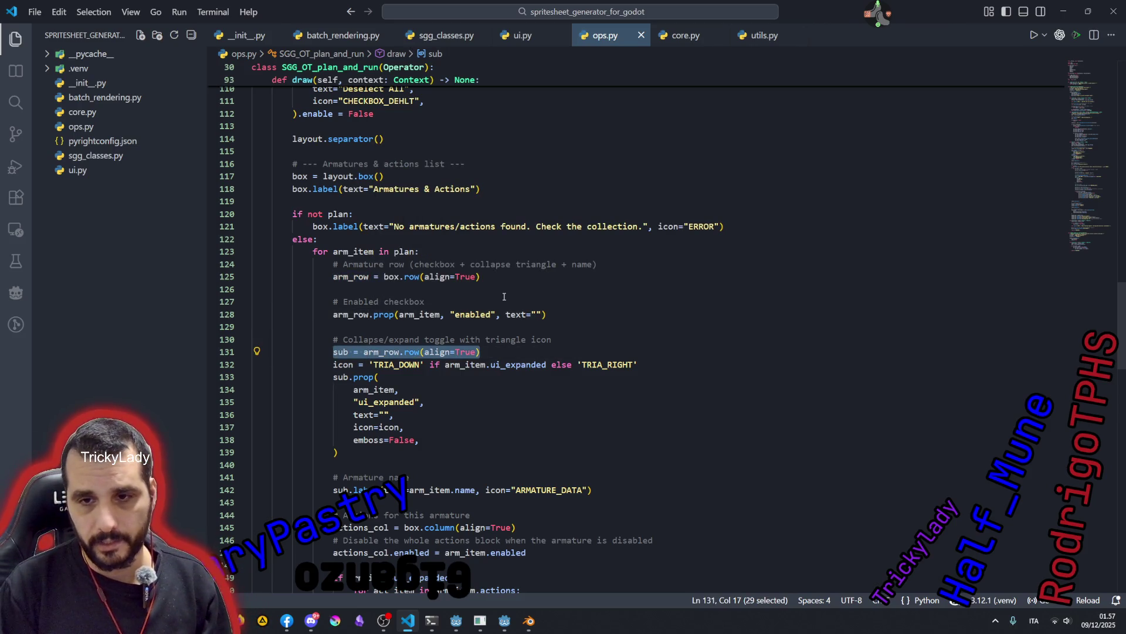
{"action": "key", "text": "alt+Up"}
{"action": "key", "text": "alt+Up"}
{"action": "key", "text": "alt+Up"}
{"action": "key", "text": "Down"}
{"action": "key", "text": "Down"}
{"action": "key", "text": "ctrl+Right"}
{"action": "key", "text": "ctrl+Right"}
{"action": "key", "text": "ctrl+Right"}
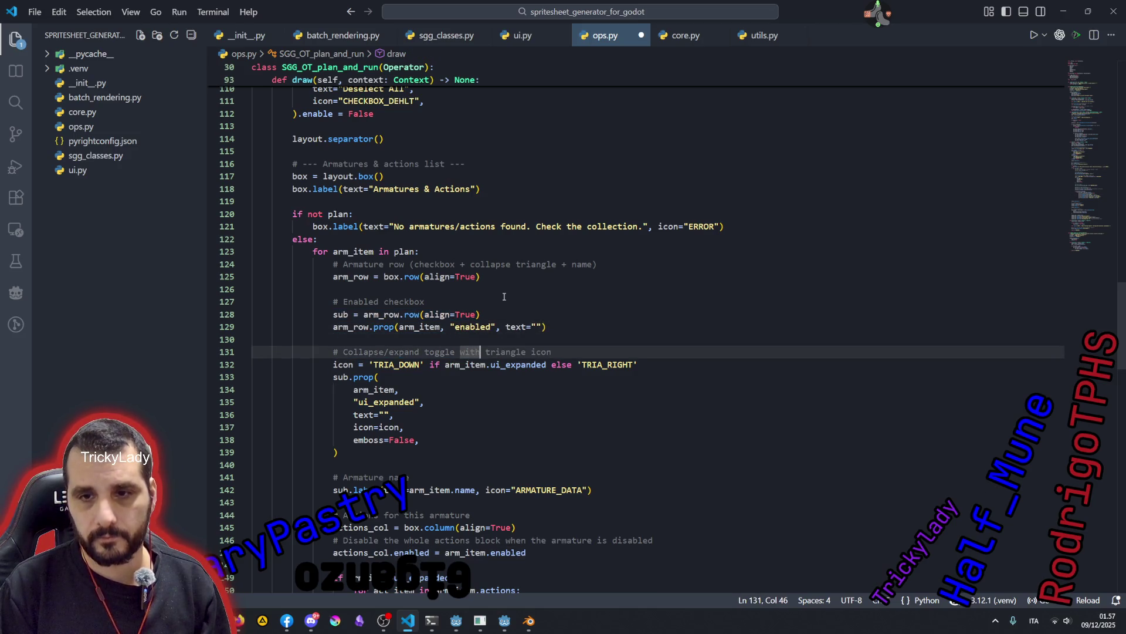
{"action": "key", "text": "End"}
{"action": "key", "text": "shift+Home"}
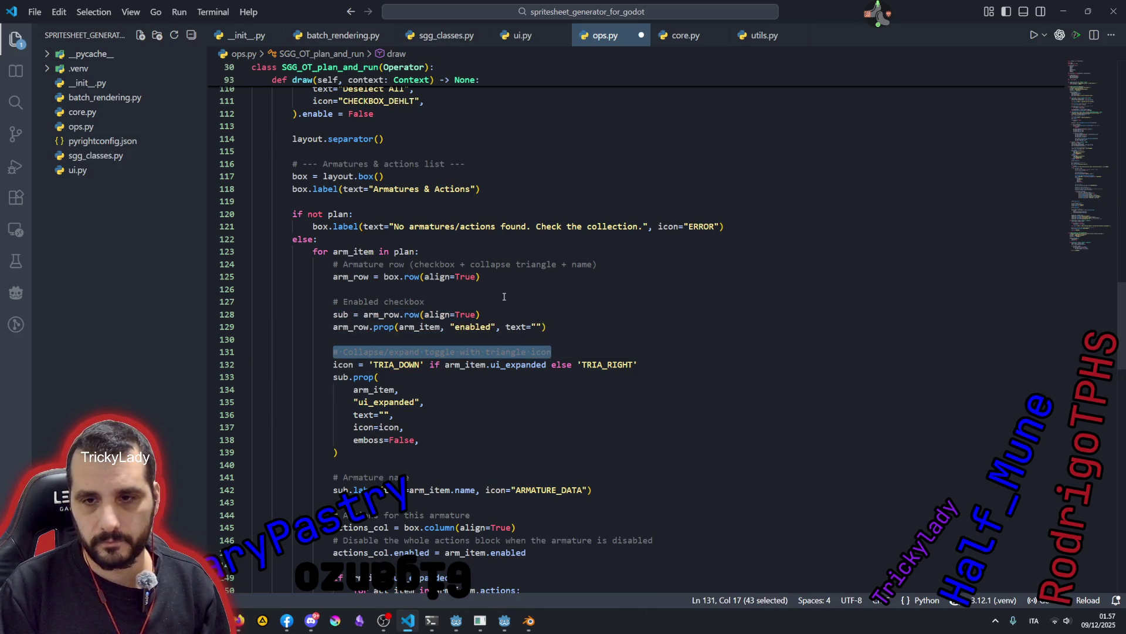
{"action": "key", "text": "Right"}
{"action": "key", "text": "Down"}
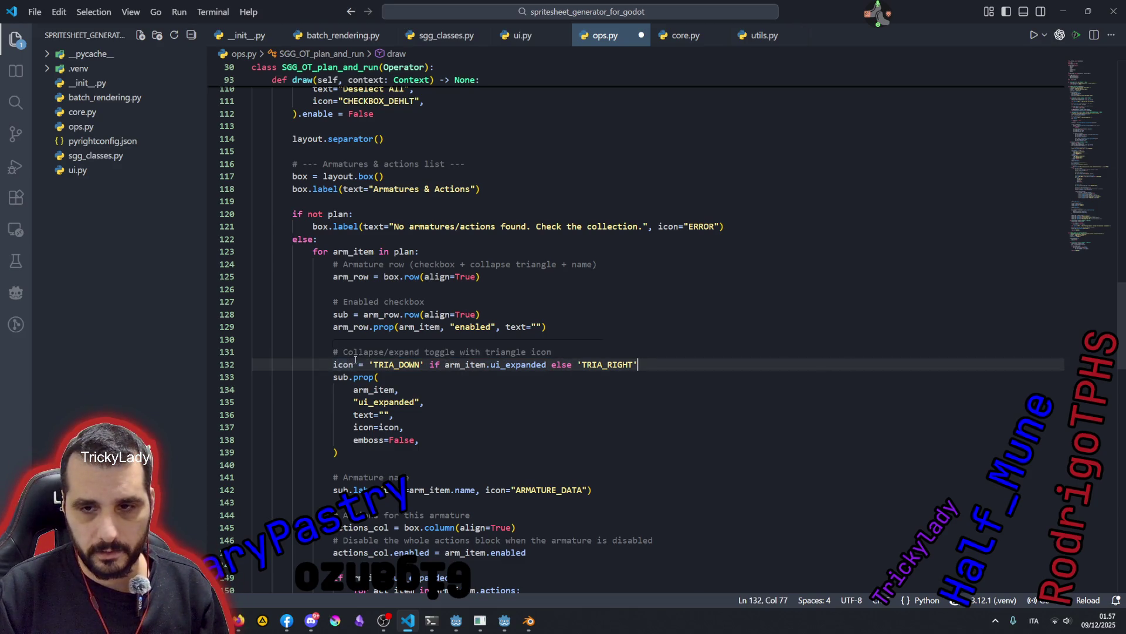
- Review where sub is used in the prop call and the ui_expanded property below
{"action": "left_click", "coordinate": [350, 315]}
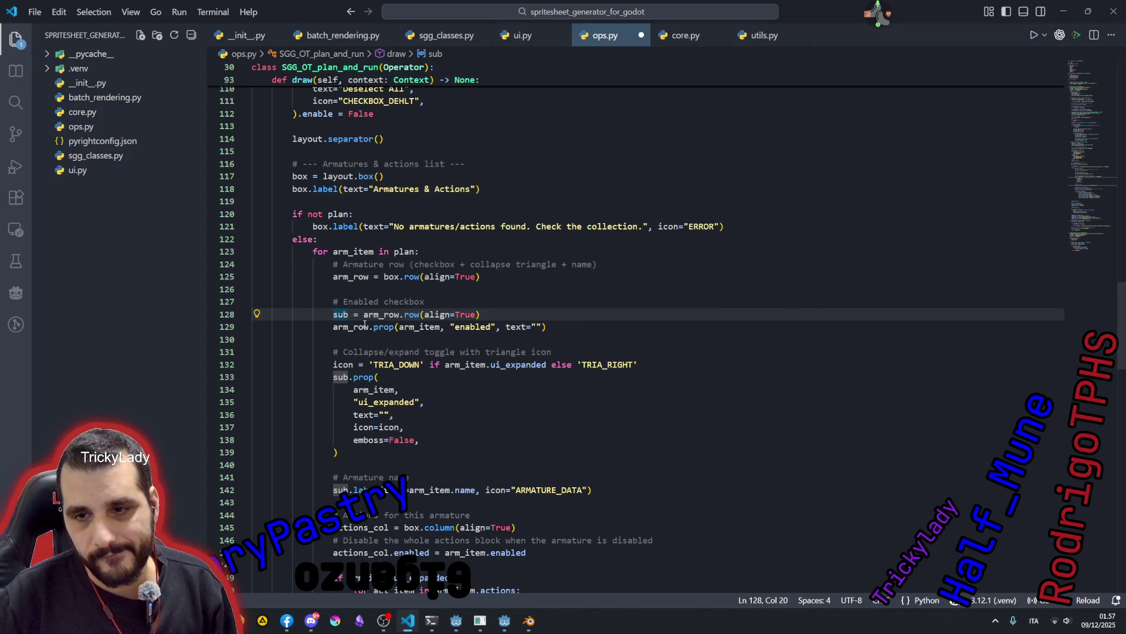
{"action": "double_click", "coordinate": [590, 365]}
{"action": "double_click", "coordinate": [341, 377]}
{"action": "mouse_move", "coordinate": [363, 376]}
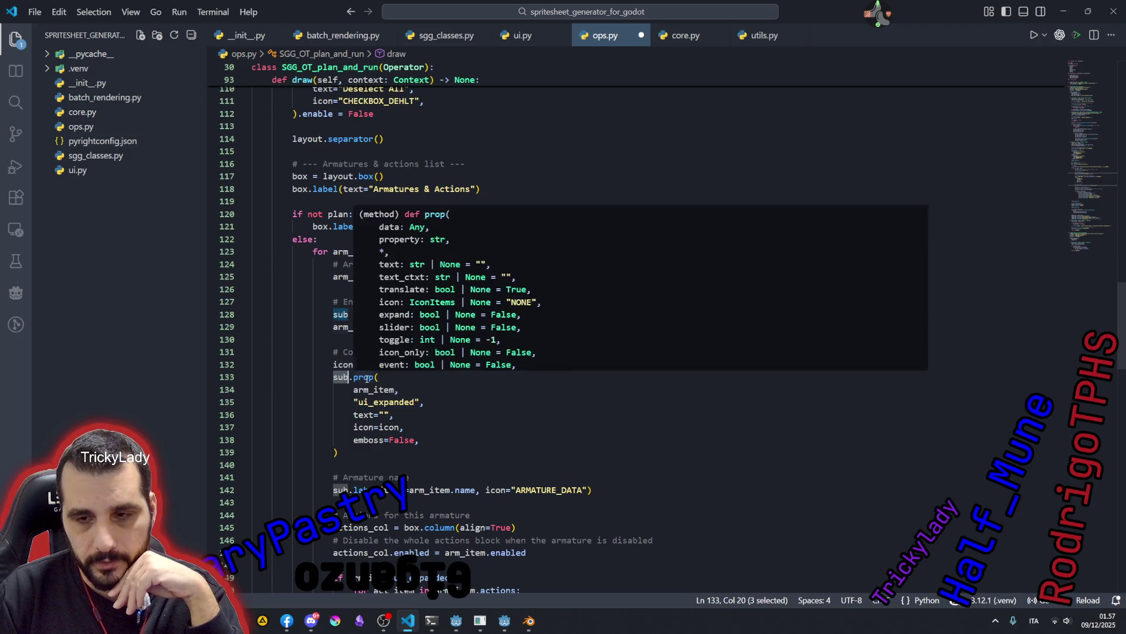
{"action": "double_click", "coordinate": [376, 402]}
{"action": "scroll", "coordinate": [369, 367], "scroll_direction": "down", "scroll_amount": 2}
{"action": "double_click", "coordinate": [370, 384]}
{"action": "left_click", "coordinate": [445, 363]}
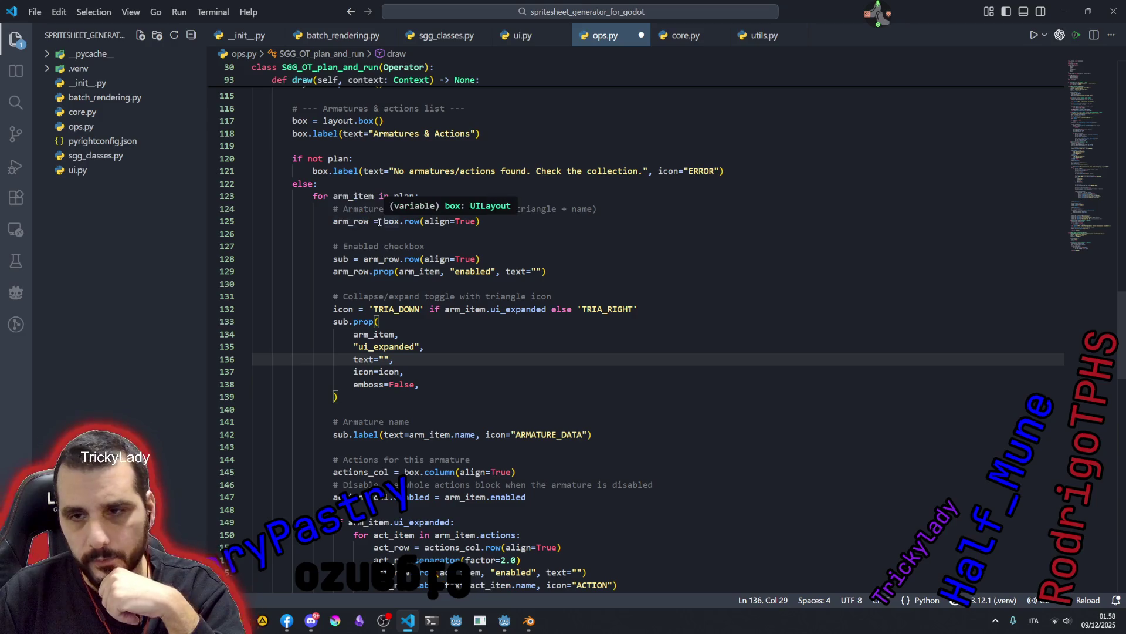
- Highlight the arm_row and sub uses on line 128, then switch to the Twitch user manager tool
{"action": "double_click", "coordinate": [356, 221]}
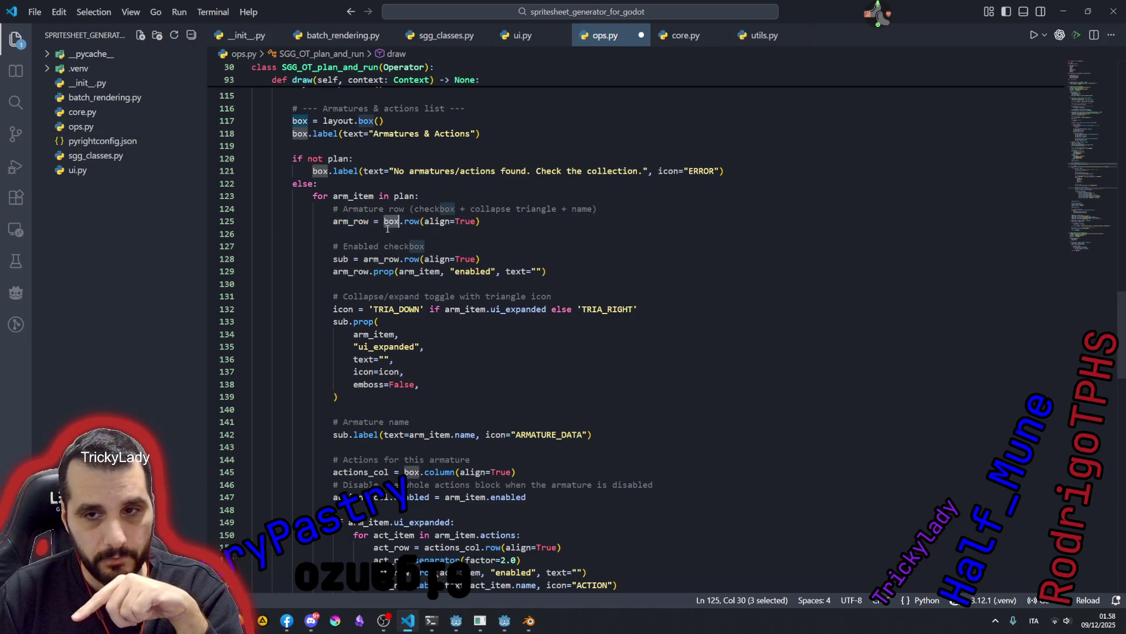
{"action": "left_click", "coordinate": [372, 259]}
{"action": "double_click", "coordinate": [372, 258]}
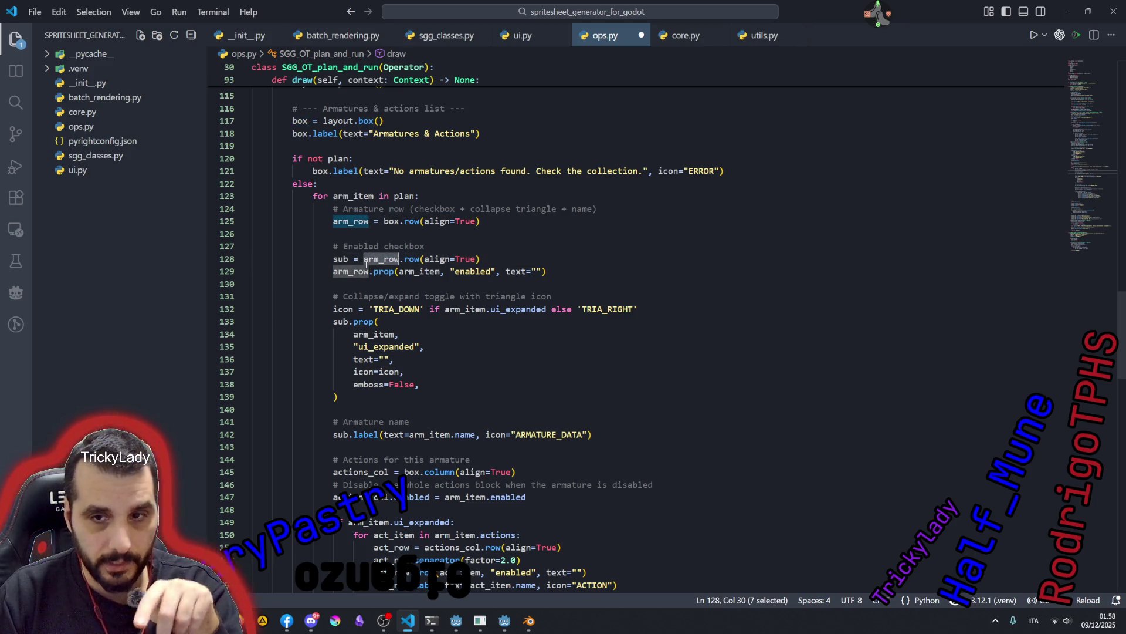
{"action": "mouse_move", "coordinate": [382, 259]}
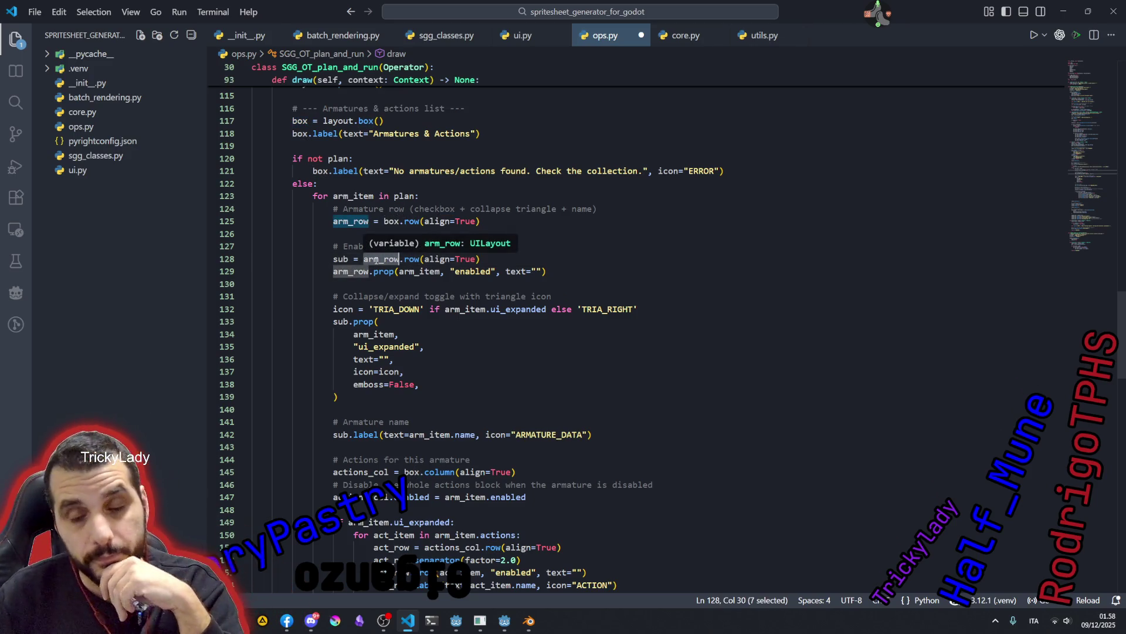
{"action": "double_click", "coordinate": [338, 258]}
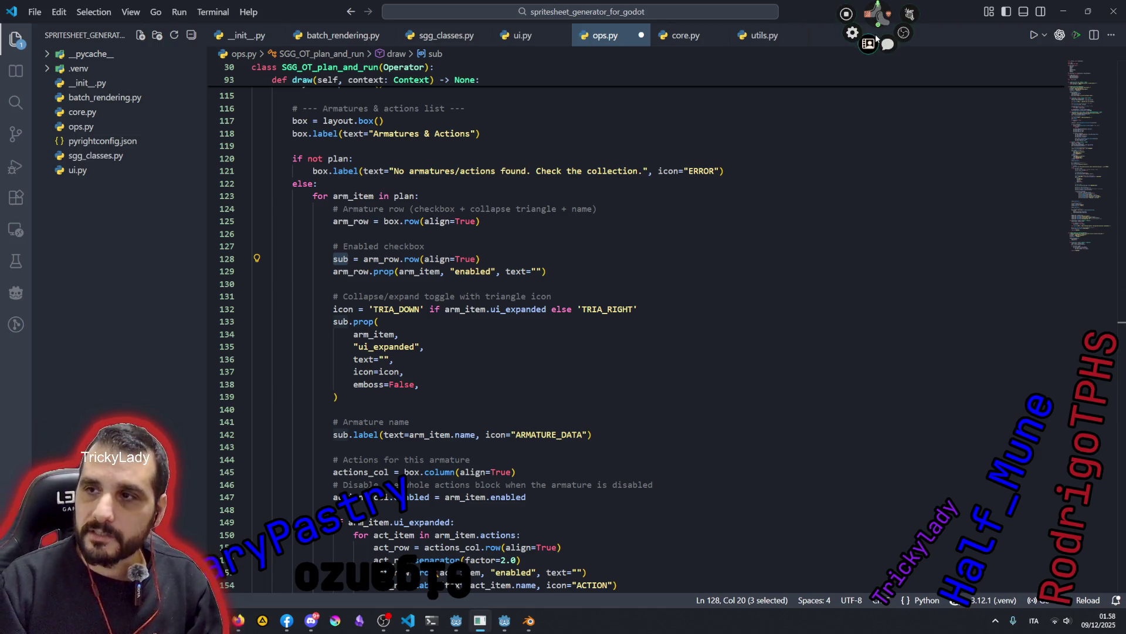
{"action": "key", "text": "alt+Tab"}
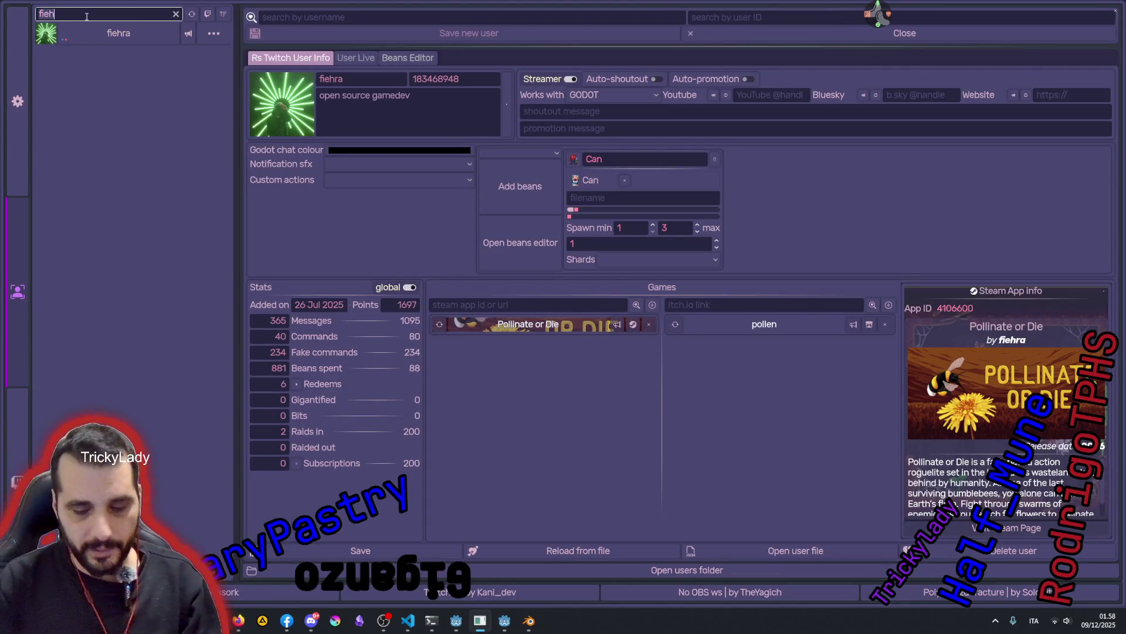
- Look up ScaryPastry's profile and open its listed website, scarypastry.com, in the browser
{"action": "key", "text": "BackSpace"}
{"action": "key", "text": "BackSpace"}
{"action": "key", "text": "BackSpace"}
{"action": "type", "text": "scary"}
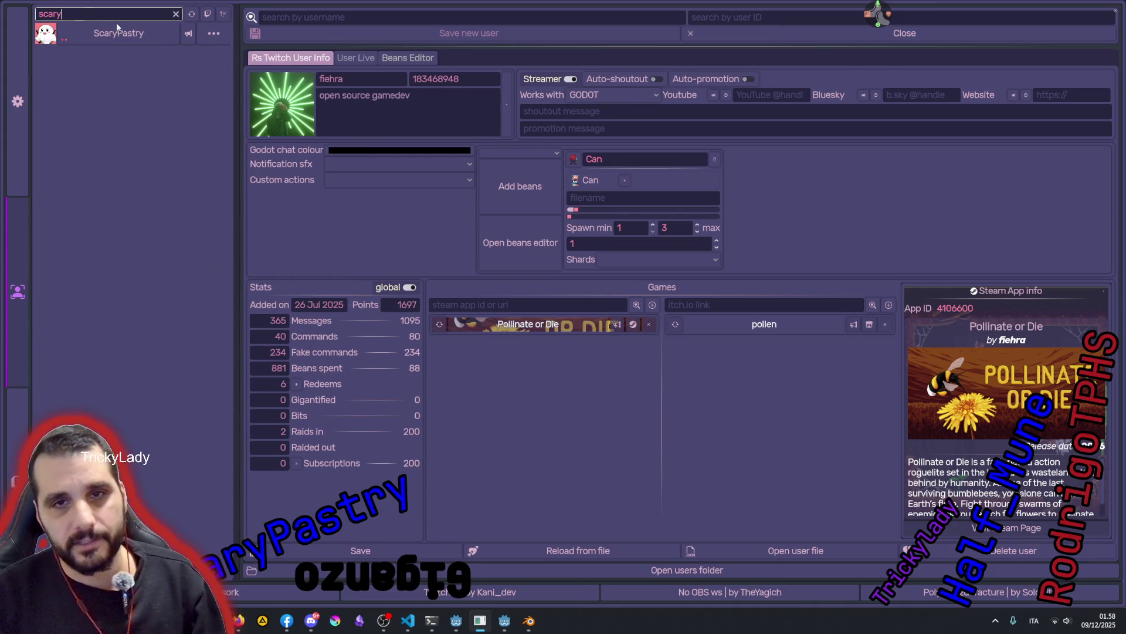
{"action": "left_click", "coordinate": [117, 32]}
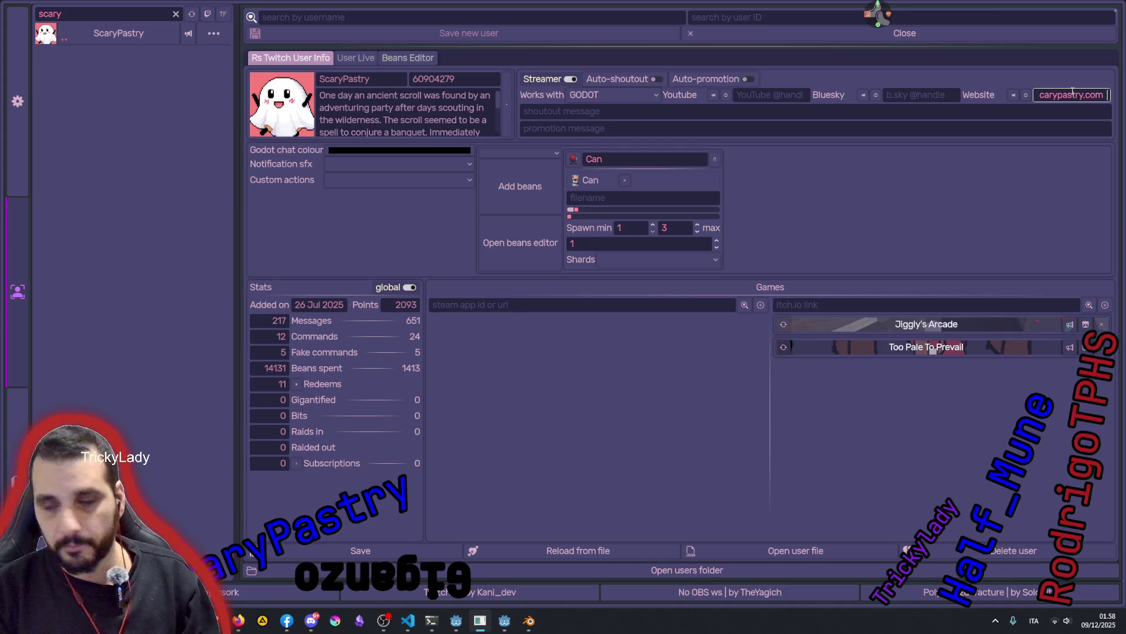
{"action": "left_click", "coordinate": [1017, 97]}
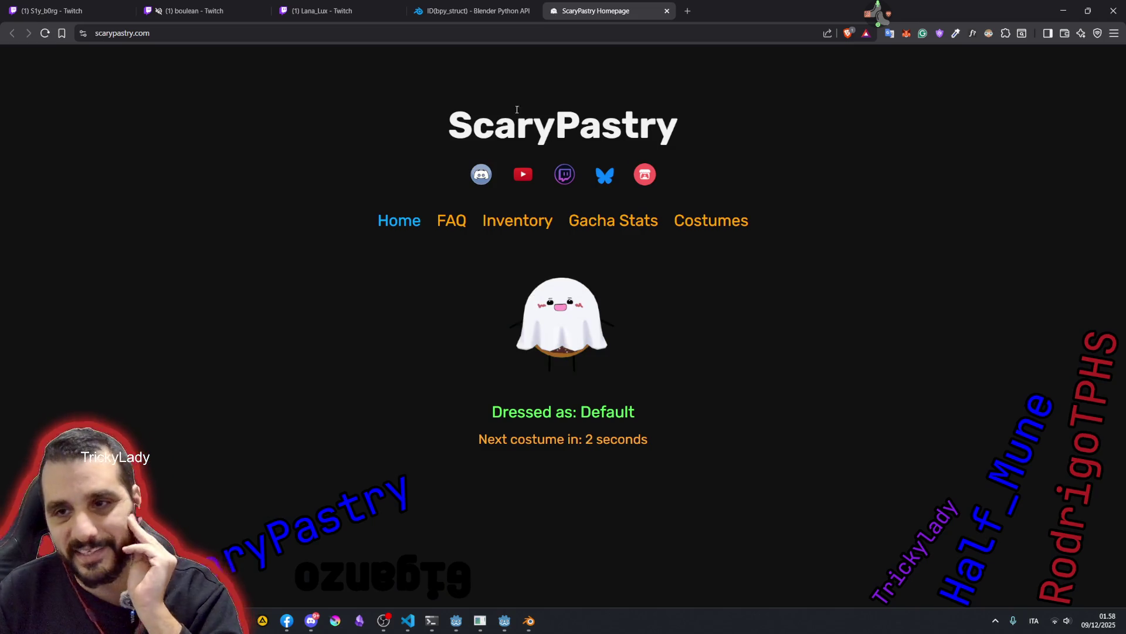
- Highlight the ScaryPastry page title, then switch back to the Twitch user manager
{"action": "double_click", "coordinate": [632, 132]}
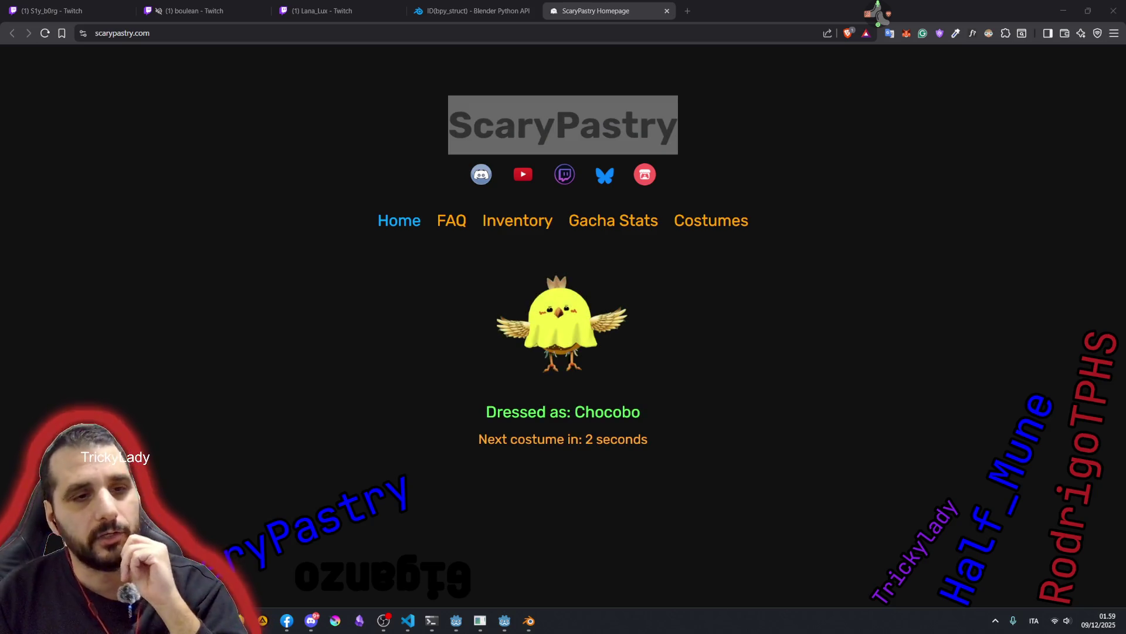
{"action": "key", "text": "alt+Tab"}
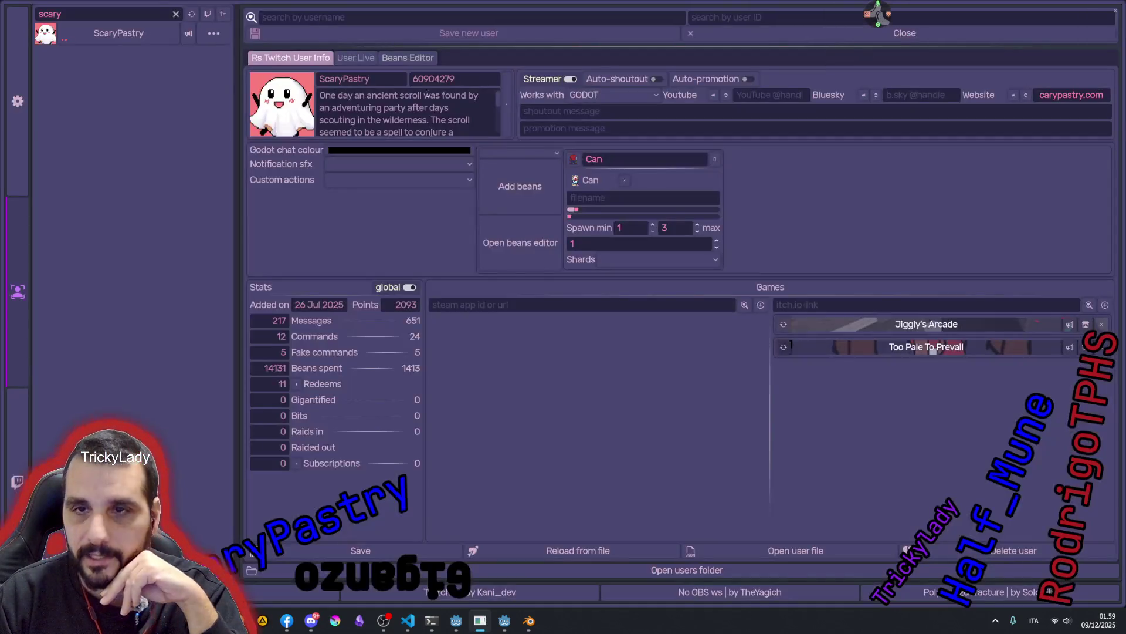
{"action": "double_click", "coordinate": [66, 14]}
{"action": "type", "text": "tric"}
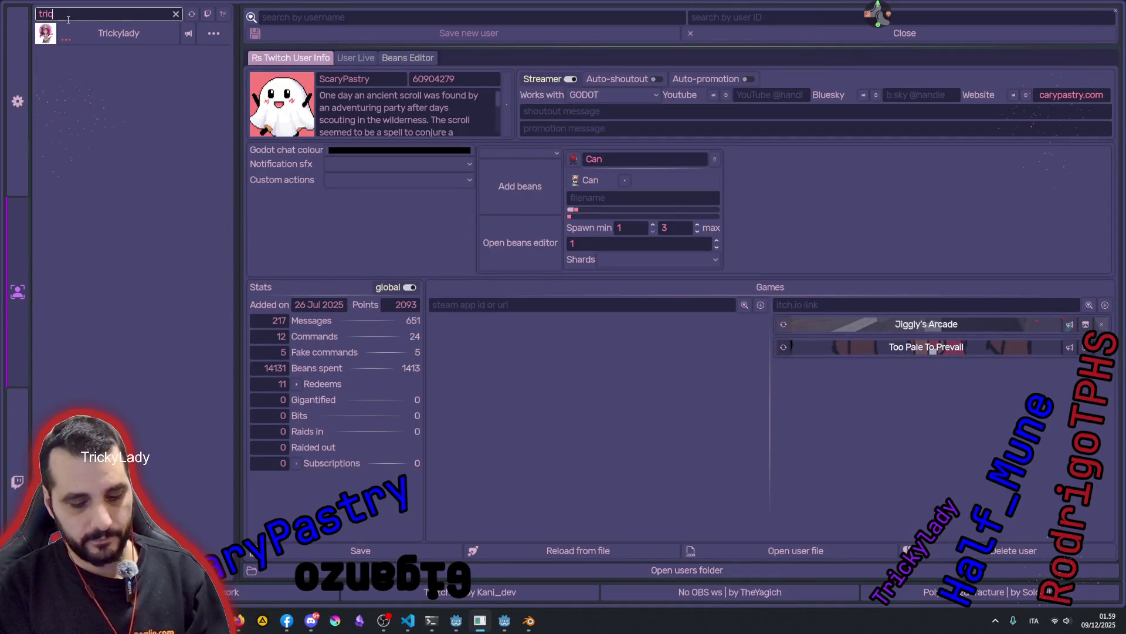
{"action": "left_click", "coordinate": [67, 33]}
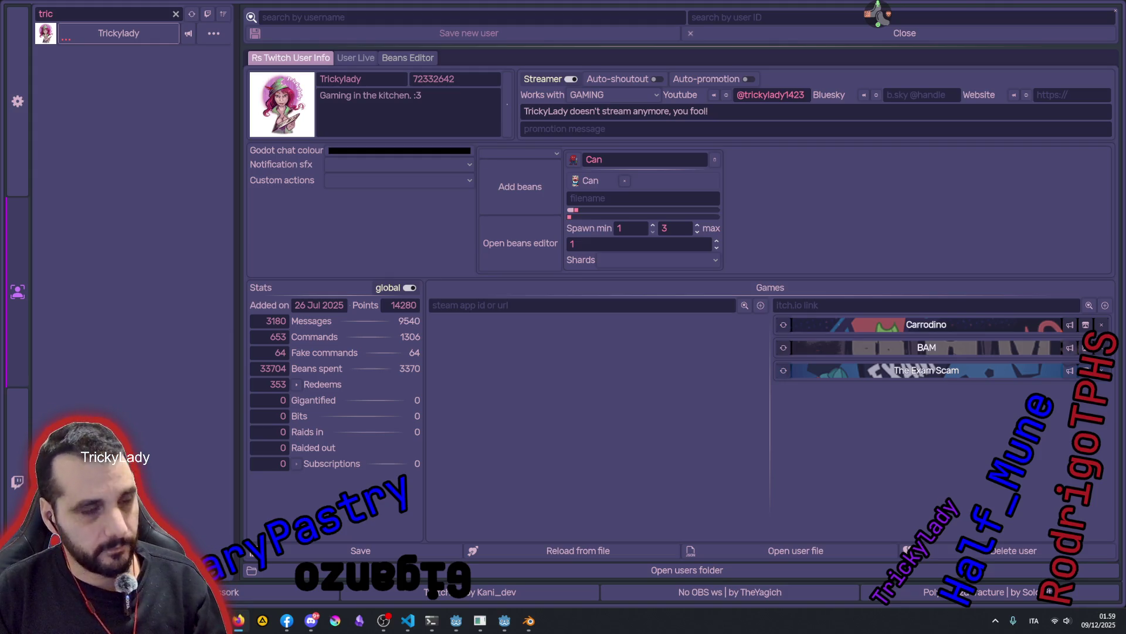
{"action": "left_click", "coordinate": [1056, 93]}
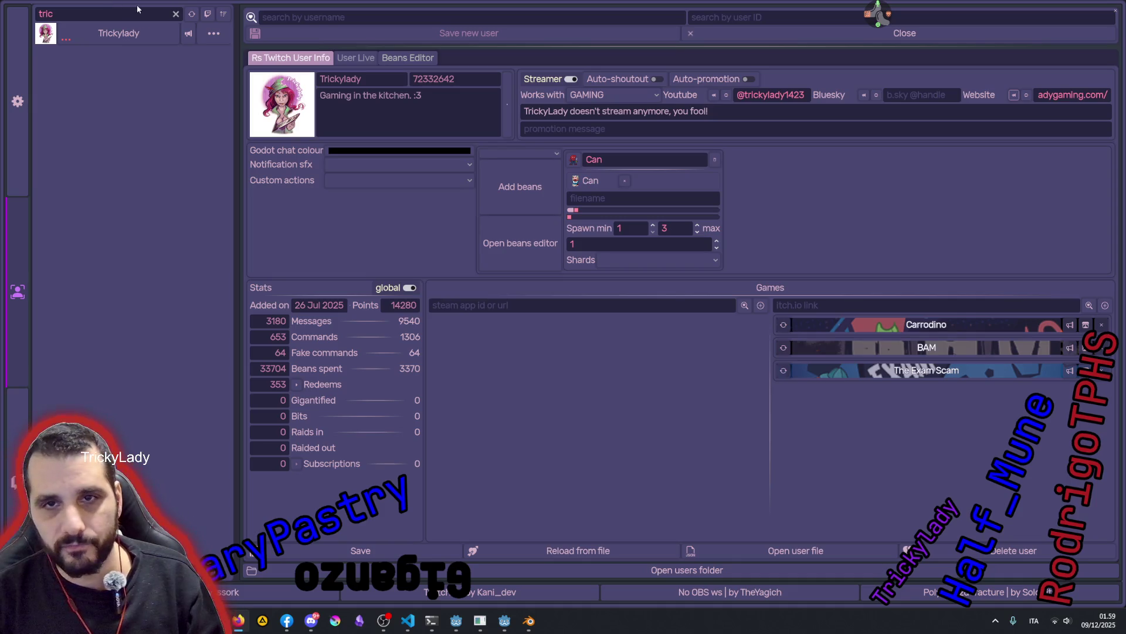
- Clear the user search so the full user list shows again
{"action": "left_click", "coordinate": [168, 12]}
{"action": "key", "text": "ctrl+a"}
{"action": "key", "text": "BackSpace"}
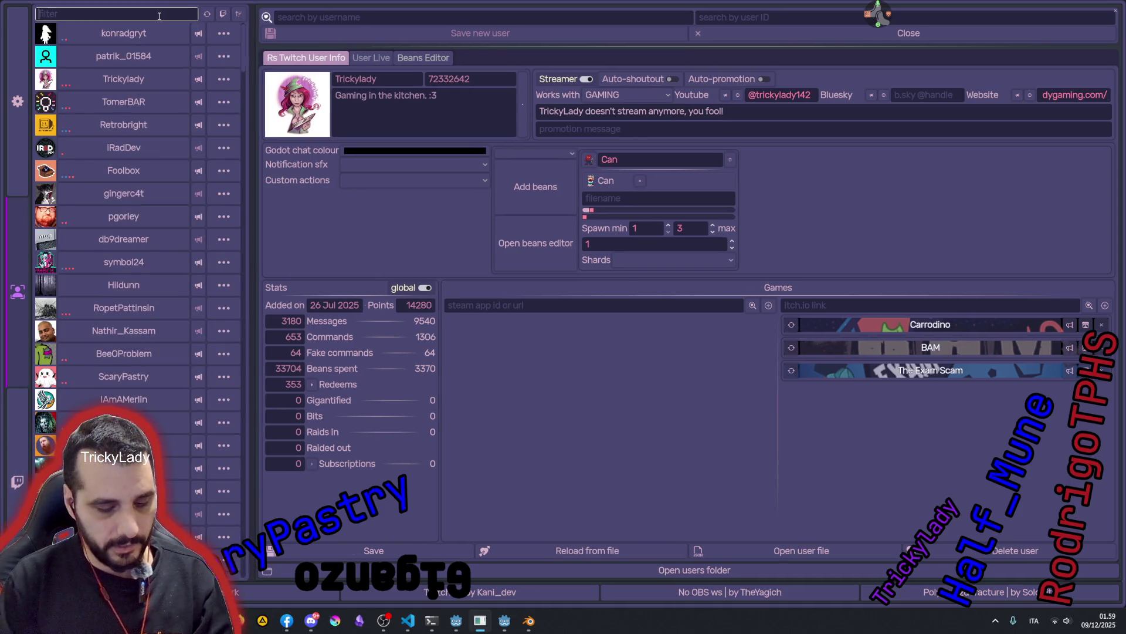
{"action": "type", "text": "db9"}
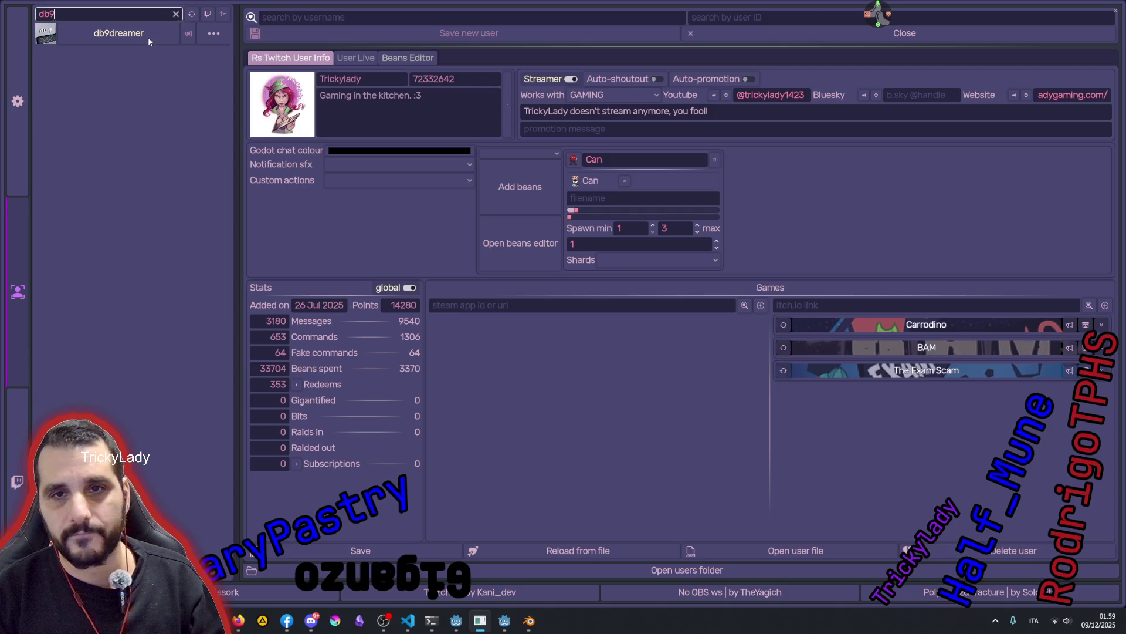
- Paste the website address into db9dreamer's profile, save it and clear the filter
{"action": "left_click", "coordinate": [149, 39]}
{"action": "key", "text": "ctrl+v"}
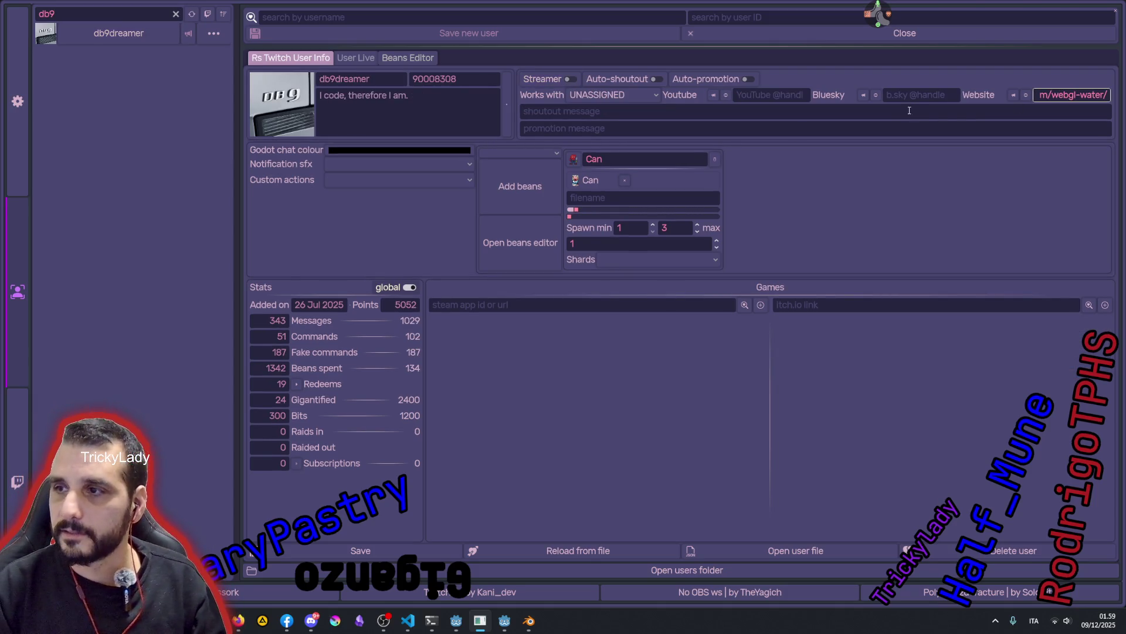
{"action": "left_click", "coordinate": [360, 551]}
{"action": "left_click", "coordinate": [175, 13]}
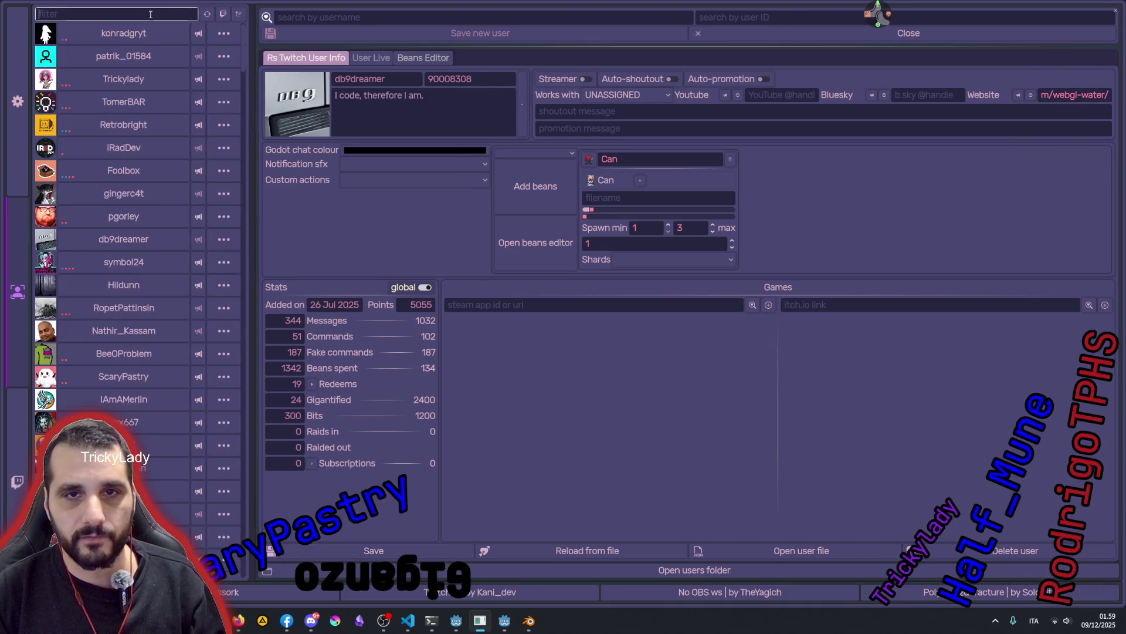
{"action": "type", "text": "scary"}
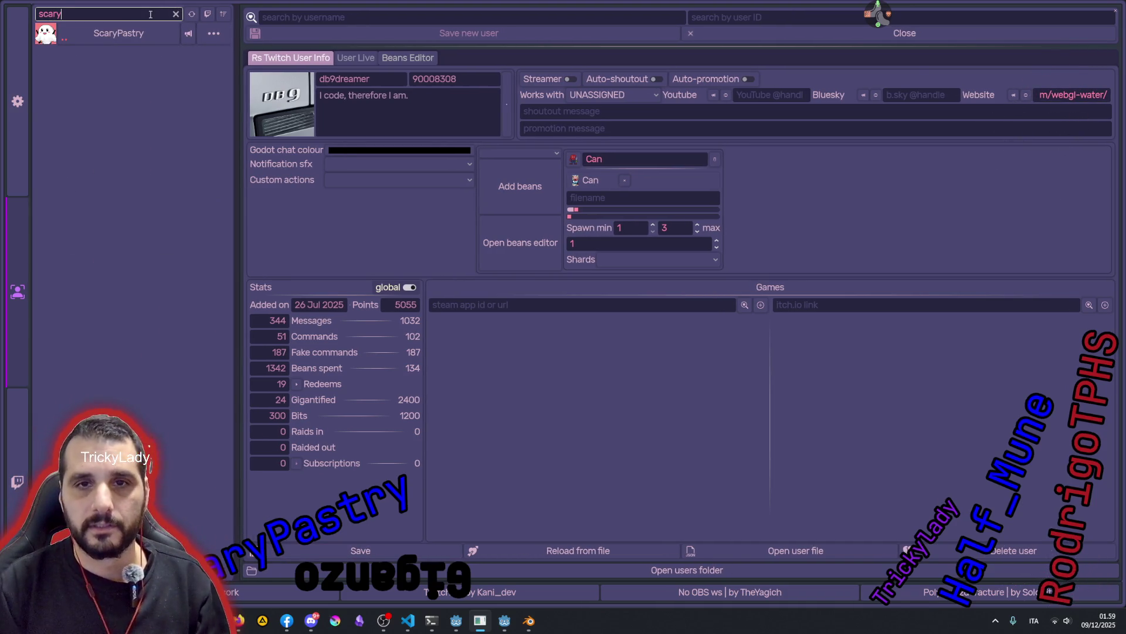
- Save ScaryPastry's profile changes and reset the user search
{"action": "left_click", "coordinate": [140, 33]}
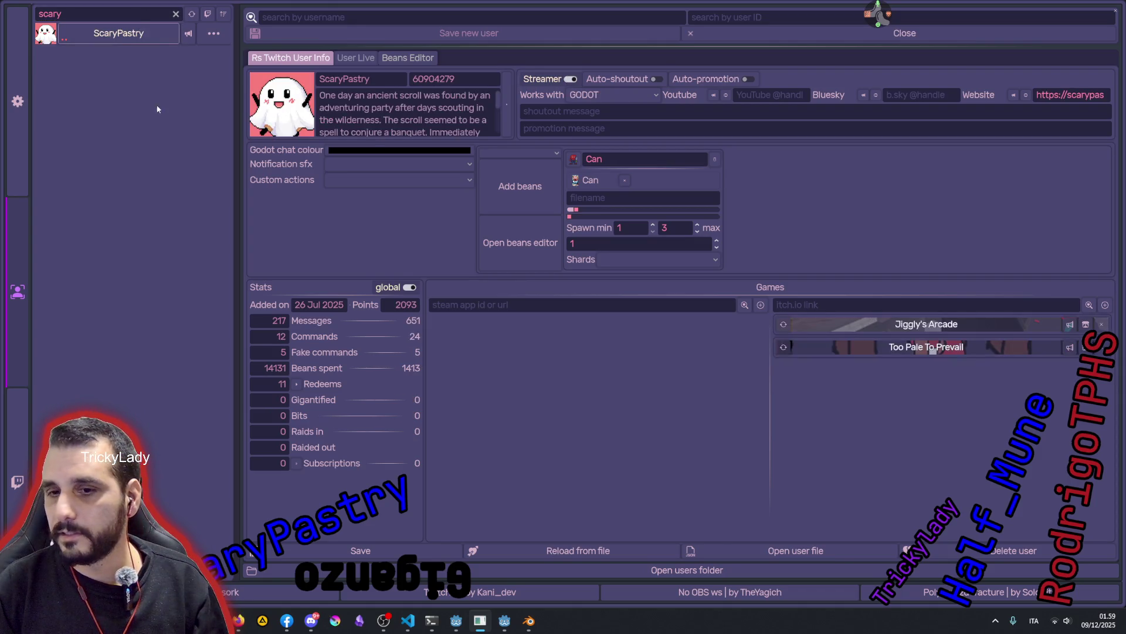
{"action": "left_click", "coordinate": [352, 551]}
{"action": "left_click", "coordinate": [152, 12]}
{"action": "key", "text": "BackSpace"}
{"action": "key", "text": "BackSpace"}
{"action": "key", "text": "BackSpace"}
{"action": "type", "text": "tr"}
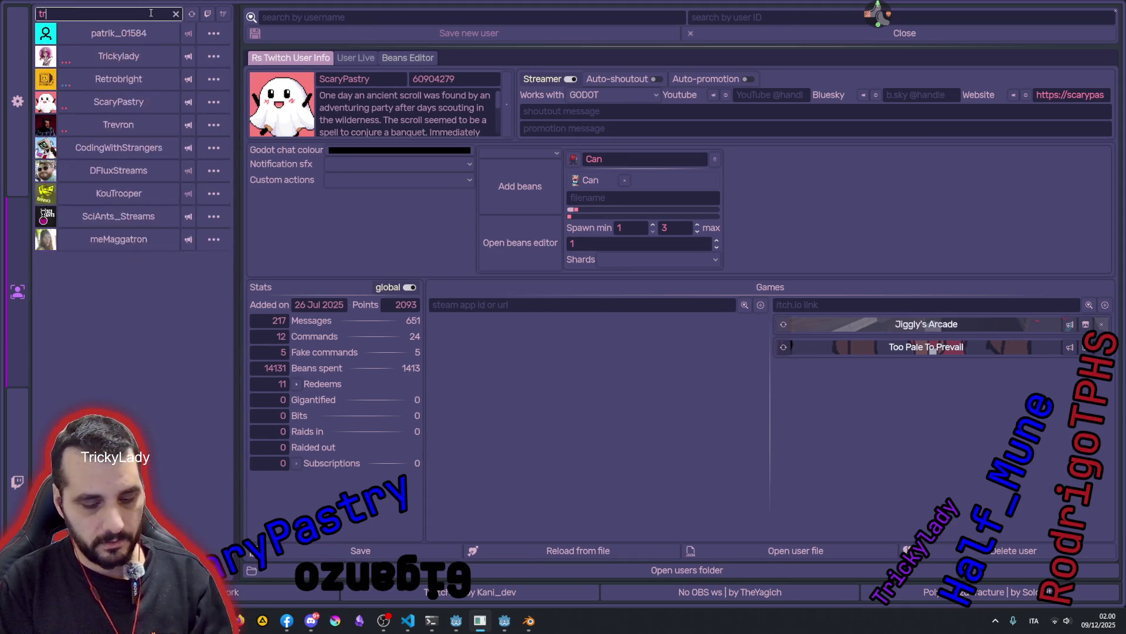
{"action": "type", "text": "ick"}
- Check the end of Trickylady's website entry, then clear the search
{"action": "left_click", "coordinate": [143, 33]}
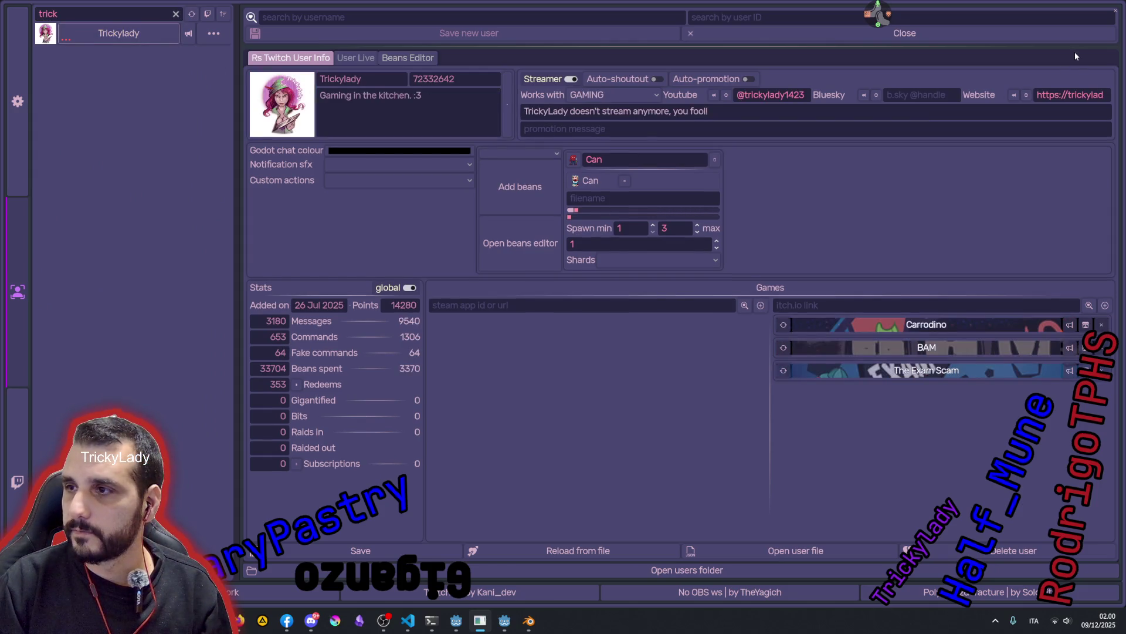
{"action": "left_click", "coordinate": [1070, 95]}
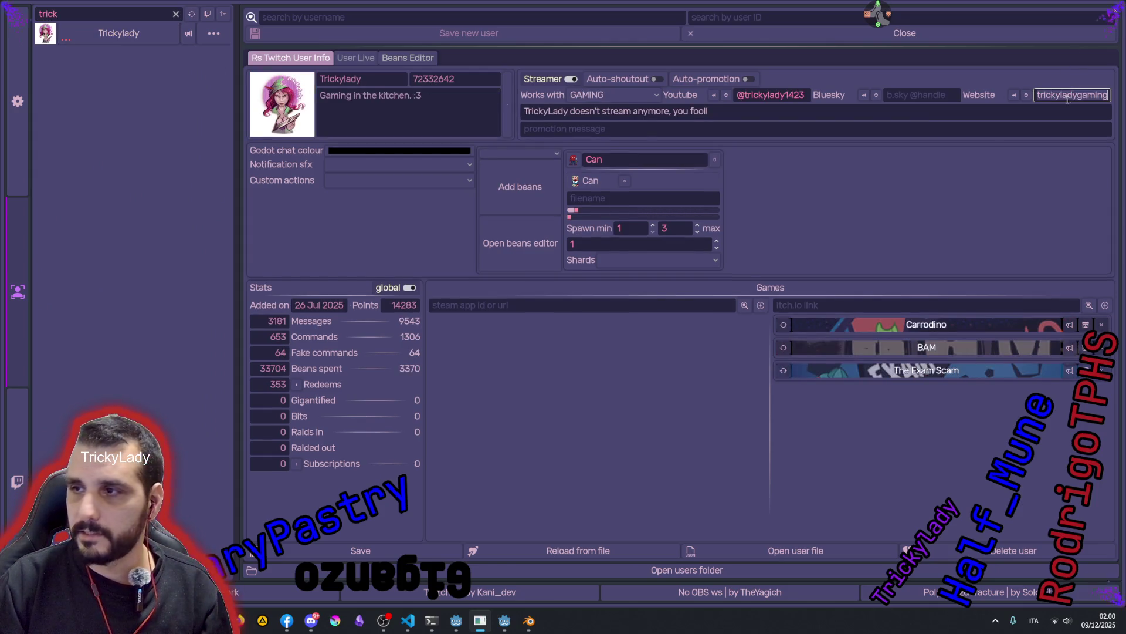
{"action": "left_click", "coordinate": [146, 13]}
{"action": "key", "text": "ctrl+a"}
{"action": "key", "text": "BackSpace"}
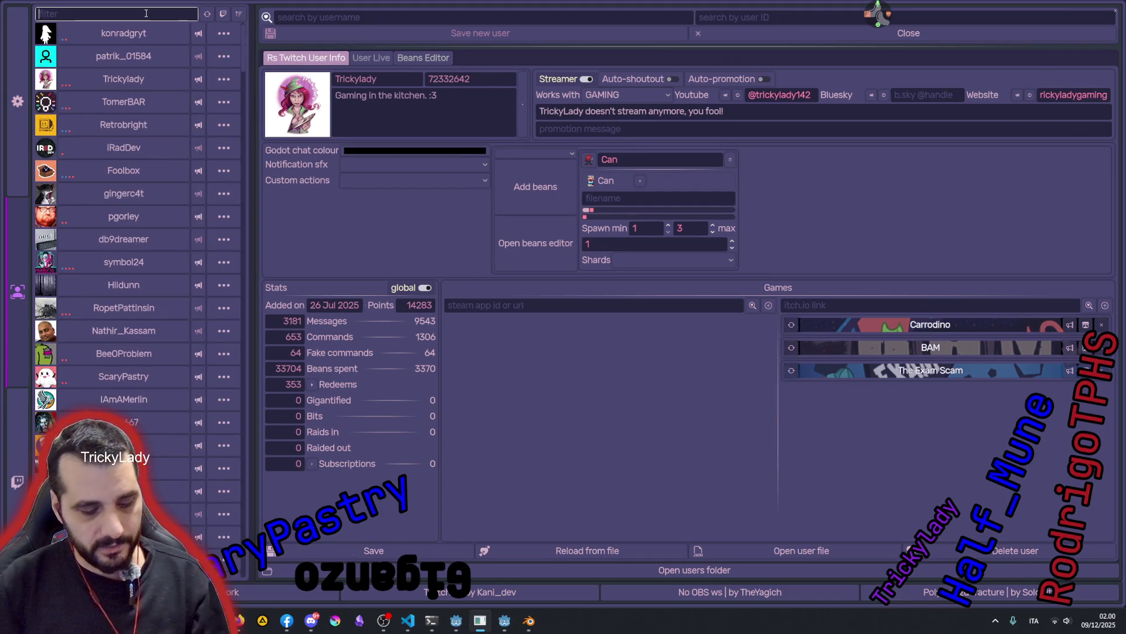
{"action": "type", "text": "db9"}
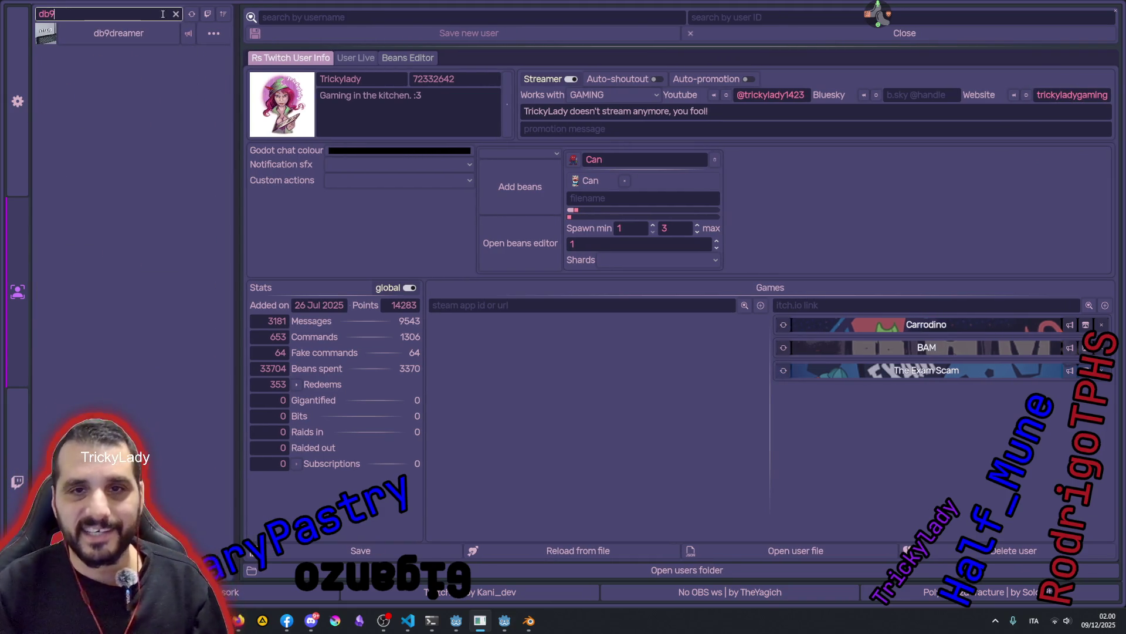
{"action": "left_click", "coordinate": [118, 33]}
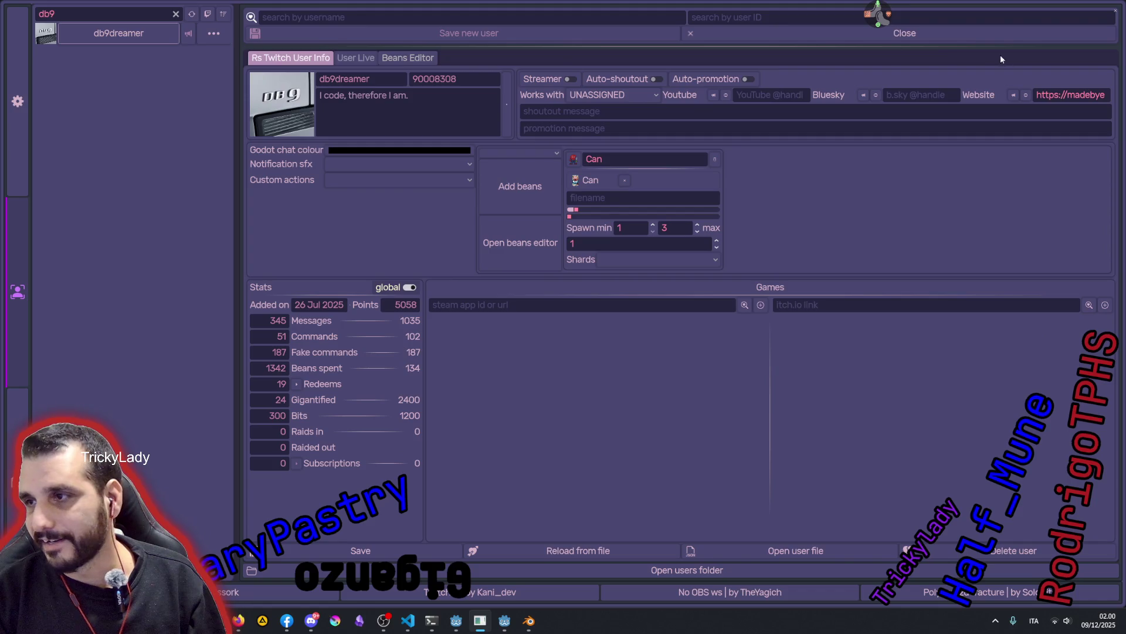
{"action": "left_click", "coordinate": [1025, 95]}
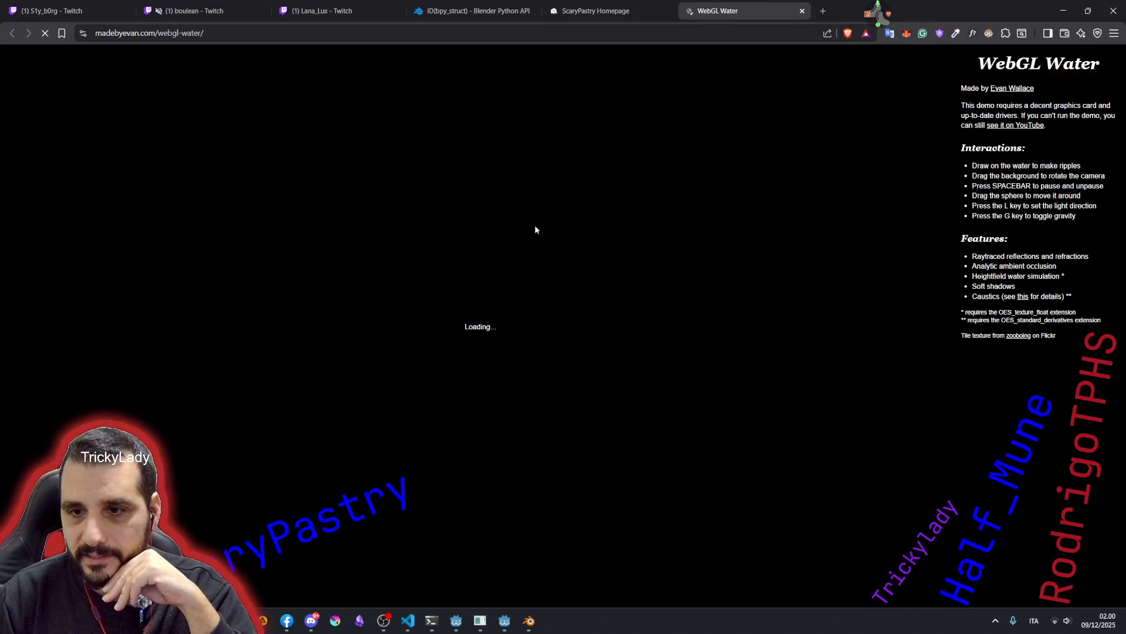
- Play with the WebGL Water demo: lift the sphere, orbit the pool view and make ripples
{"action": "mouse_move", "coordinate": [546, 224]}
{"action": "left_mouse_down"}
{"action": "mouse_move", "coordinate": [532, 318]}
{"action": "mouse_move", "coordinate": [607, 388]}
{"action": "mouse_move", "coordinate": [636, 337]}
{"action": "mouse_move", "coordinate": [624, 368]}
{"action": "mouse_move", "coordinate": [649, 373]}
{"action": "left_mouse_up"}
{"action": "mouse_move", "coordinate": [469, 319]}
{"action": "left_mouse_down"}
{"action": "mouse_move", "coordinate": [494, 312]}
{"action": "mouse_move", "coordinate": [564, 235]}
{"action": "left_mouse_up"}
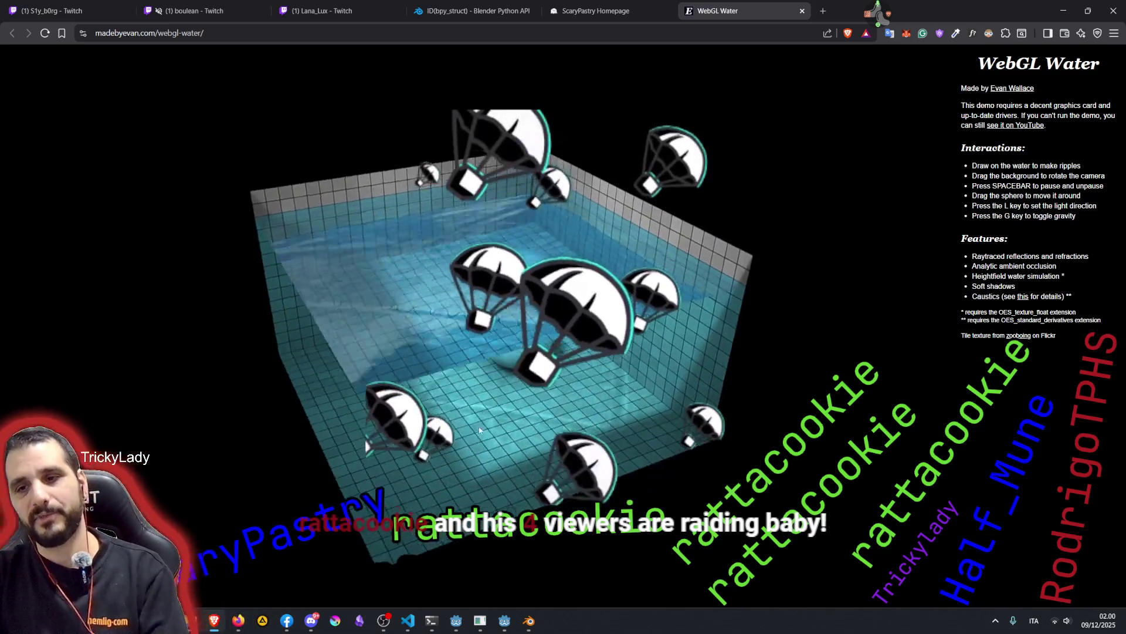
{"action": "left_click_drag", "start_coordinate": [475, 412], "coordinate": [465, 439]}
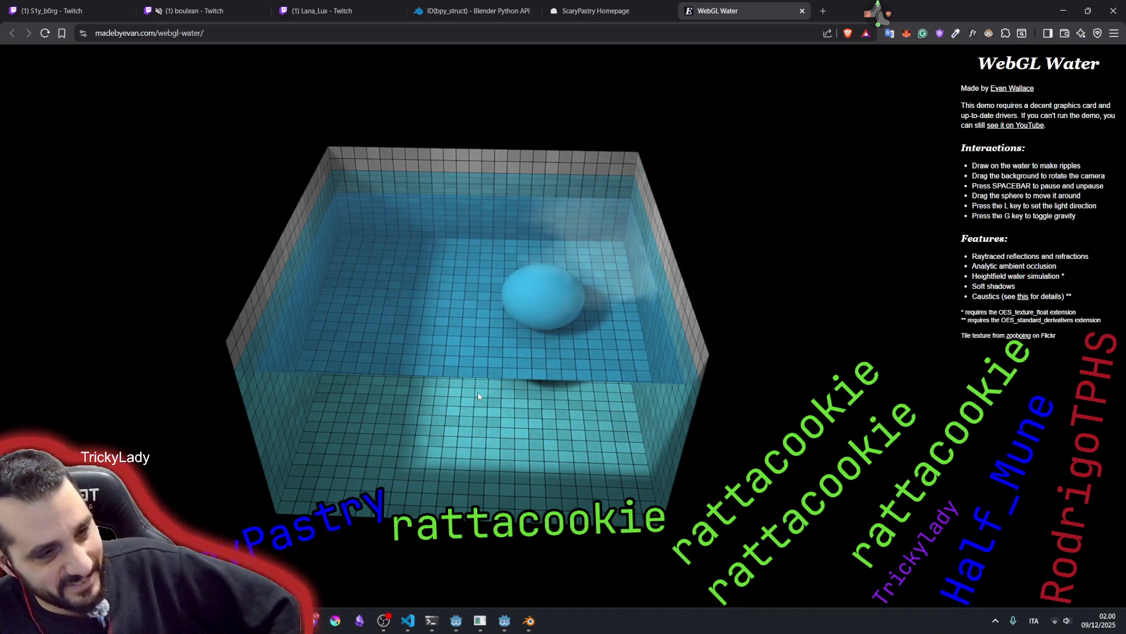
{"action": "left_click", "coordinate": [607, 352]}
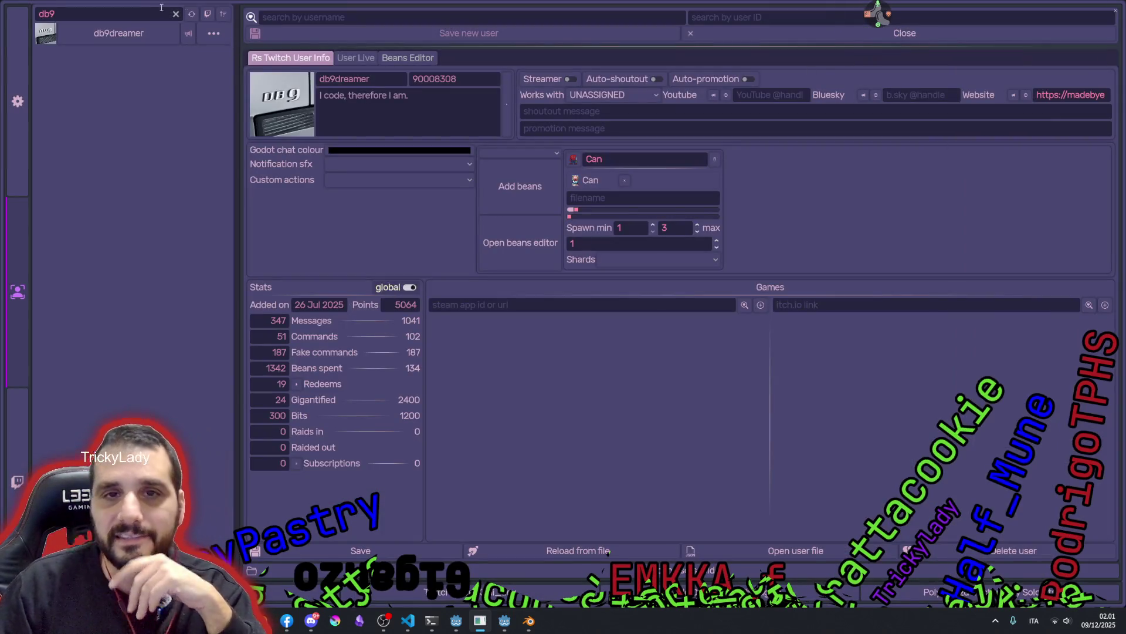
{"action": "key", "text": "BackSpace"}
{"action": "key", "text": "BackSpace"}
{"action": "key", "text": "BackSpace"}
{"action": "type", "text": "ratt"}
{"action": "left_click", "coordinate": [123, 35]}
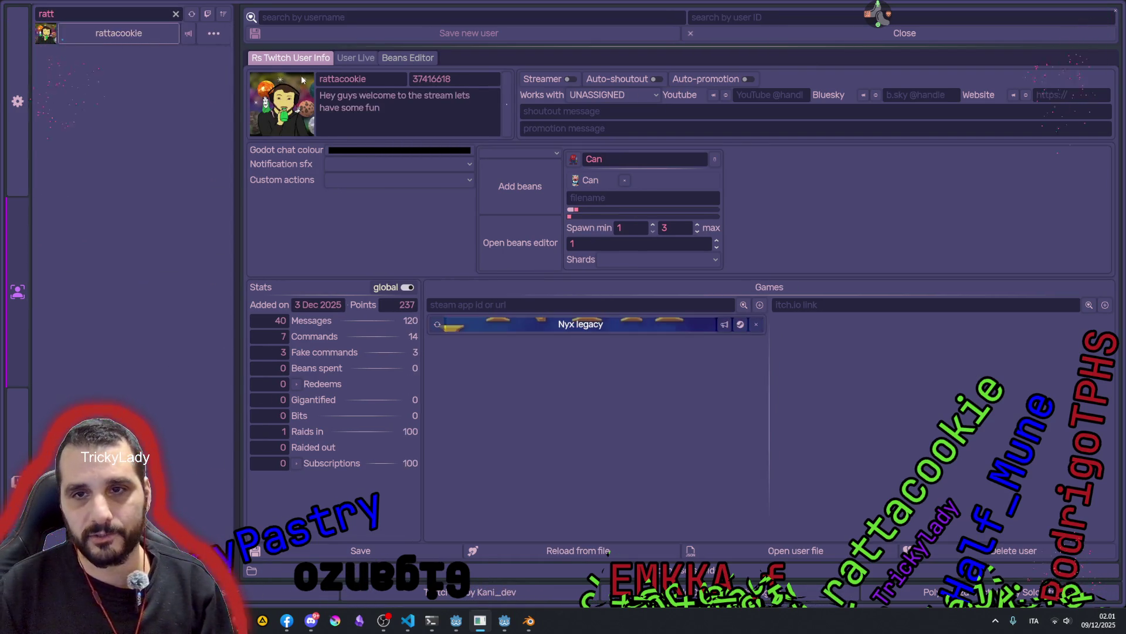
{"action": "left_click", "coordinate": [561, 79]}
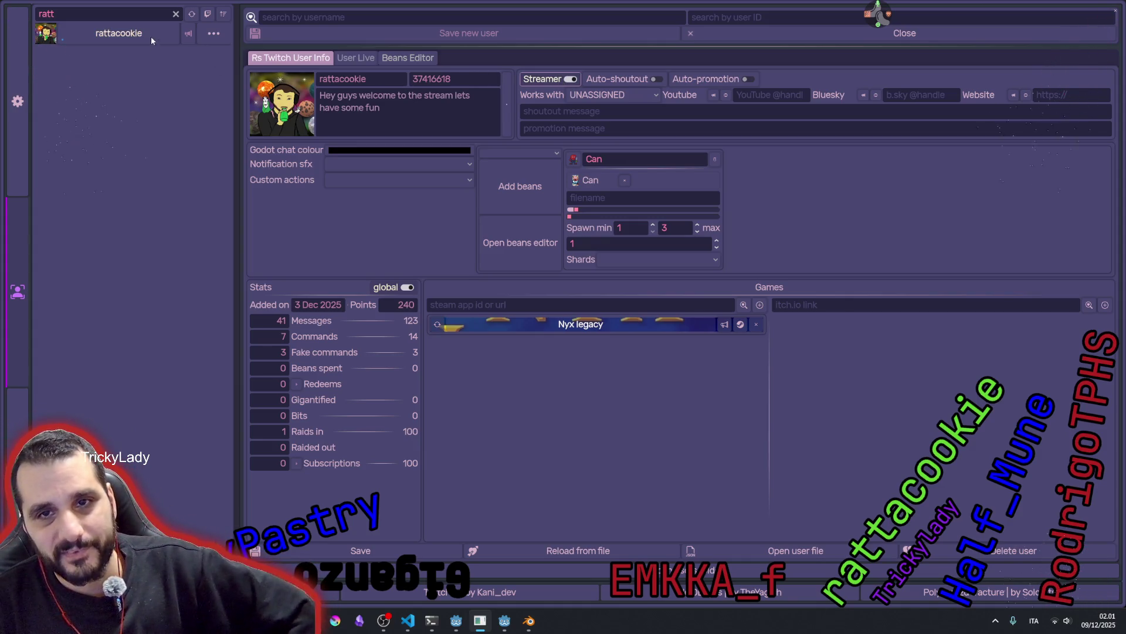
{"action": "left_click", "coordinate": [371, 556]}
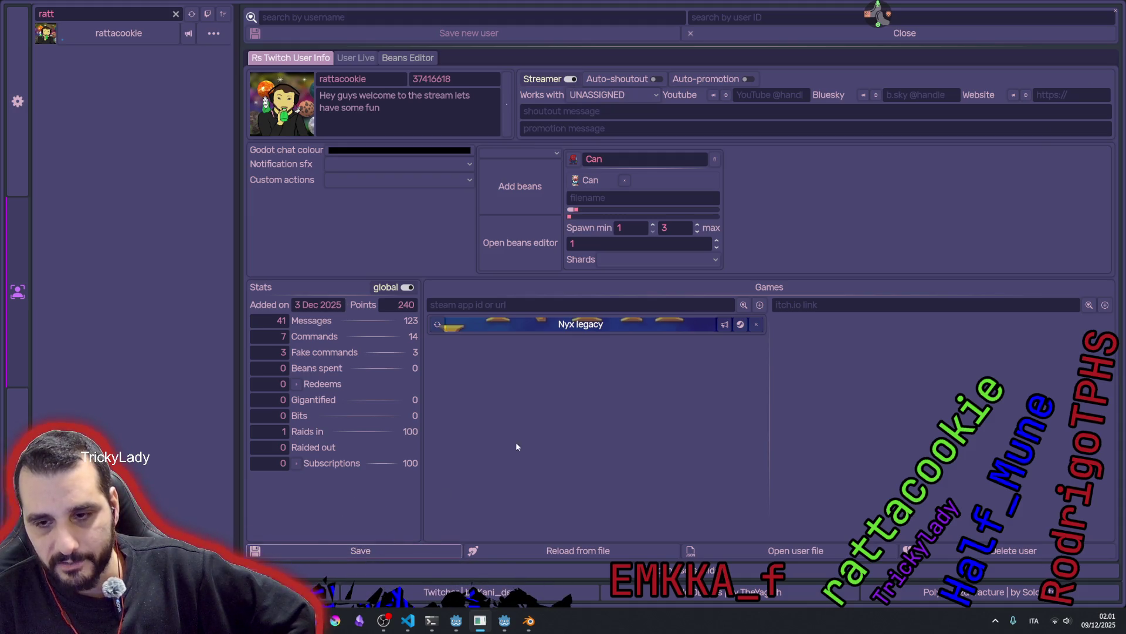
- Show the Nyx legacy game's Steam details and visit its store page
{"action": "left_click", "coordinate": [740, 324]}
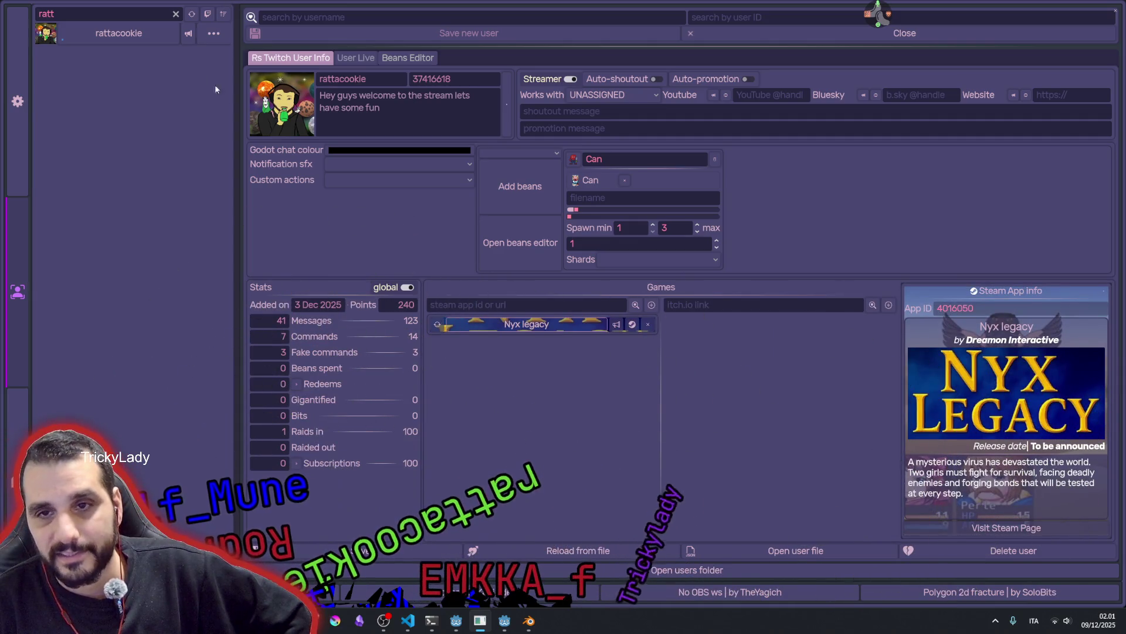
{"action": "left_click", "coordinate": [631, 327]}
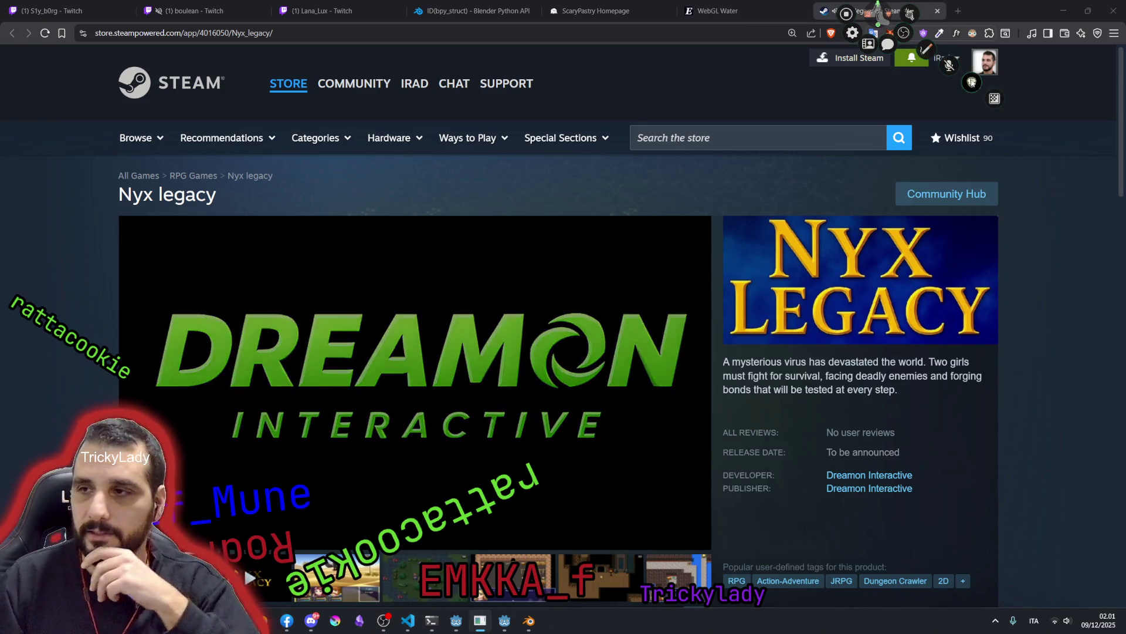
{"action": "scroll", "coordinate": [704, 190], "scroll_direction": "down", "scroll_amount": 1}
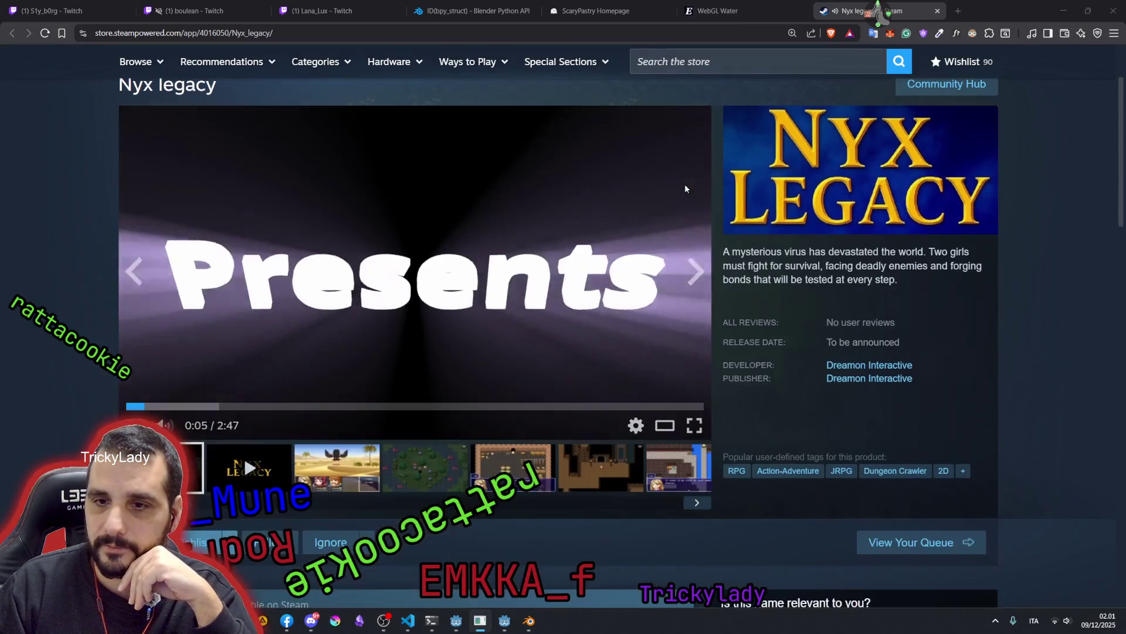
- Watch the Nyx legacy trailer full screen, then exit fullscreen
{"action": "left_click", "coordinate": [693, 427]}
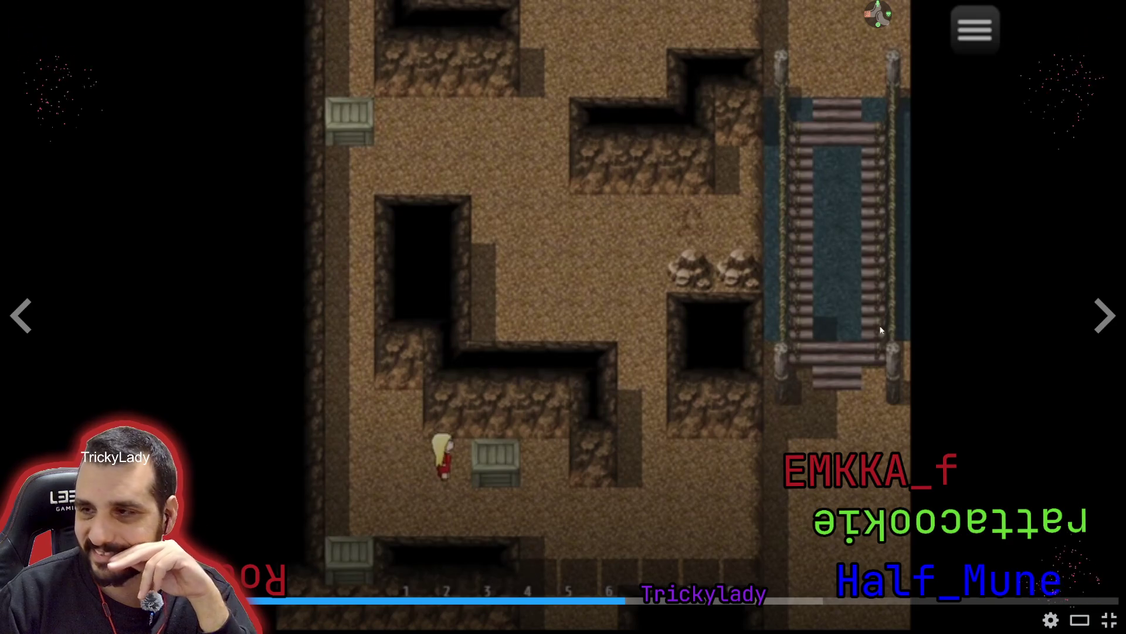
{"action": "key", "text": "Escape"}
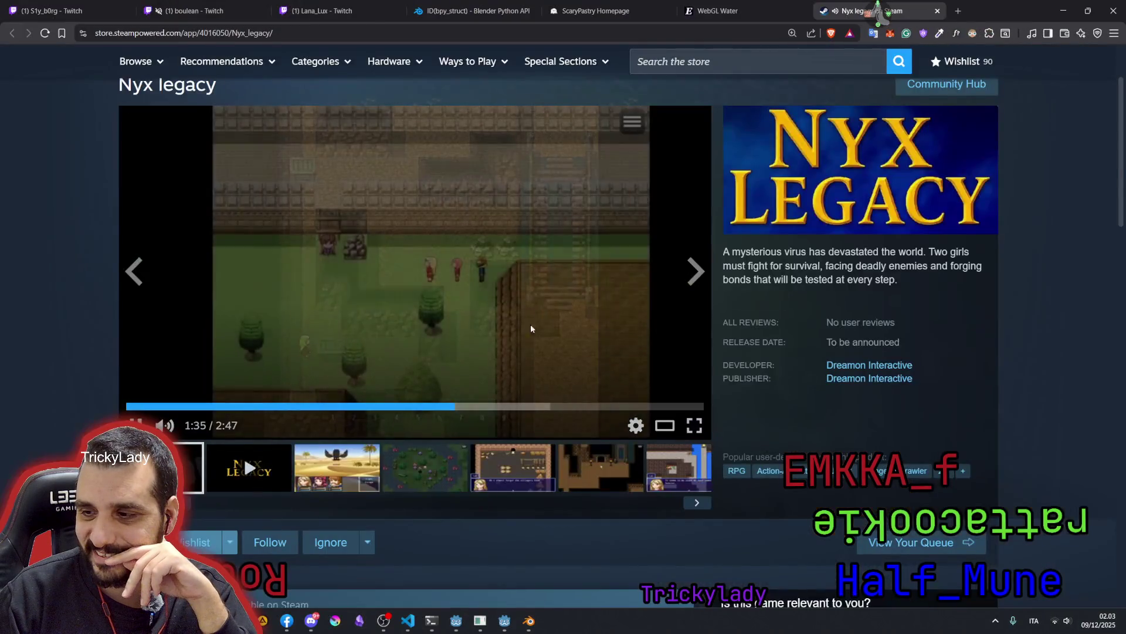
{"action": "scroll", "coordinate": [205, 323], "scroll_direction": "down", "scroll_amount": 3}
{"action": "scroll", "coordinate": [204, 323], "scroll_direction": "up", "scroll_amount": 3}
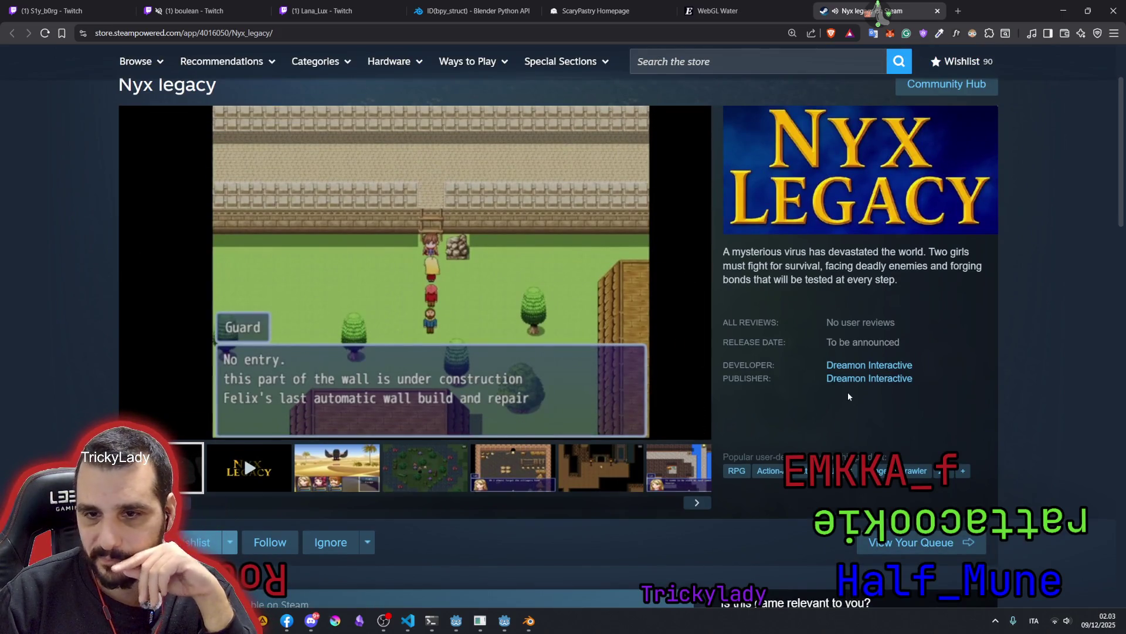
{"action": "scroll", "coordinate": [840, 388], "scroll_direction": "down", "scroll_amount": 3}
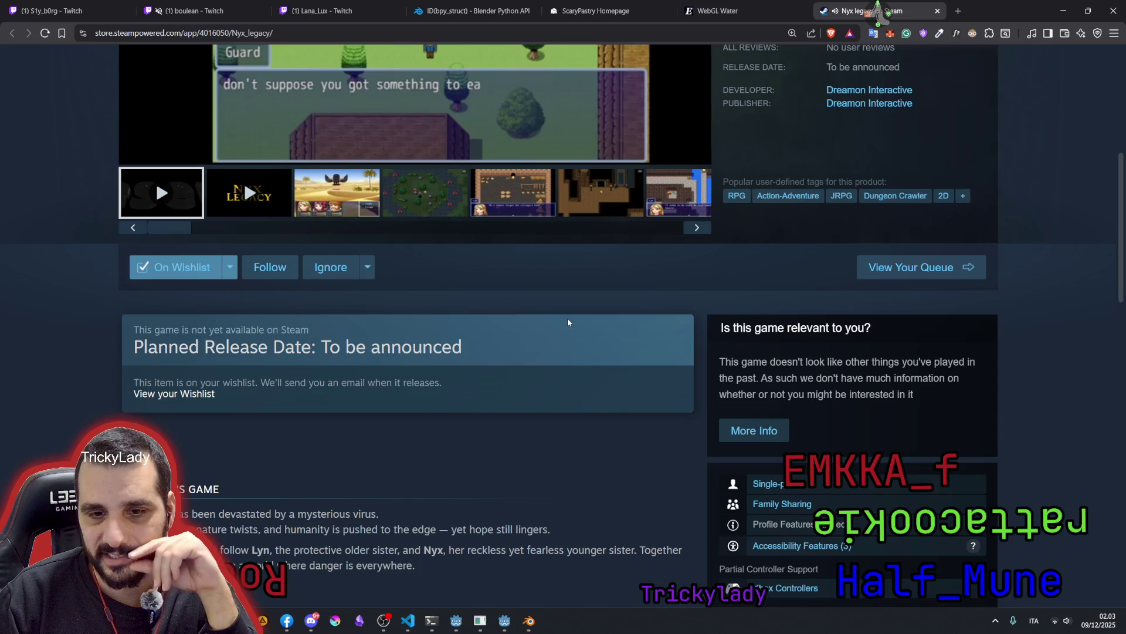
{"action": "scroll", "coordinate": [567, 323], "scroll_direction": "down", "scroll_amount": 2}
{"action": "left_click_drag", "start_coordinate": [210, 348], "coordinate": [379, 364]}
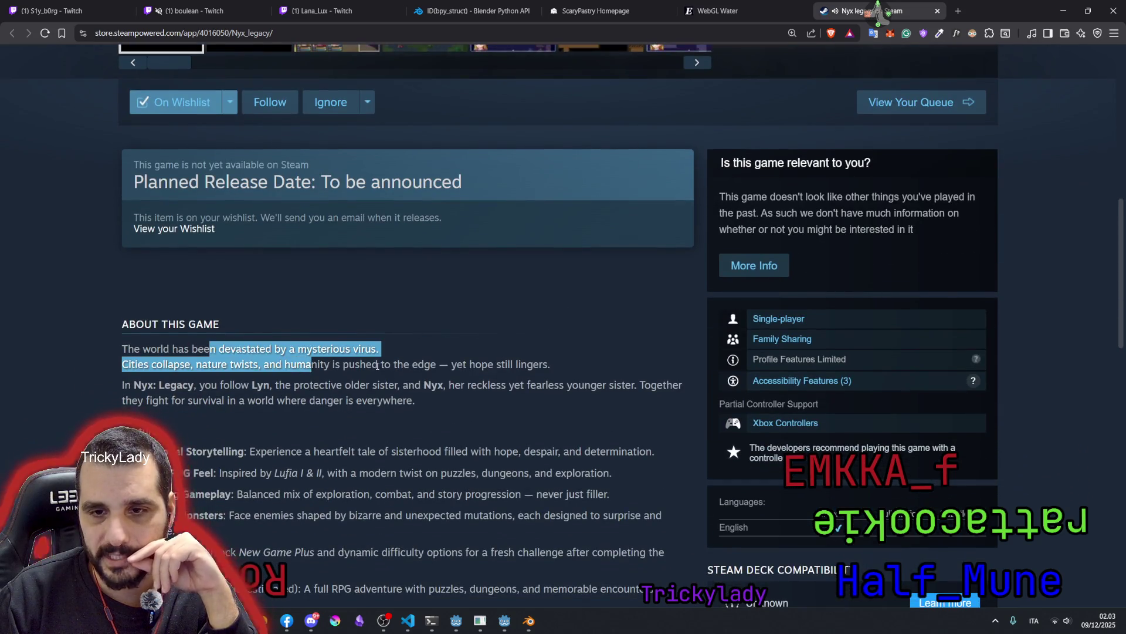
{"action": "scroll", "coordinate": [379, 363], "scroll_direction": "up", "scroll_amount": 4}
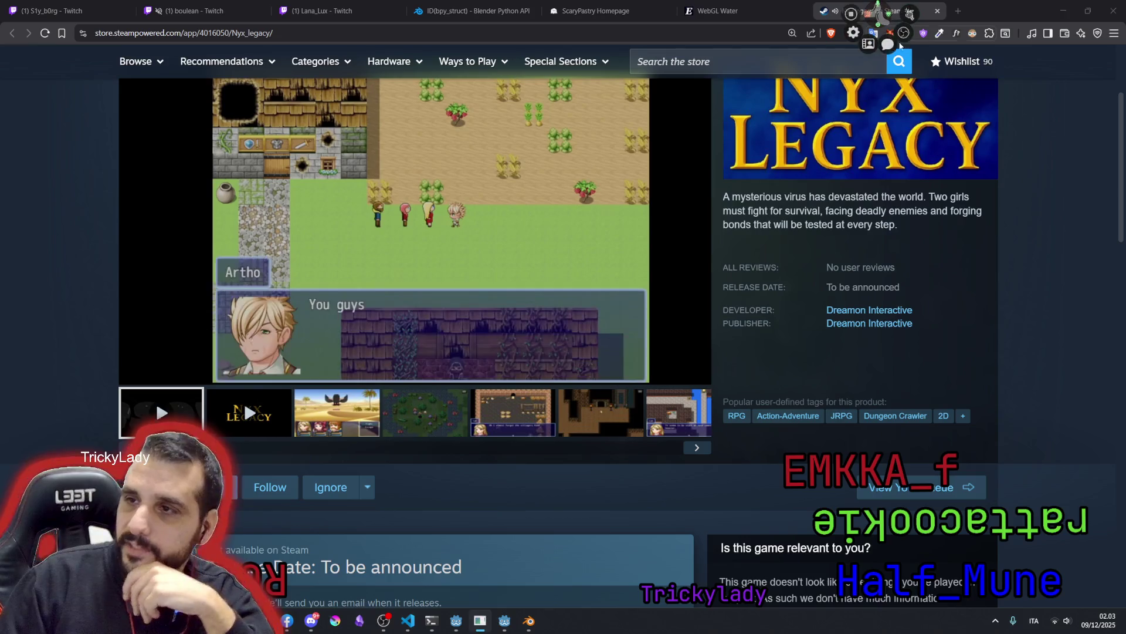
{"action": "left_click", "coordinate": [887, 33]}
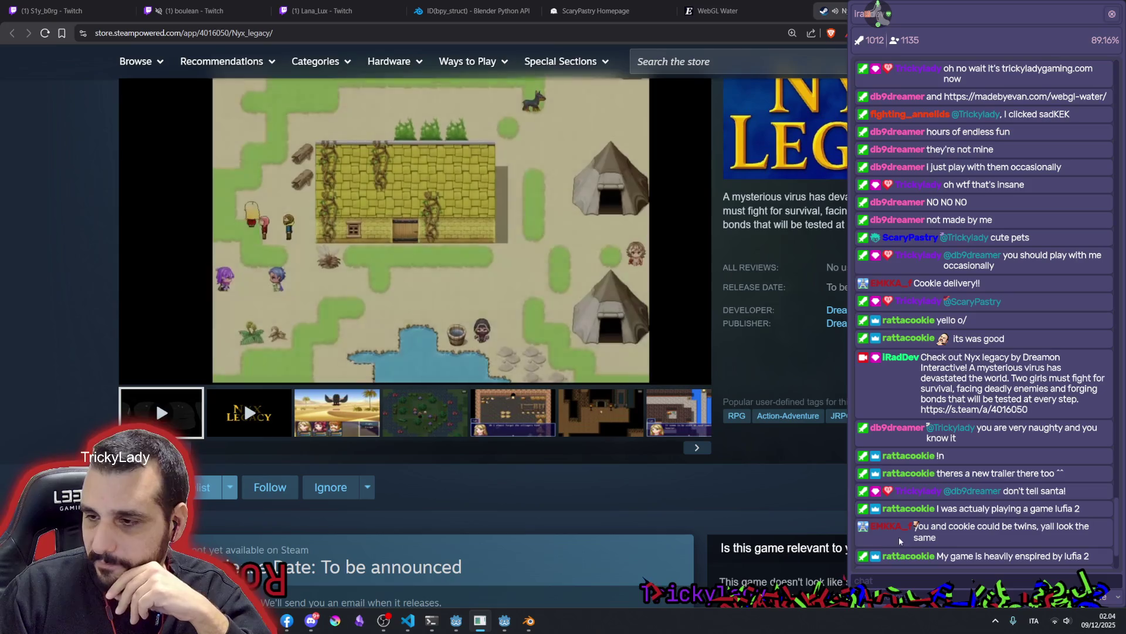
{"action": "left_click", "coordinate": [895, 524]}
{"action": "left_click", "coordinate": [895, 554]}
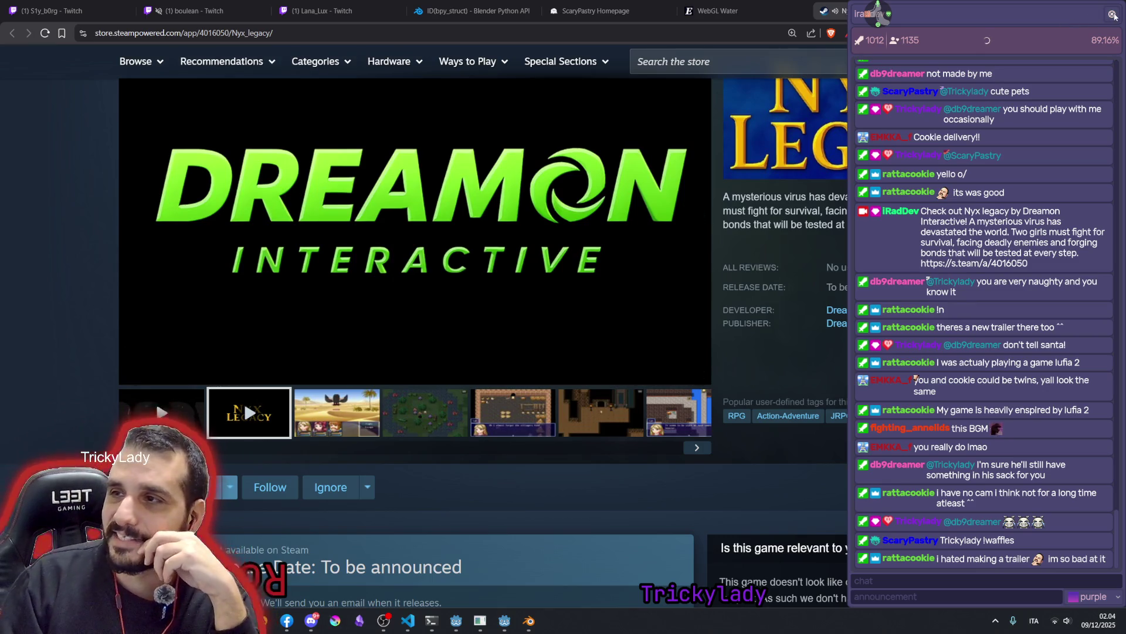
{"action": "left_click", "coordinate": [1063, 12]}
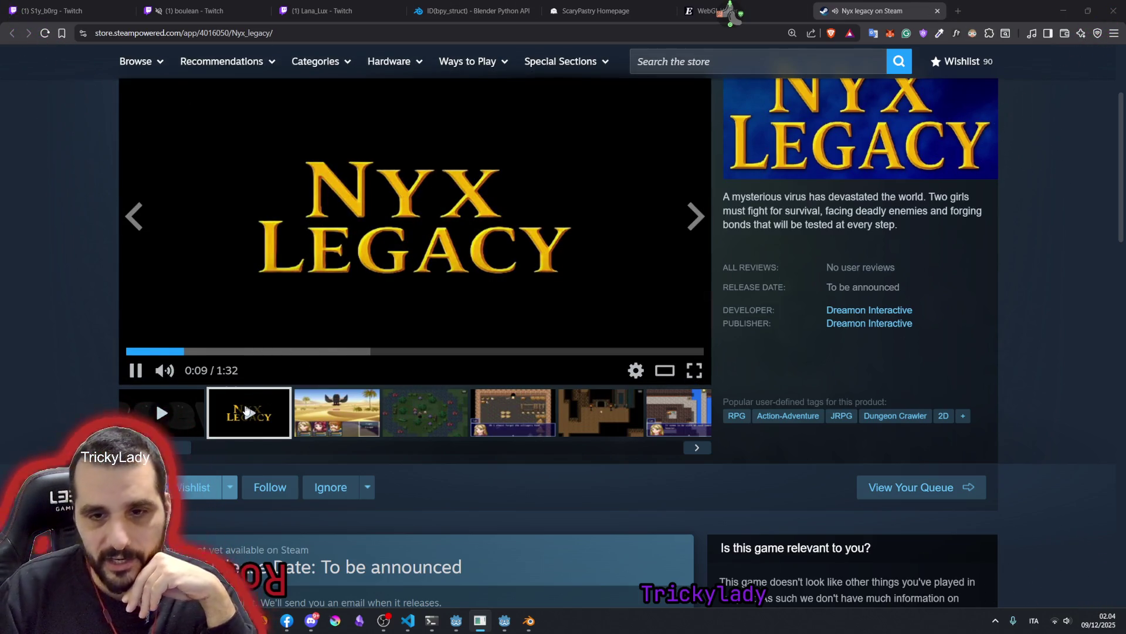
- Skip ahead and pause the trailer at 0:32, then switch back to the user manager
{"action": "left_click", "coordinate": [295, 350]}
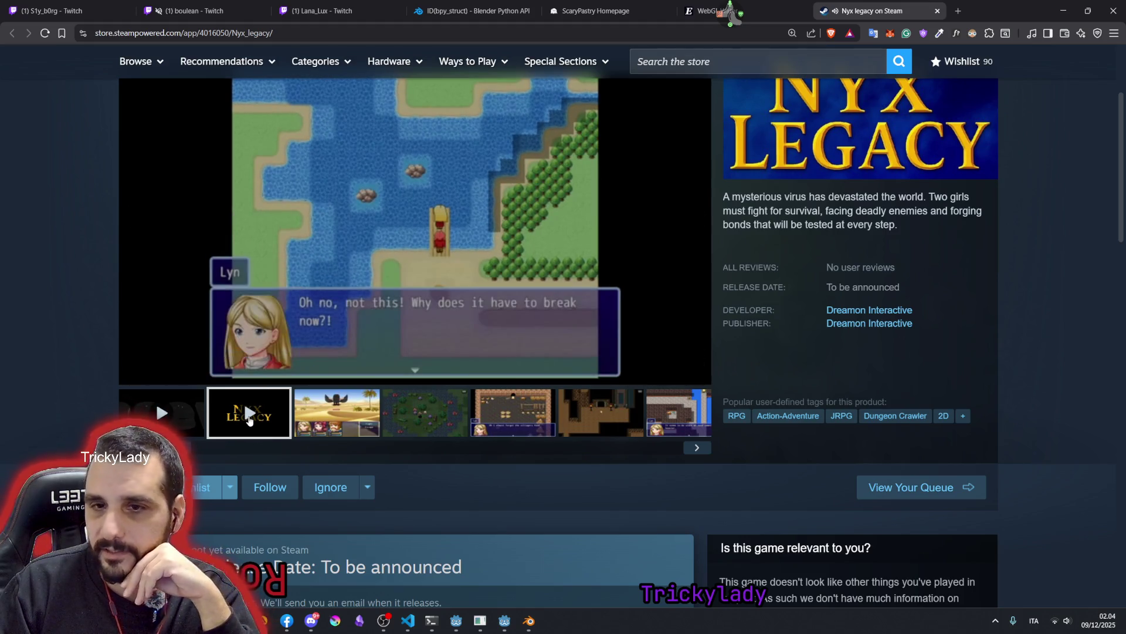
{"action": "left_click", "coordinate": [440, 212]}
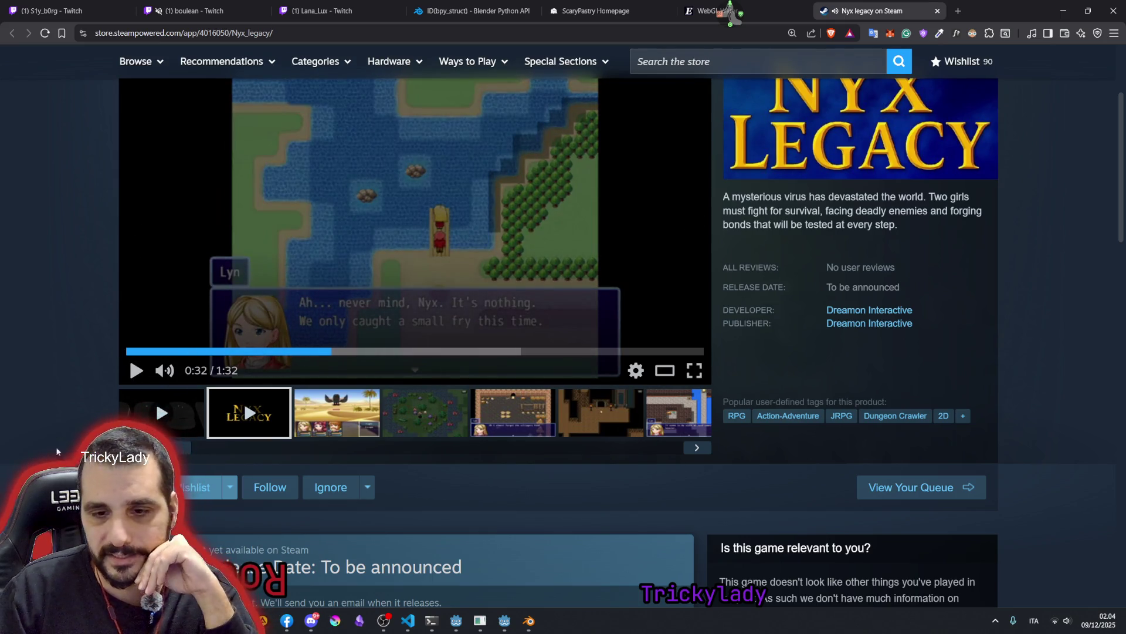
{"action": "scroll", "coordinate": [642, 188], "scroll_direction": "up", "scroll_amount": 2}
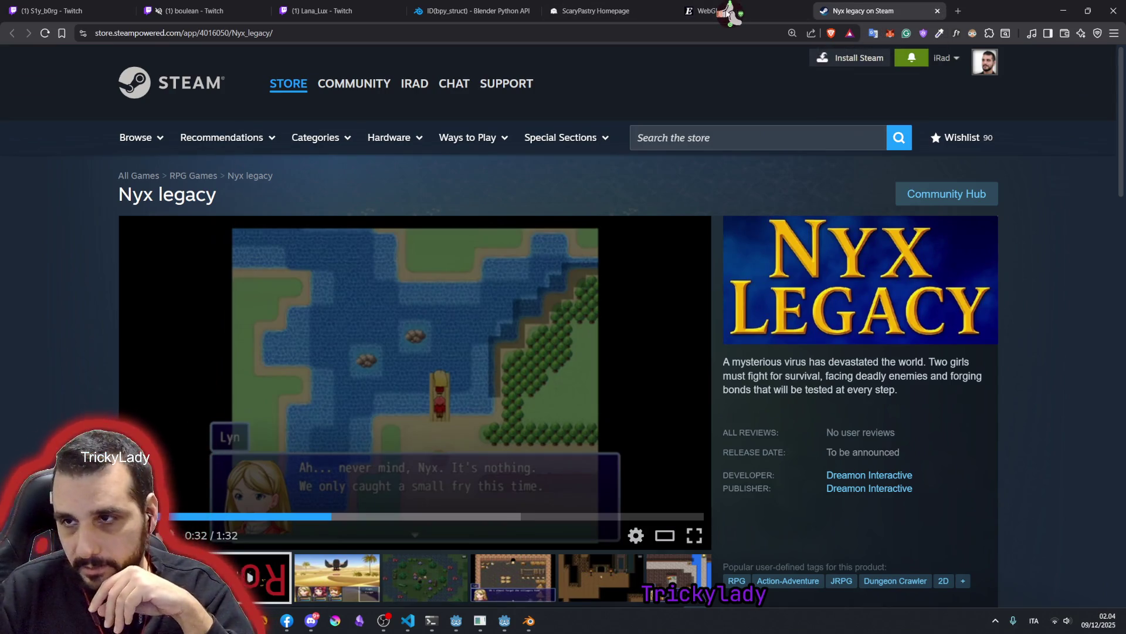
{"action": "key", "text": "alt+Tab"}
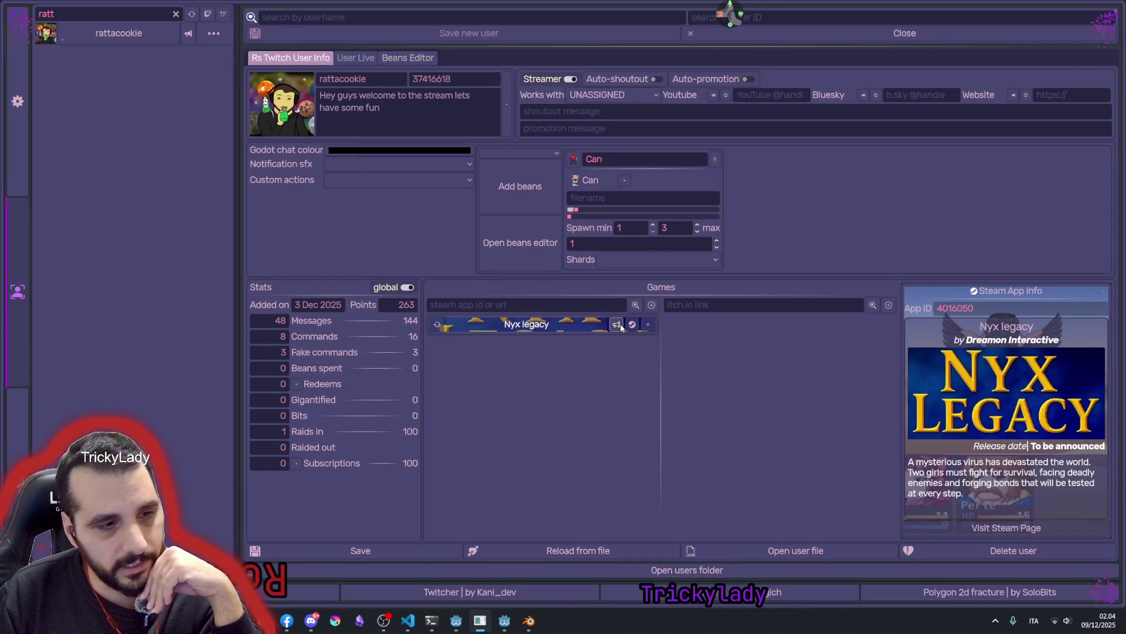
- Reset the user filter to 'ratta' and minimise the app to reveal the browser
{"action": "left_click", "coordinate": [176, 15]}
{"action": "type", "text": "ratta"}
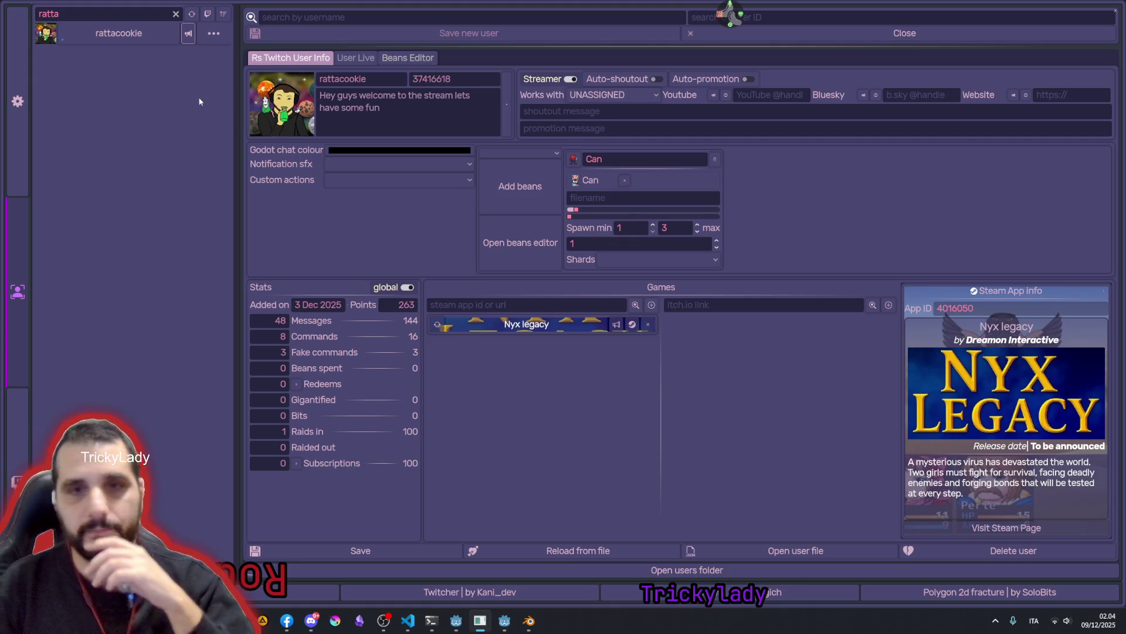
{"action": "left_click", "coordinate": [1114, 12]}
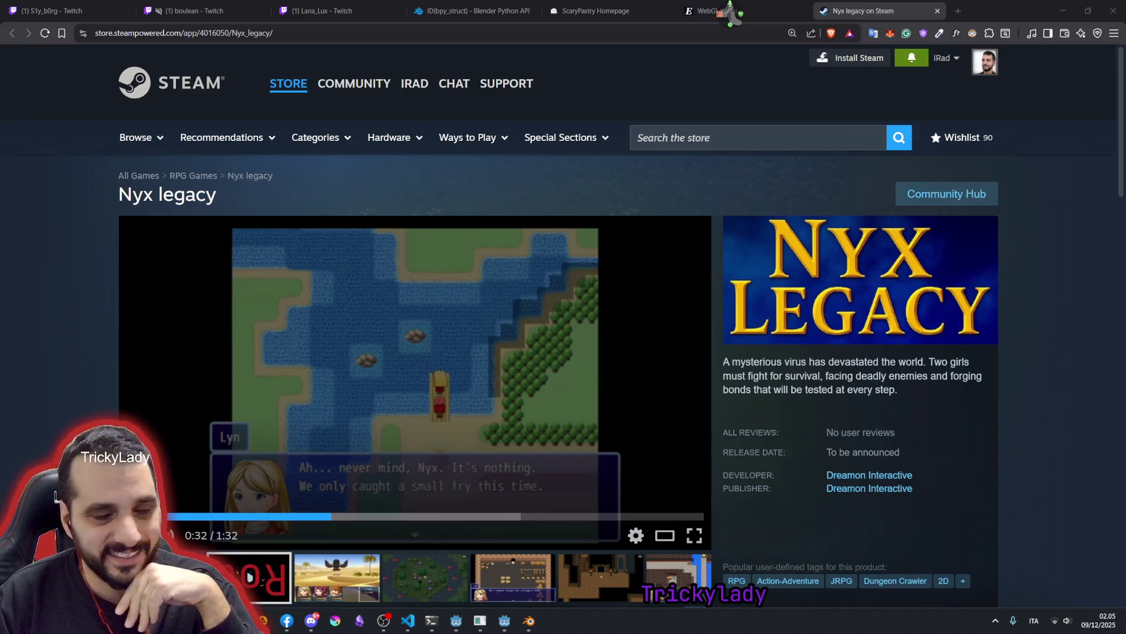
{"action": "scroll", "coordinate": [487, 329], "scroll_direction": "down", "scroll_amount": 2}
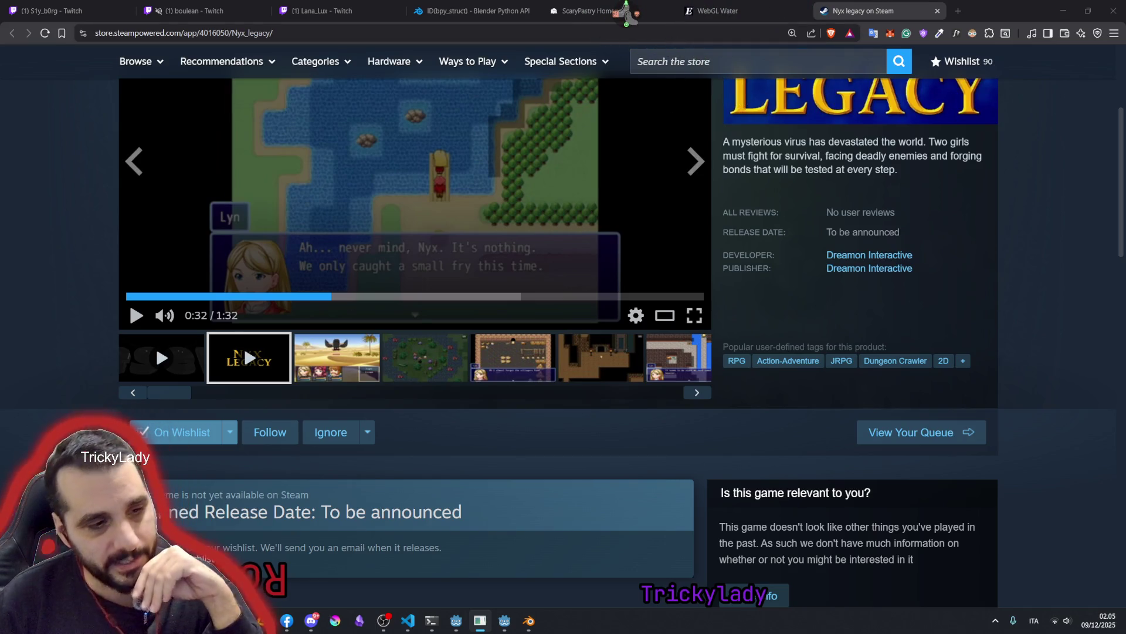
{"action": "mouse_move", "coordinate": [503, 577]}
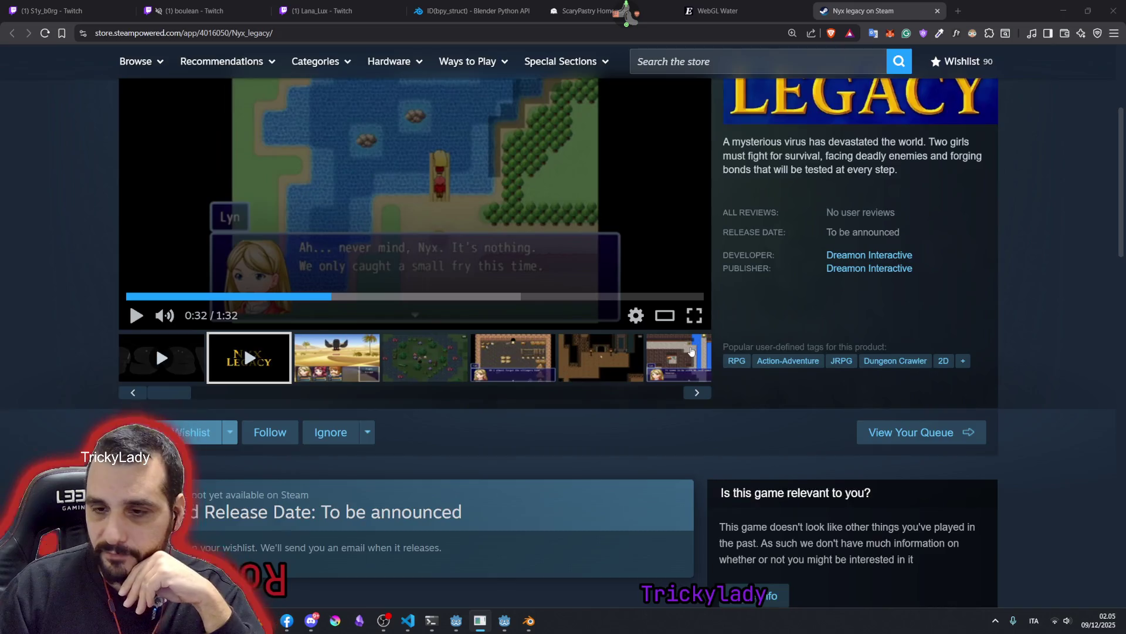
{"action": "scroll", "coordinate": [704, 335], "scroll_direction": "up", "scroll_amount": 3}
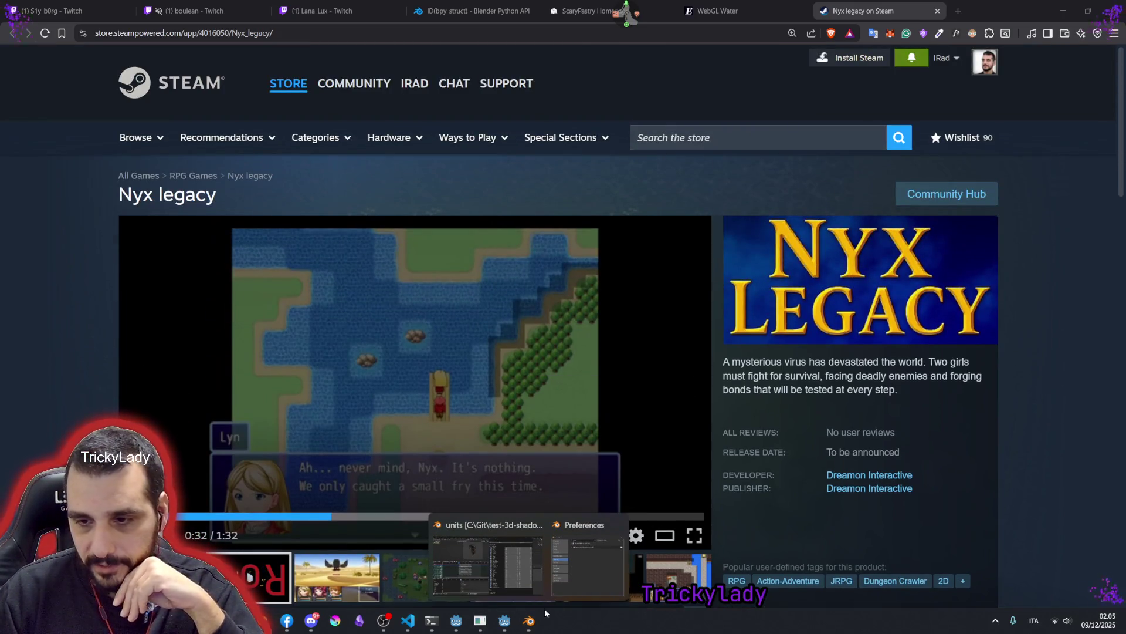
- Bring Blender to the front and move the add-on preferences window aside
{"action": "left_click", "coordinate": [622, 588]}
{"action": "left_click_drag", "start_coordinate": [334, 80], "coordinate": [351, 166]}
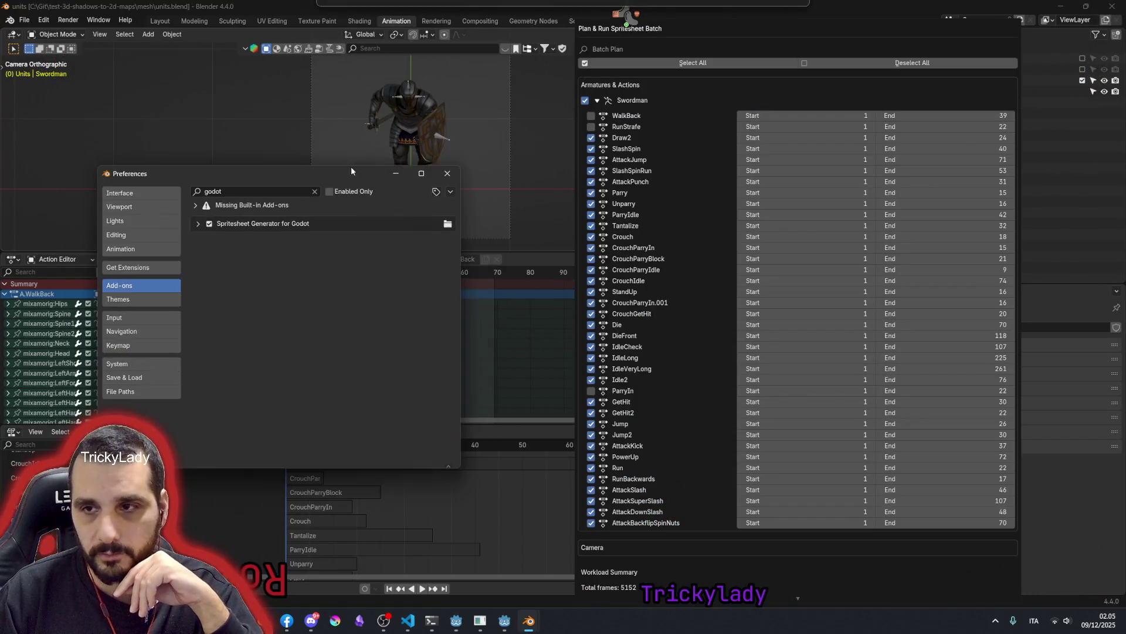
- Deselect all actions, re-include Swordman with only WalkBack and Crouch (152 frames), then dismiss the plan
{"action": "left_click", "coordinate": [585, 100]}
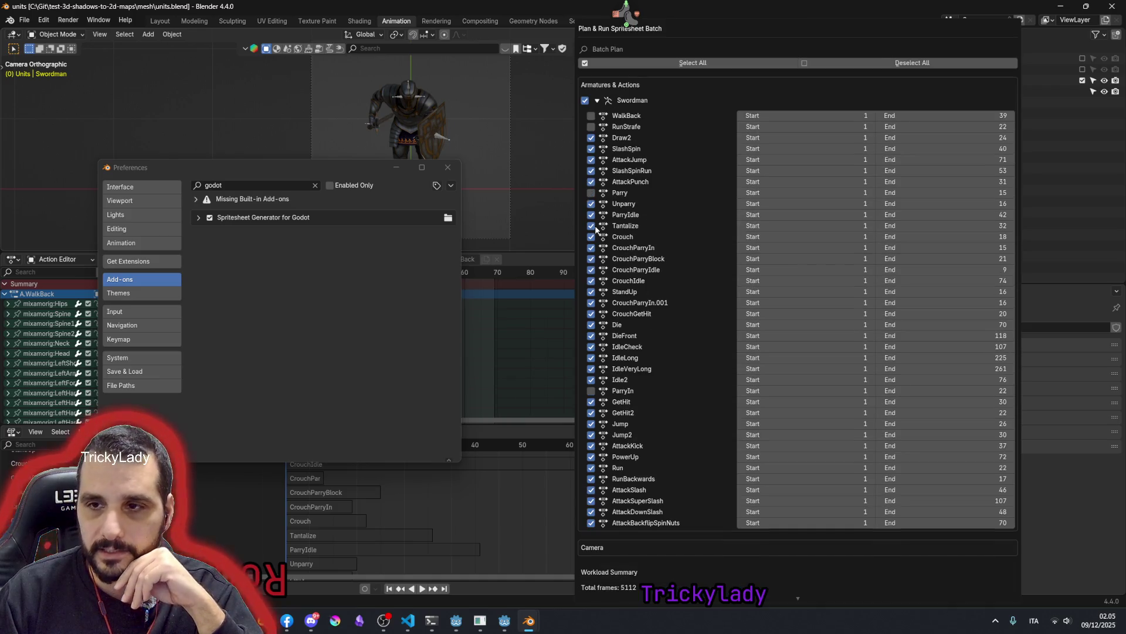
{"action": "scroll", "coordinate": [674, 212], "scroll_direction": "down", "scroll_amount": 2}
{"action": "scroll", "coordinate": [674, 211], "scroll_direction": "down", "scroll_amount": 1}
{"action": "scroll", "coordinate": [675, 211], "scroll_direction": "up", "scroll_amount": 3}
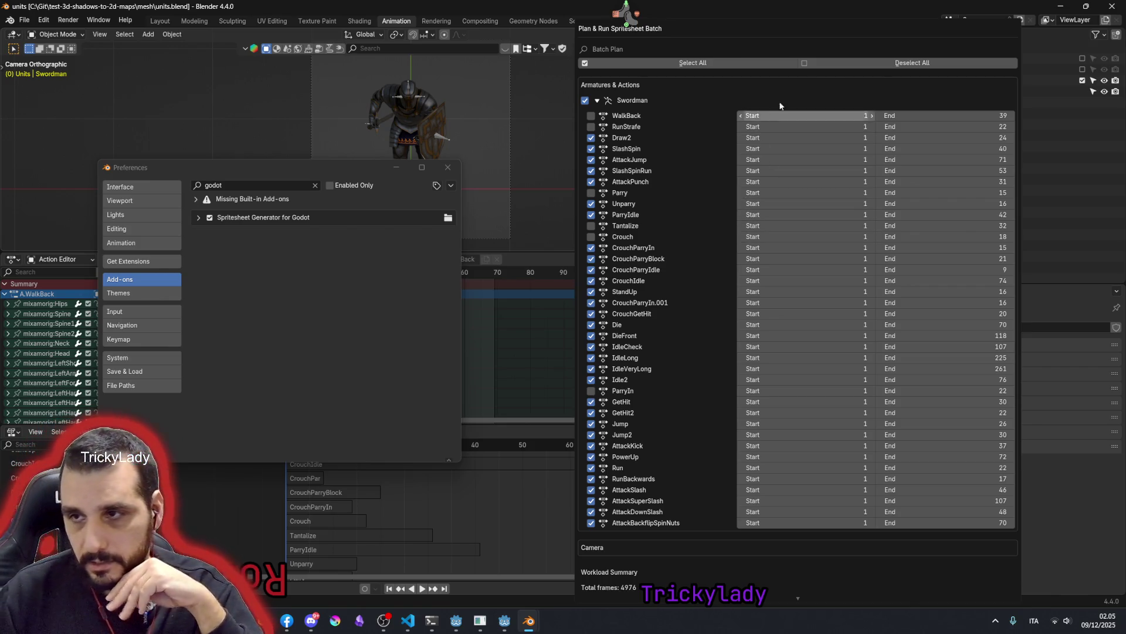
{"action": "left_click", "coordinate": [828, 68]}
{"action": "left_click", "coordinate": [585, 102]}
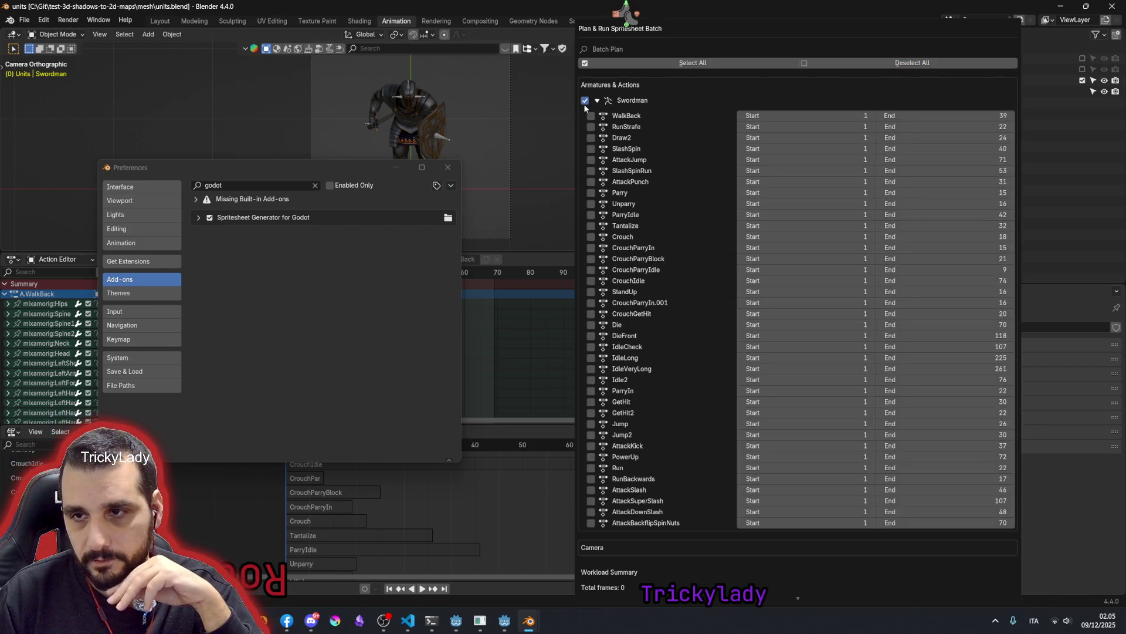
{"action": "left_click", "coordinate": [587, 102]}
{"action": "left_click", "coordinate": [586, 102]}
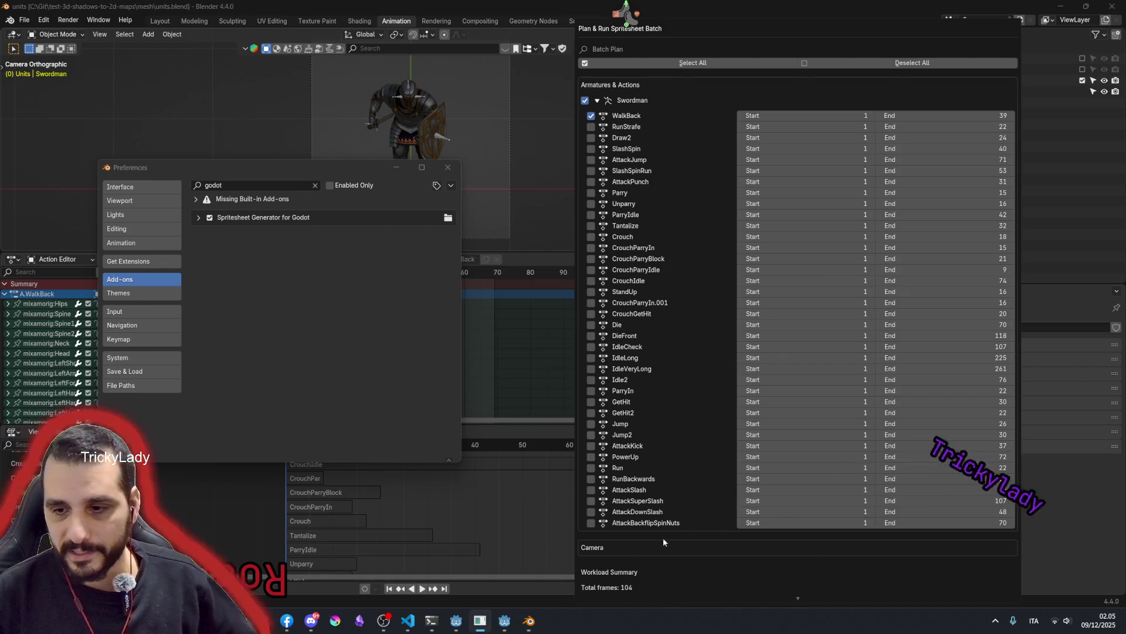
{"action": "scroll", "coordinate": [613, 590], "scroll_direction": "down", "scroll_amount": 1}
{"action": "scroll", "coordinate": [630, 572], "scroll_direction": "down", "scroll_amount": 2}
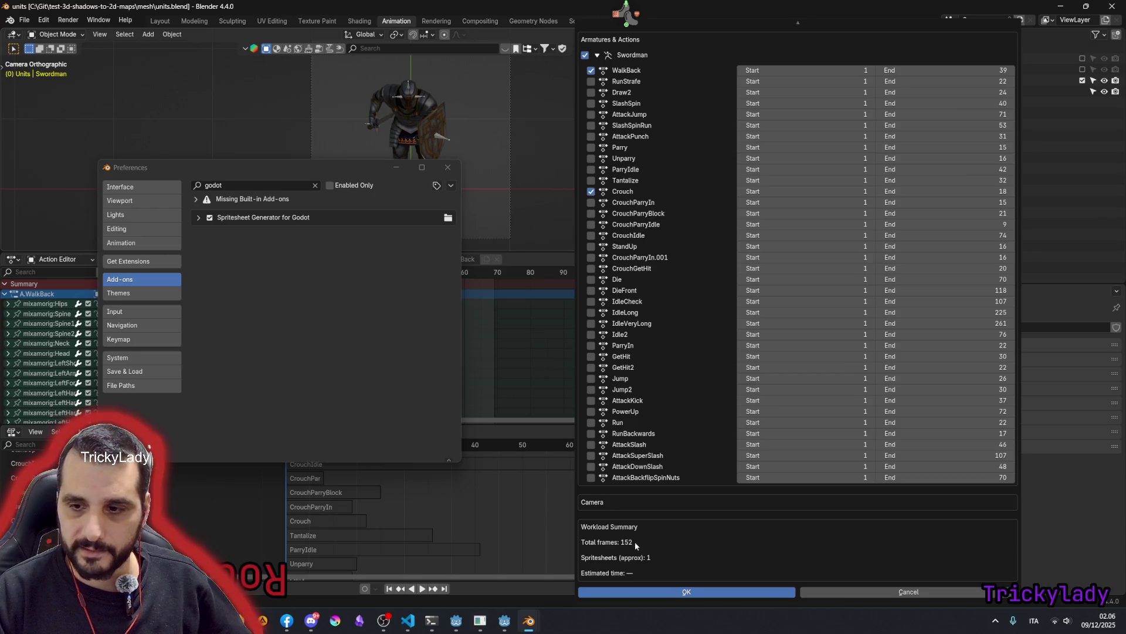
{"action": "scroll", "coordinate": [685, 384], "scroll_direction": "up", "scroll_amount": 3}
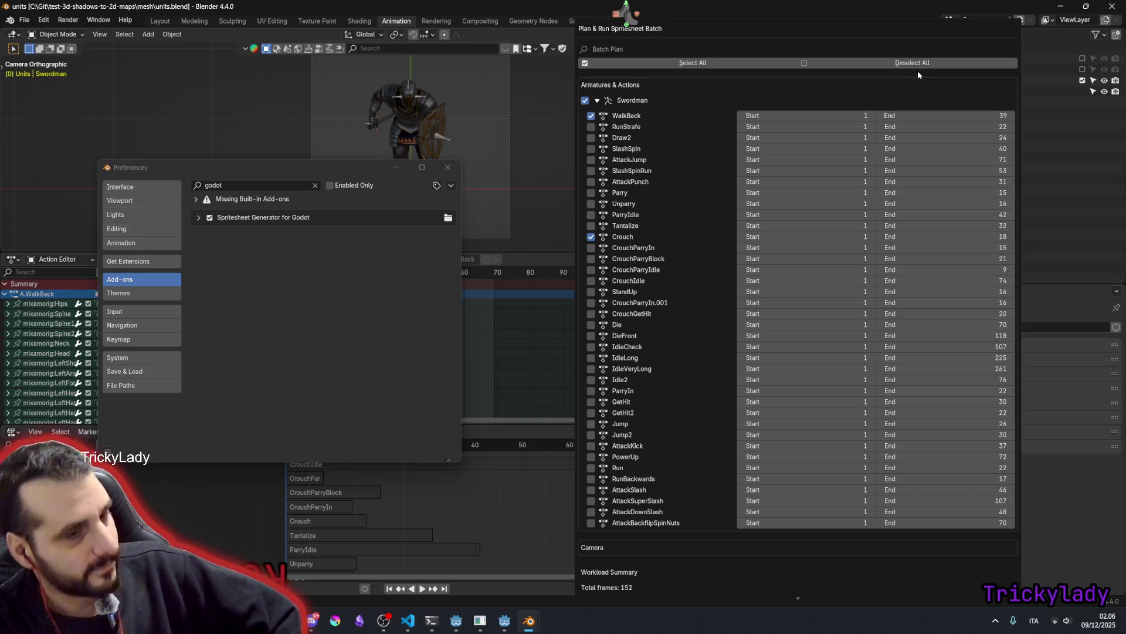
{"action": "scroll", "coordinate": [837, 413], "scroll_direction": "down", "scroll_amount": 2}
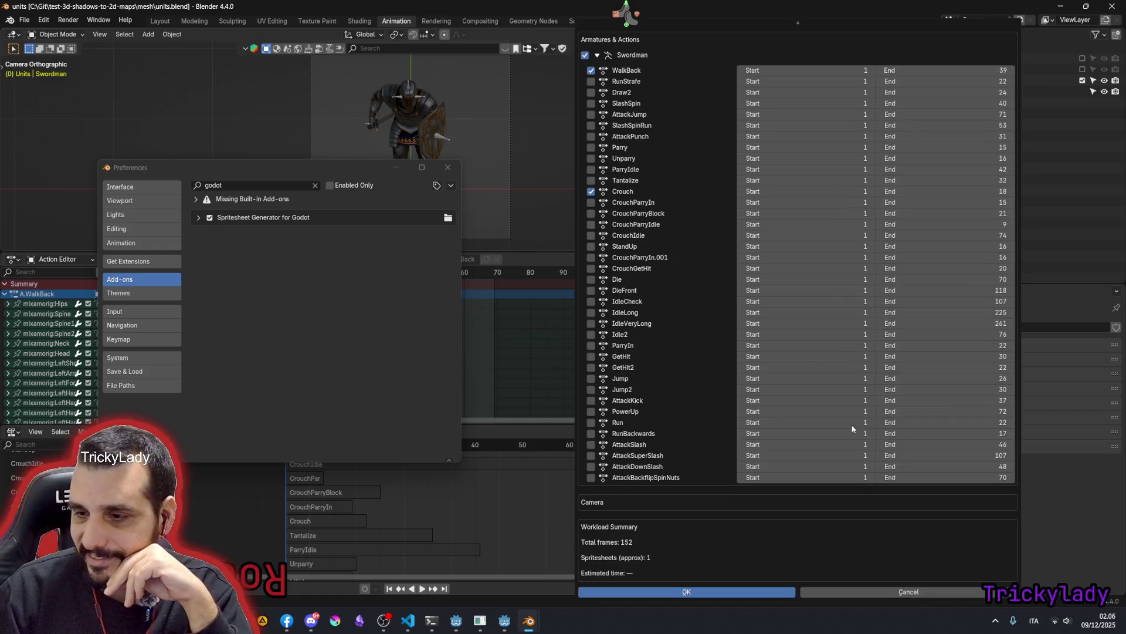
{"action": "left_click", "coordinate": [888, 590]}
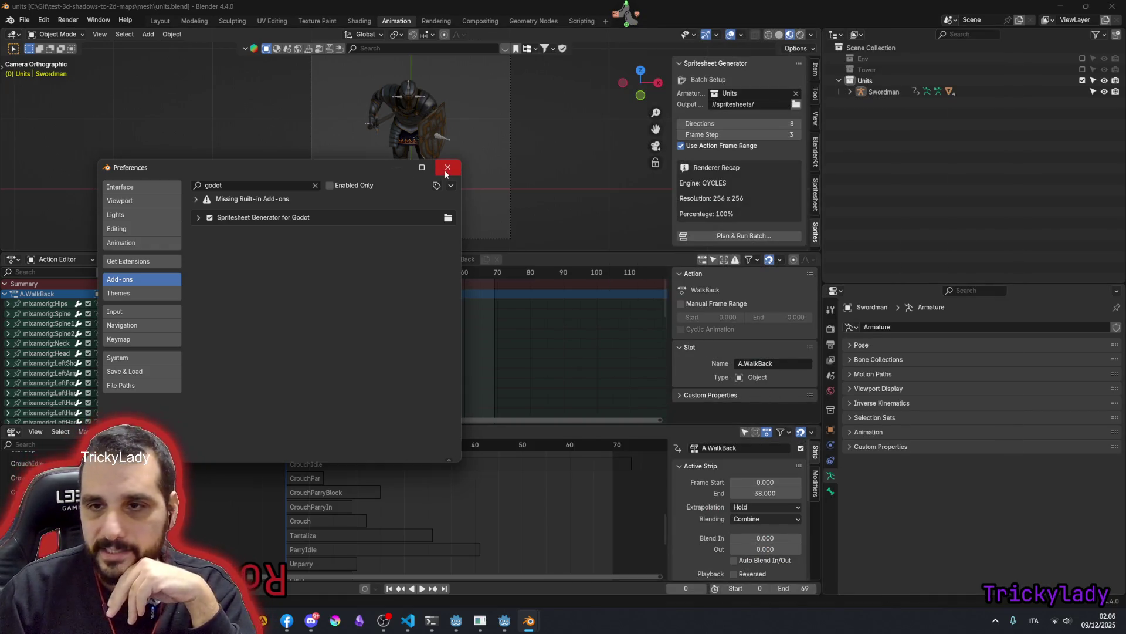
- Close Preferences, show the Spritesheet Generator sidebar in the Scripting workspace, and reopen the batch plan
{"action": "left_click", "coordinate": [447, 167]}
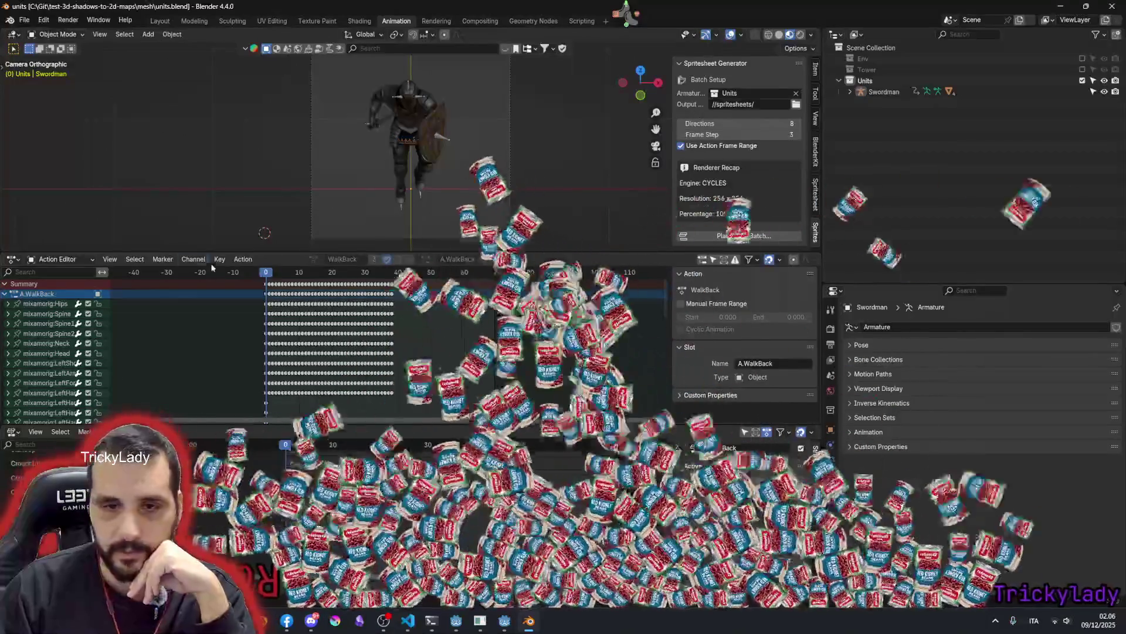
{"action": "left_click", "coordinate": [582, 20]}
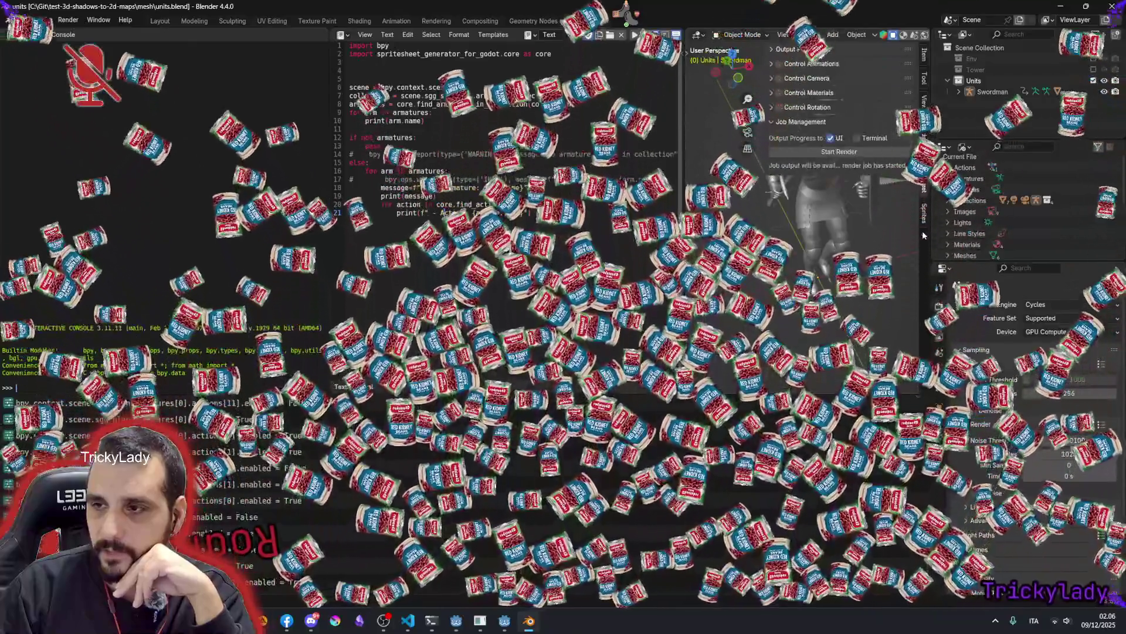
{"action": "left_click", "coordinate": [924, 190]}
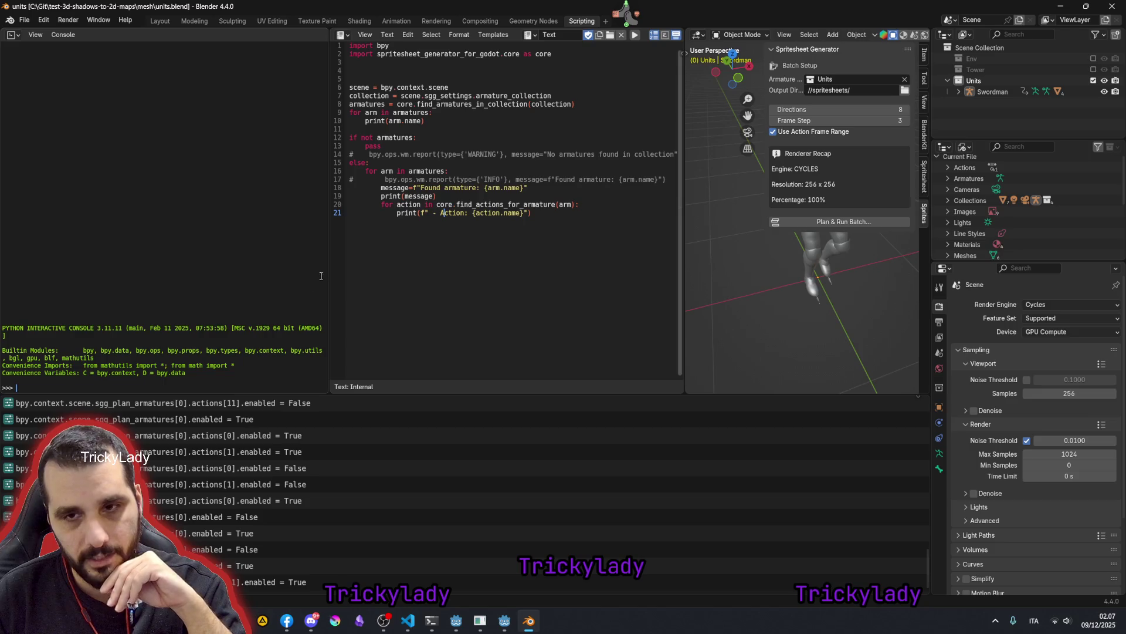
{"action": "left_click_drag", "start_coordinate": [327, 270], "coordinate": [345, 268]}
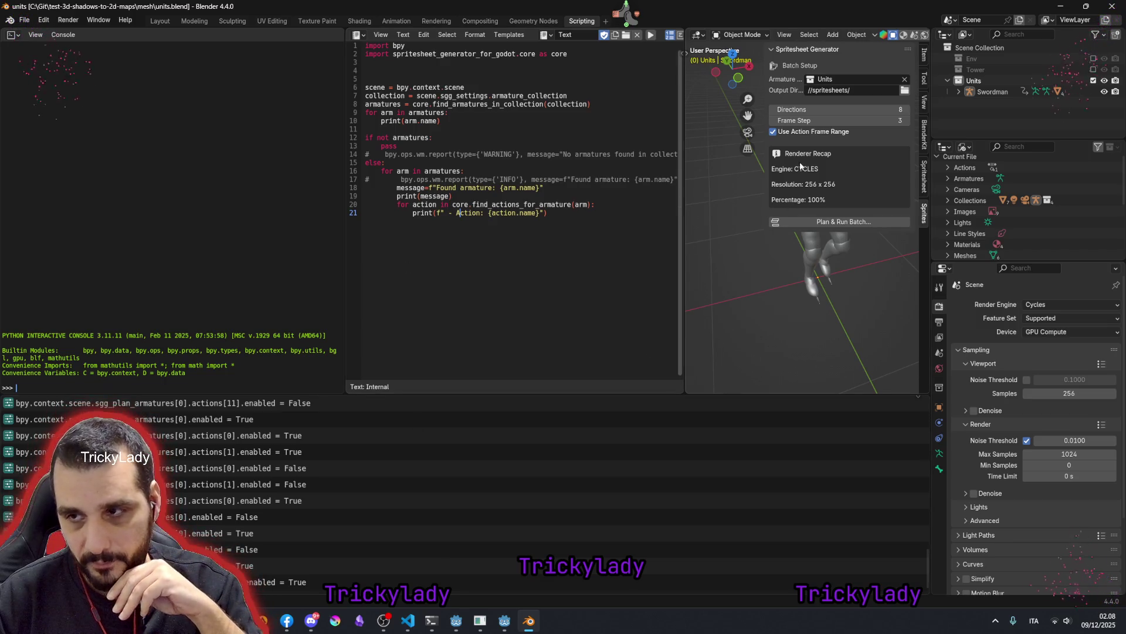
{"action": "left_click", "coordinate": [836, 221]}
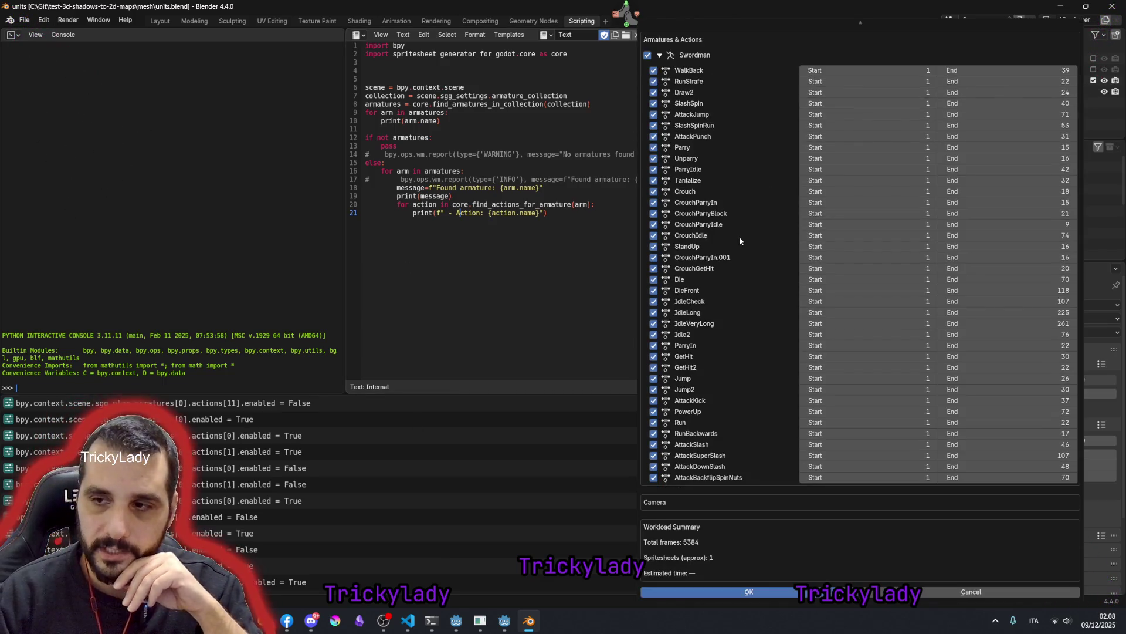
{"action": "scroll", "coordinate": [747, 239], "scroll_direction": "up", "scroll_amount": 2}
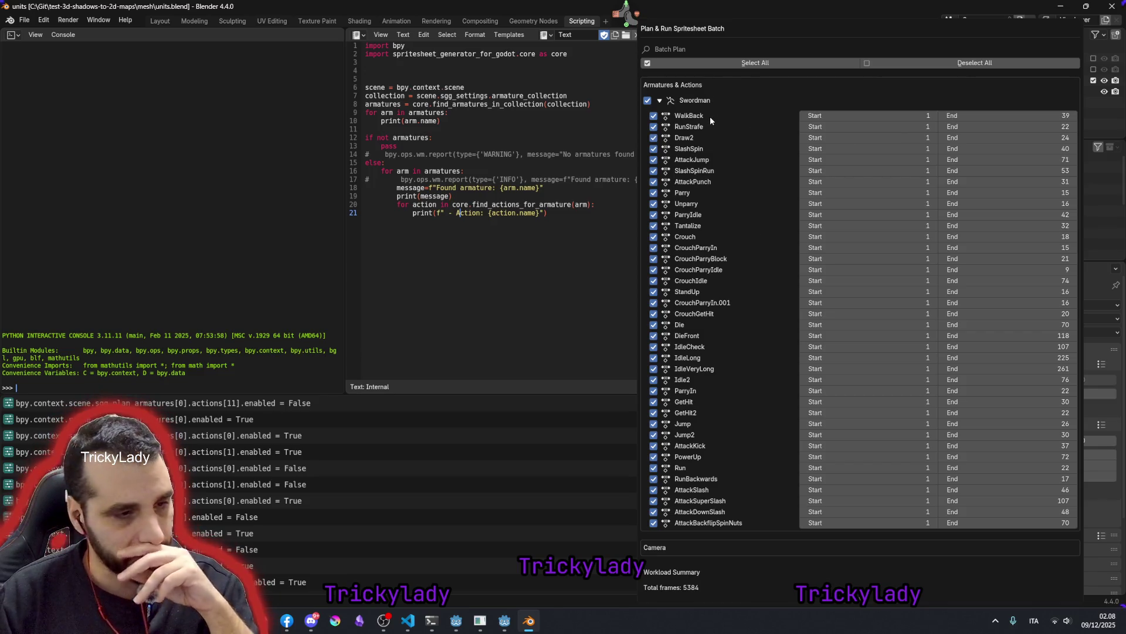
{"action": "scroll", "coordinate": [753, 240], "scroll_direction": "down", "scroll_amount": 3}
{"action": "scroll", "coordinate": [754, 244], "scroll_direction": "up", "scroll_amount": 3}
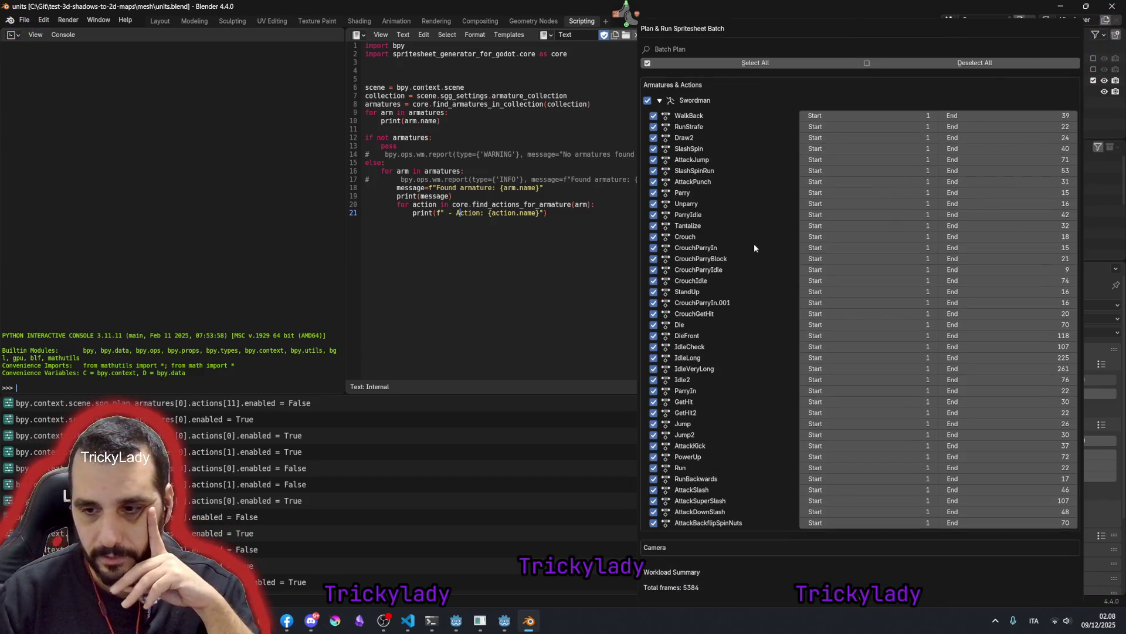
{"action": "left_click_drag", "start_coordinate": [865, 19], "coordinate": [531, 62]}
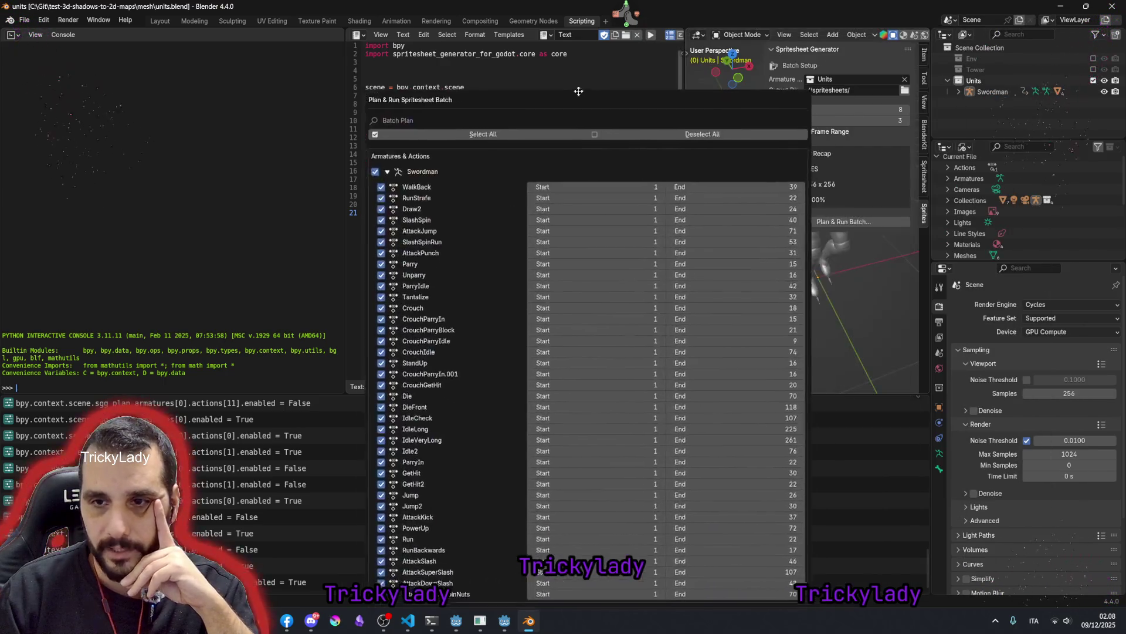
{"action": "scroll", "coordinate": [524, 159], "scroll_direction": "down", "scroll_amount": 2}
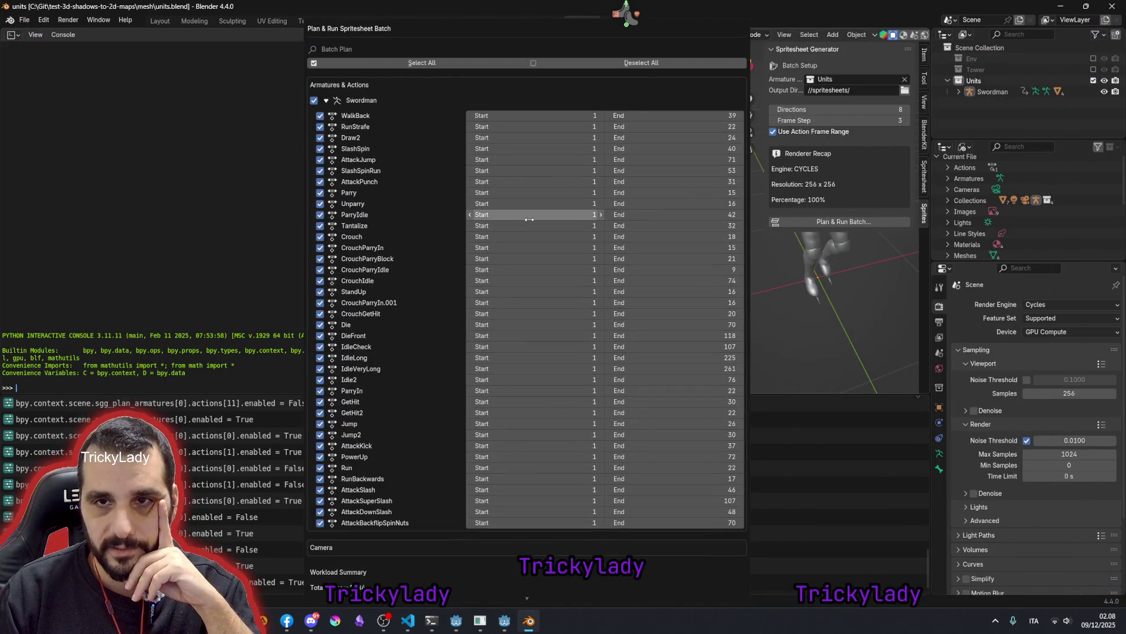
{"action": "scroll", "coordinate": [517, 212], "scroll_direction": "down", "scroll_amount": 1}
{"action": "scroll", "coordinate": [516, 210], "scroll_direction": "up", "scroll_amount": 1}
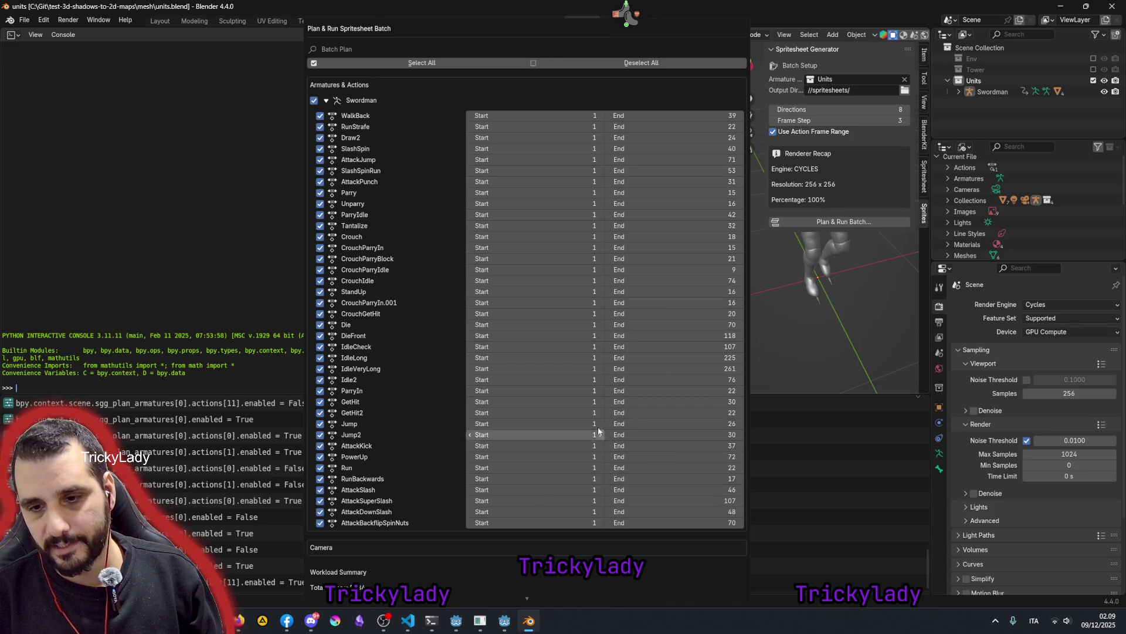
{"action": "scroll", "coordinate": [599, 429], "scroll_direction": "down", "scroll_amount": 2}
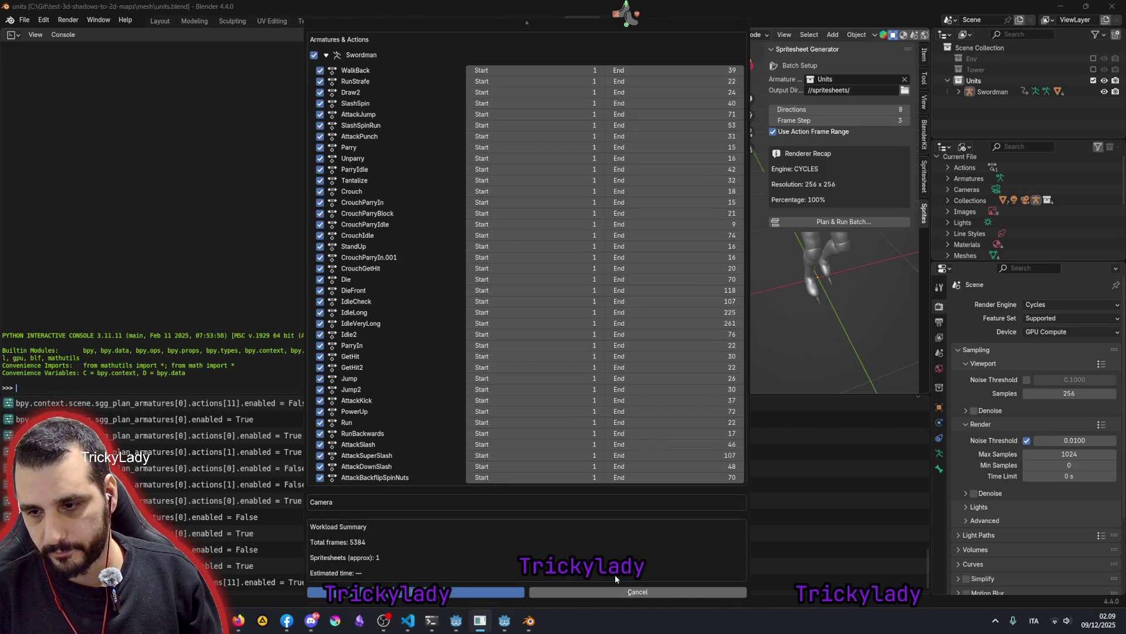
{"action": "left_click", "coordinate": [622, 591]}
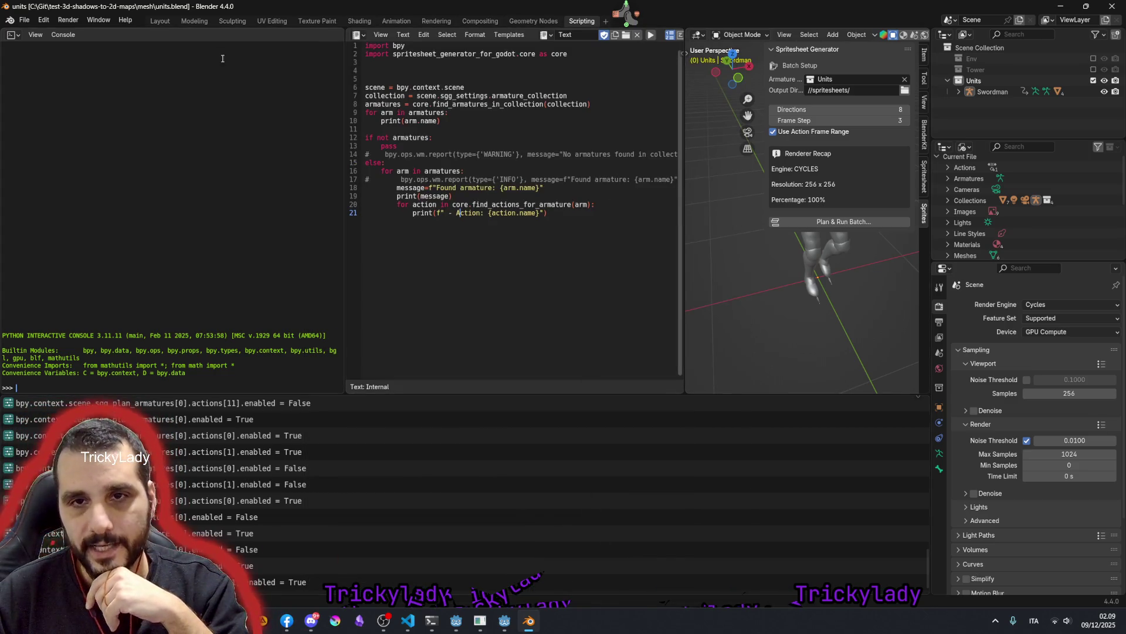
{"action": "left_click", "coordinate": [396, 20]}
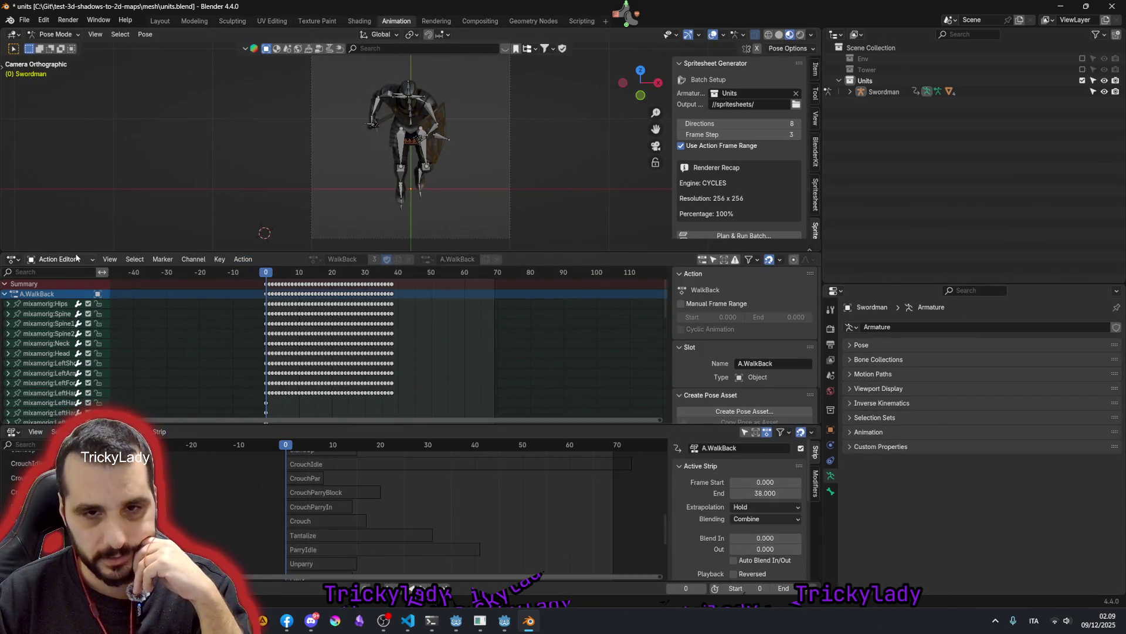
- Enlarge the 3D view and action channels, then select the bone near the Swordman's head
{"action": "left_click_drag", "start_coordinate": [76, 254], "coordinate": [76, 360]}
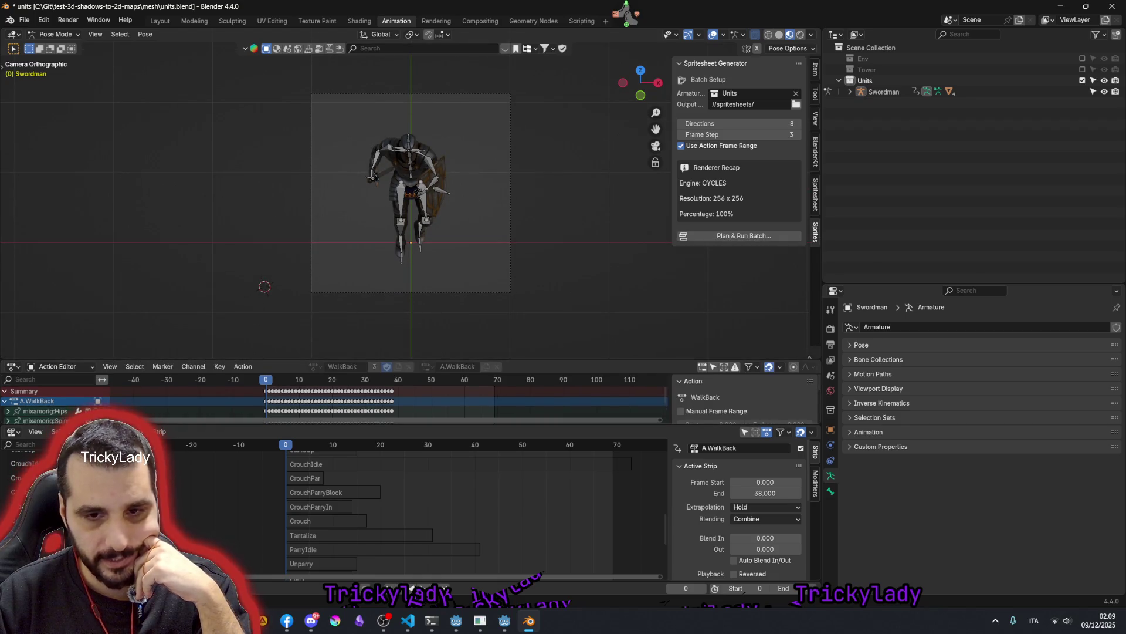
{"action": "left_click_drag", "start_coordinate": [203, 425], "coordinate": [202, 520]}
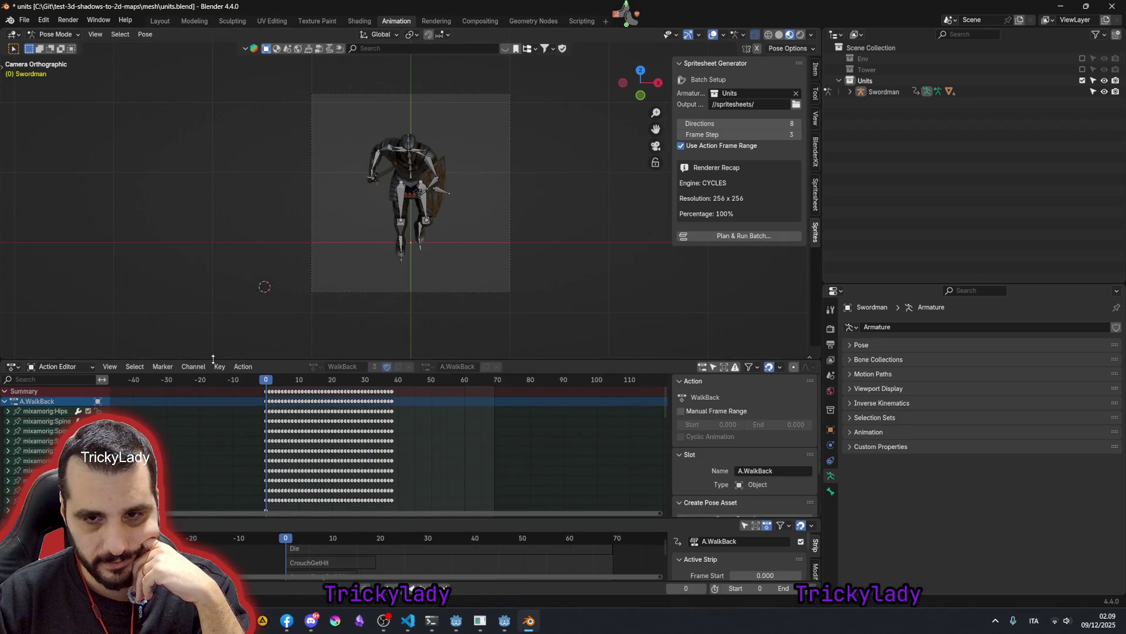
{"action": "left_click_drag", "start_coordinate": [213, 360], "coordinate": [206, 446]}
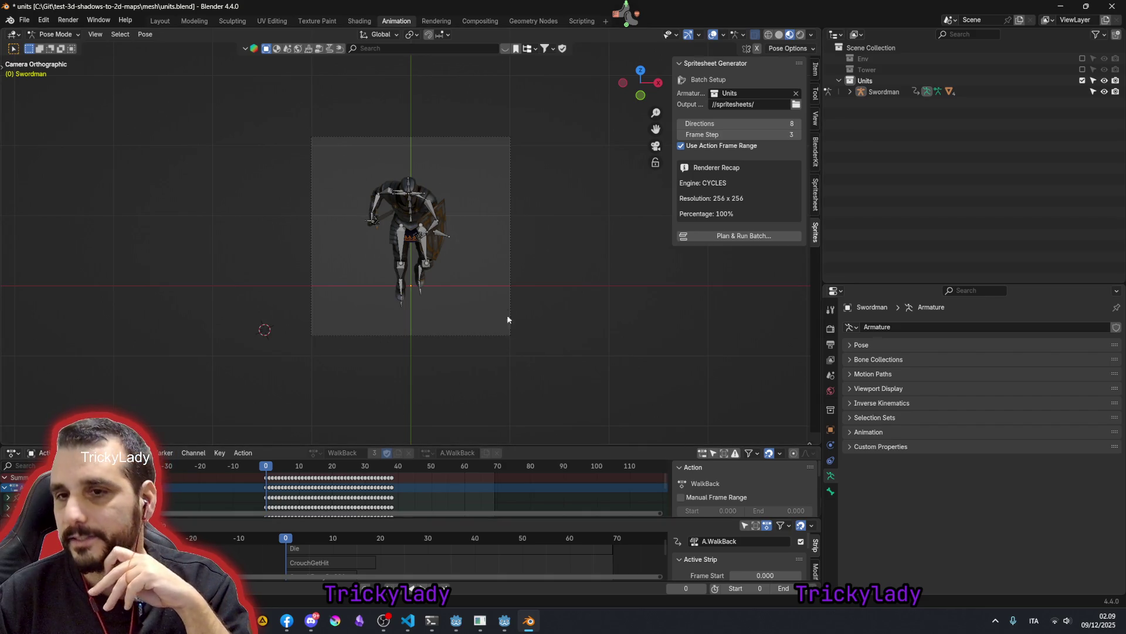
{"action": "scroll", "coordinate": [506, 329], "scroll_direction": "up", "scroll_amount": 2}
{"action": "scroll", "coordinate": [505, 329], "scroll_direction": "up", "scroll_amount": 2}
{"action": "scroll", "coordinate": [531, 243], "scroll_direction": "down", "scroll_amount": 1}
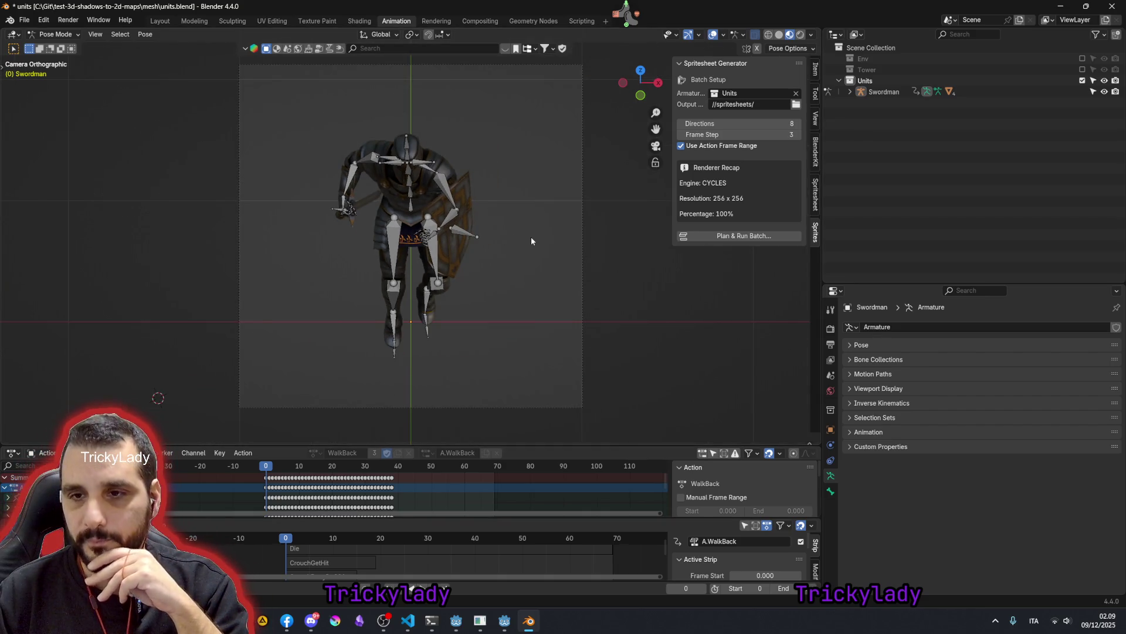
{"action": "left_click", "coordinate": [425, 174]}
- Switch the Swordman to Object Mode and let the NLA strips fill the lower area
{"action": "left_click", "coordinate": [54, 34]}
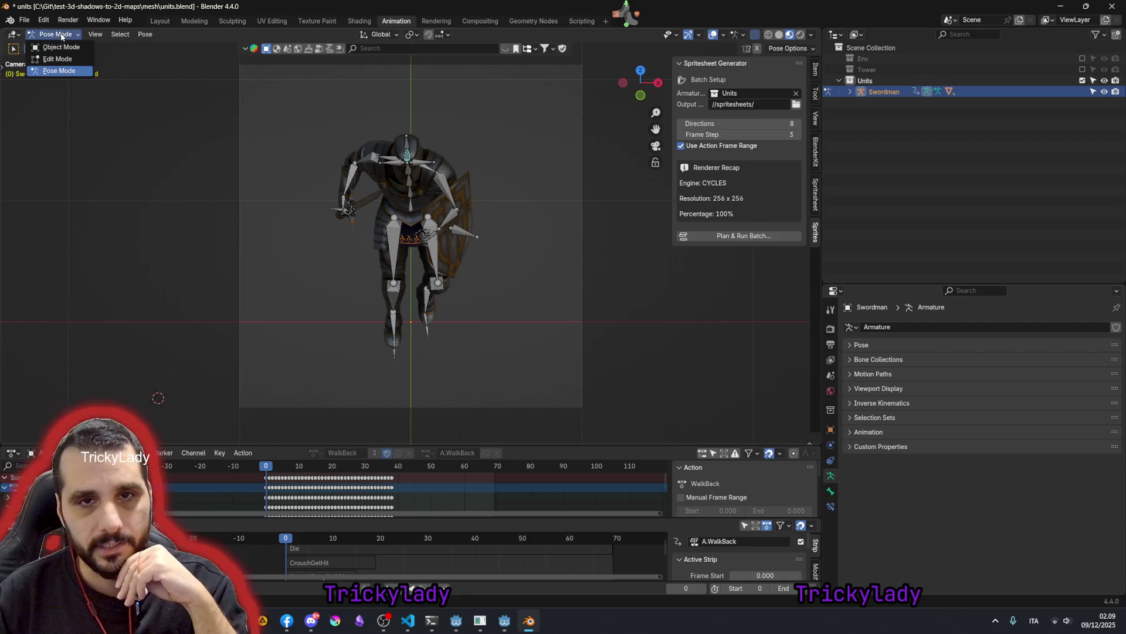
{"action": "left_click", "coordinate": [61, 47]}
{"action": "left_click", "coordinate": [407, 141]}
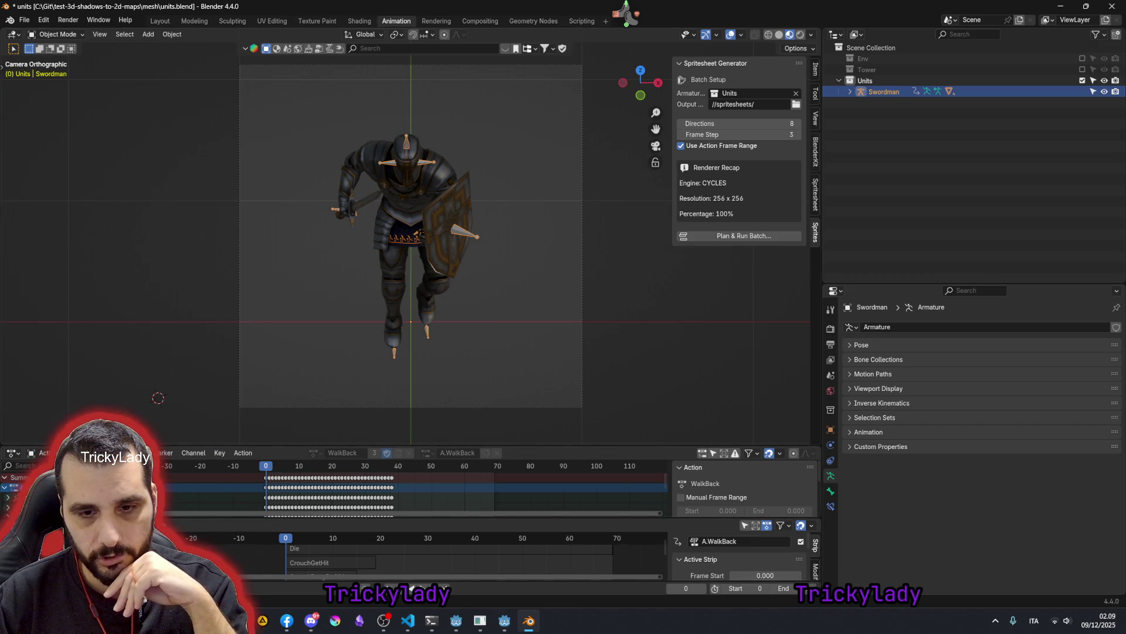
{"action": "mouse_move", "coordinate": [264, 525]}
{"action": "left_mouse_down"}
{"action": "mouse_move", "coordinate": [178, 457]}
{"action": "mouse_move", "coordinate": [215, 344]}
{"action": "left_mouse_up"}
- Scrub the timeline, make Idle2 the active NLA strip and return playback to frame 0
{"action": "left_click", "coordinate": [626, 366]}
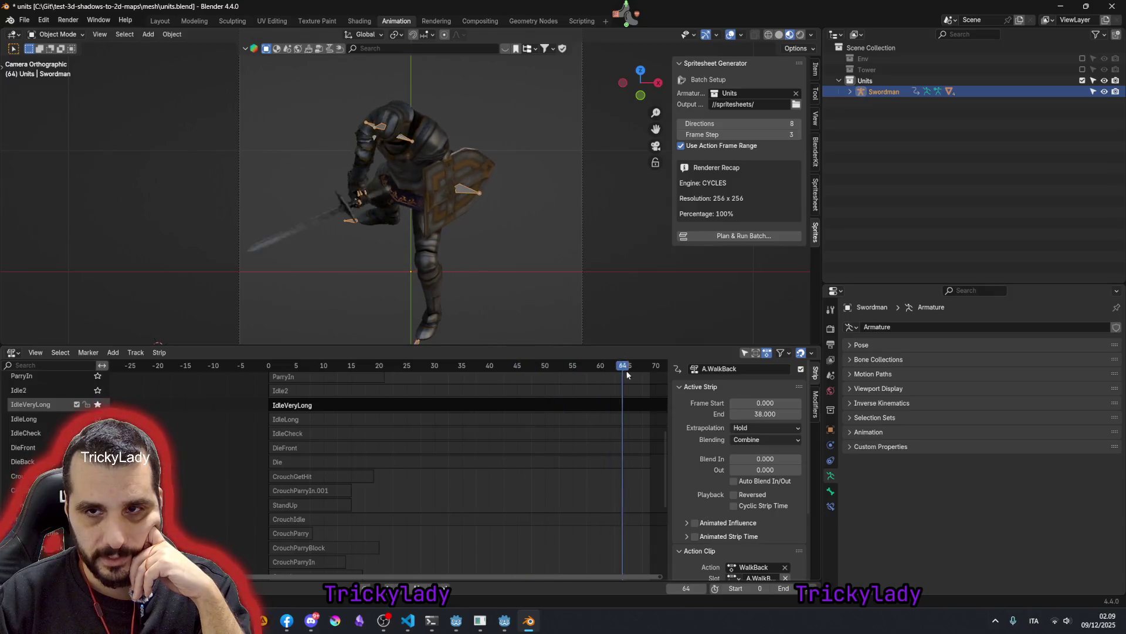
{"action": "left_click_drag", "start_coordinate": [626, 375], "coordinate": [434, 373]}
{"action": "scroll", "coordinate": [444, 442], "scroll_direction": "down", "scroll_amount": 3}
{"action": "scroll", "coordinate": [443, 445], "scroll_direction": "down", "scroll_amount": 1}
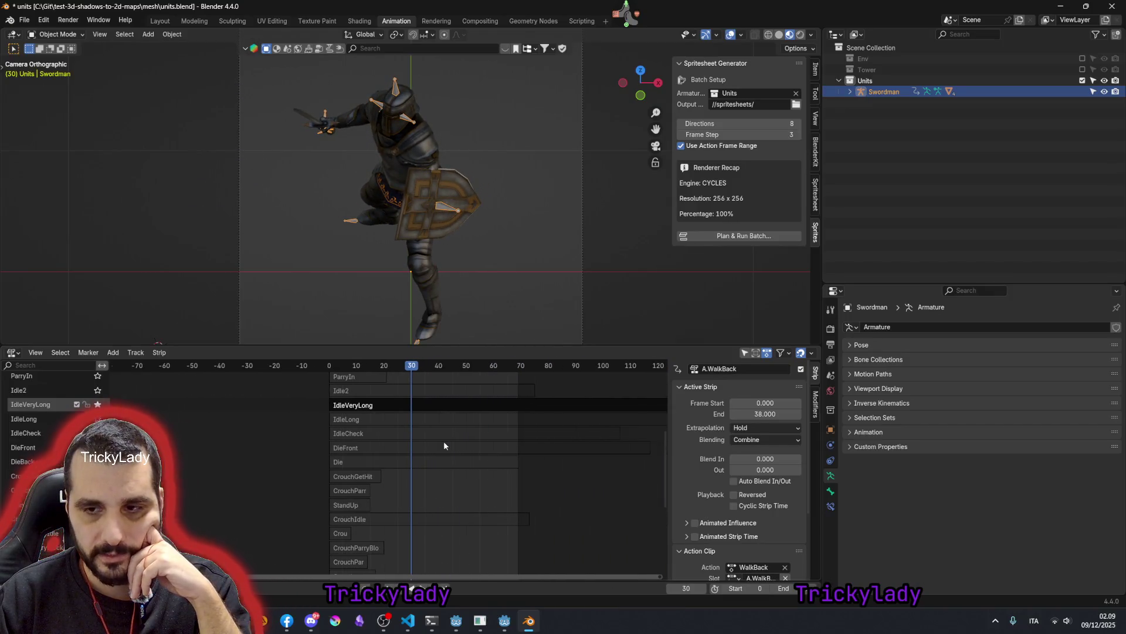
{"action": "mouse_move", "coordinate": [526, 370]}
{"action": "left_mouse_down"}
{"action": "mouse_move", "coordinate": [417, 393]}
{"action": "mouse_move", "coordinate": [605, 380]}
{"action": "mouse_move", "coordinate": [354, 366]}
{"action": "mouse_move", "coordinate": [476, 363]}
{"action": "mouse_move", "coordinate": [397, 367]}
{"action": "left_mouse_up"}
{"action": "scroll", "coordinate": [427, 402], "scroll_direction": "down", "scroll_amount": 1}
{"action": "left_click", "coordinate": [387, 391]}
{"action": "key", "text": "shift+Left"}
- Solo and preview the Idle2 track, deselect the Swordman and give the NLA editor more room
{"action": "left_click", "coordinate": [98, 391]}
{"action": "left_click_drag", "start_coordinate": [359, 370], "coordinate": [381, 367]}
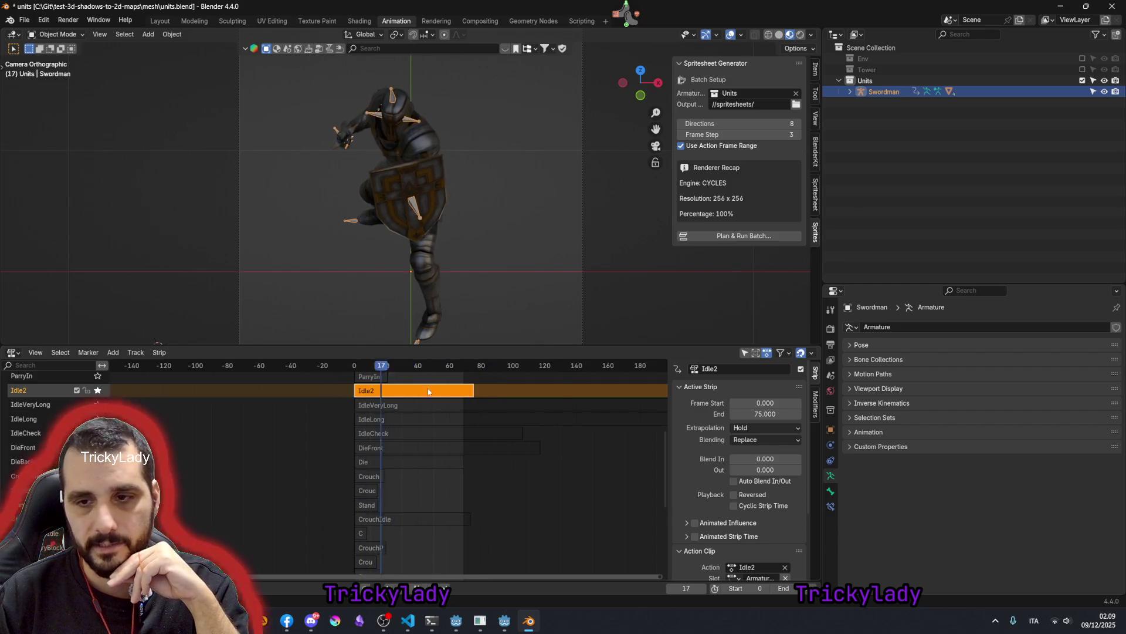
{"action": "key", "text": "shift+Left"}
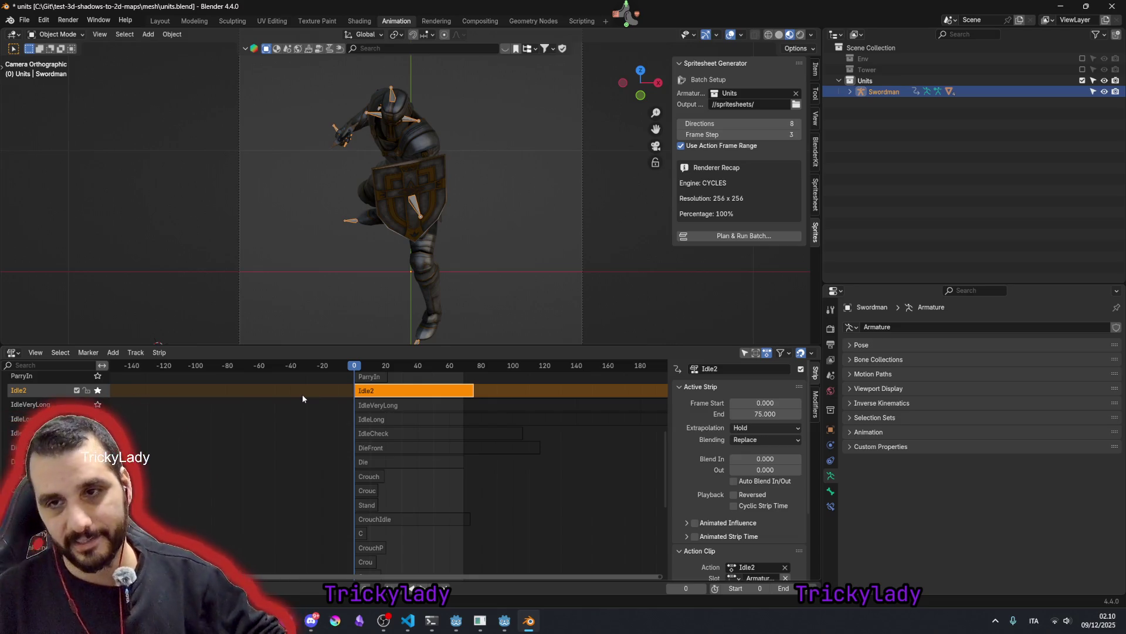
{"action": "left_click", "coordinate": [482, 165]}
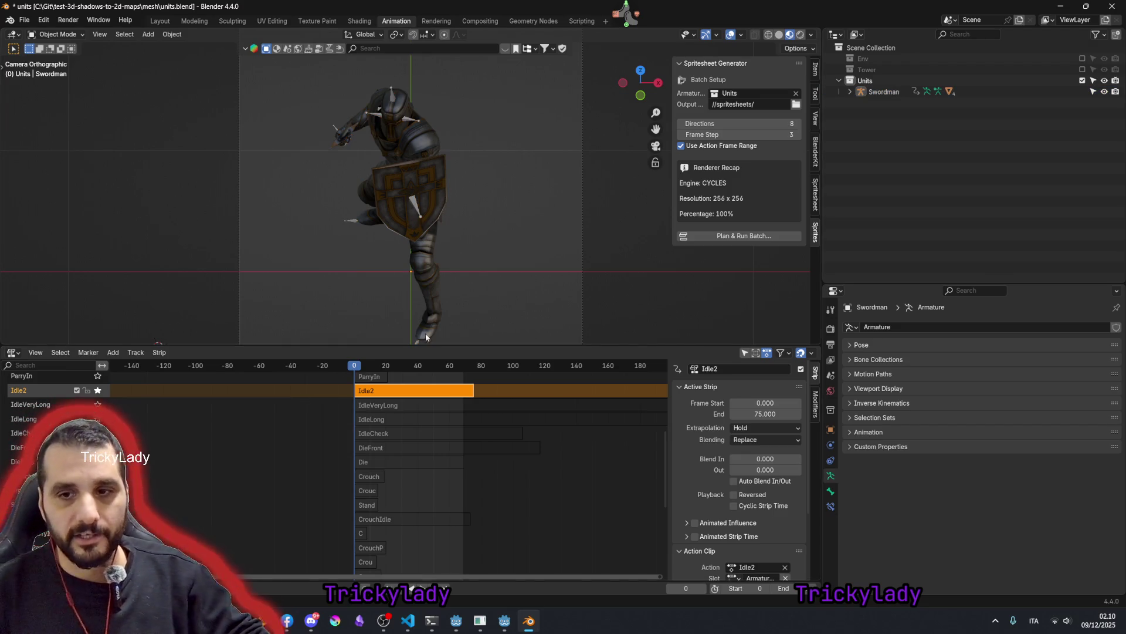
{"action": "left_click_drag", "start_coordinate": [421, 345], "coordinate": [413, 259]}
{"action": "scroll", "coordinate": [379, 327], "scroll_direction": "up", "scroll_amount": 2}
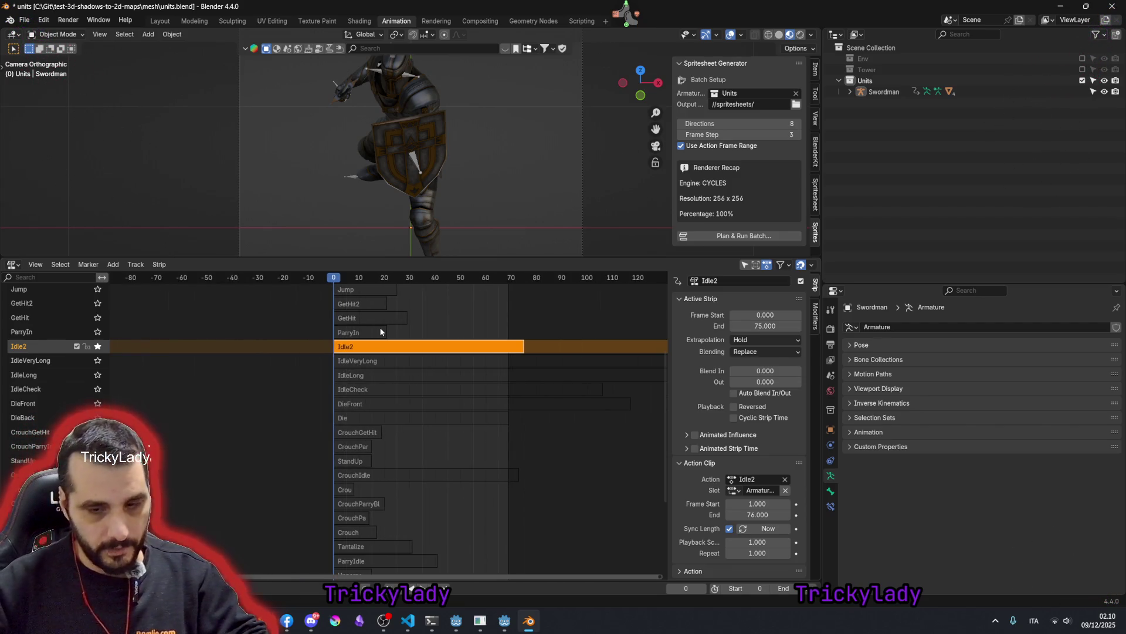
- Select Swordman, inspect the AttackDownSlash strip ending at frame 47, deselect, and switch to Godot
{"action": "left_click", "coordinate": [885, 96]}
{"action": "left_click_drag", "start_coordinate": [489, 257], "coordinate": [485, 307]}
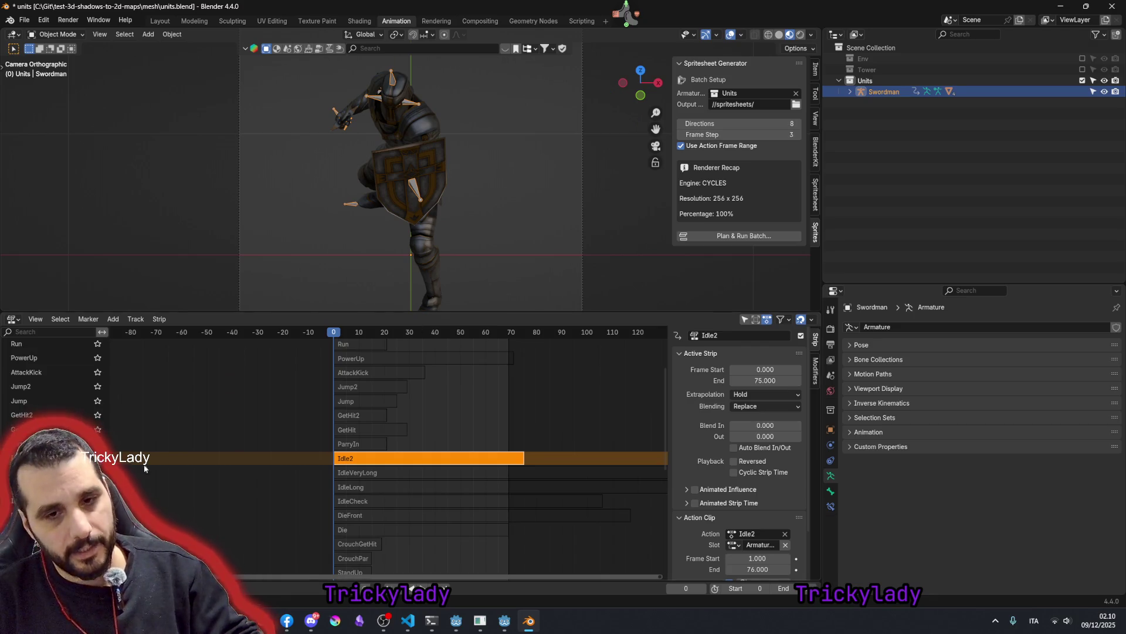
{"action": "scroll", "coordinate": [61, 391], "scroll_direction": "up", "scroll_amount": 5}
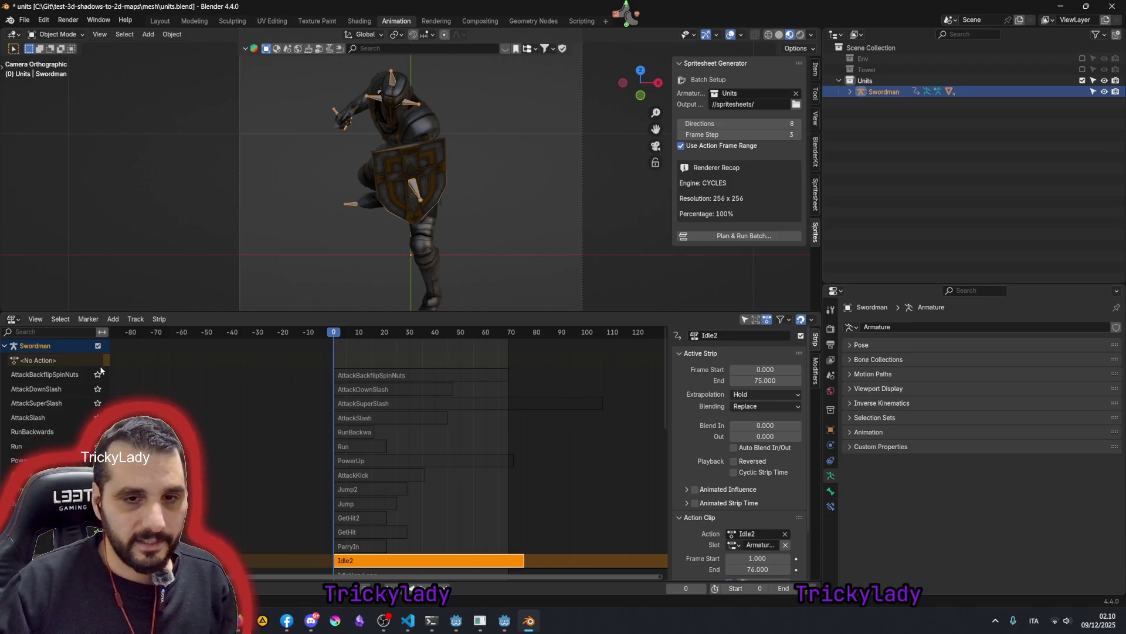
{"action": "left_click", "coordinate": [366, 371]}
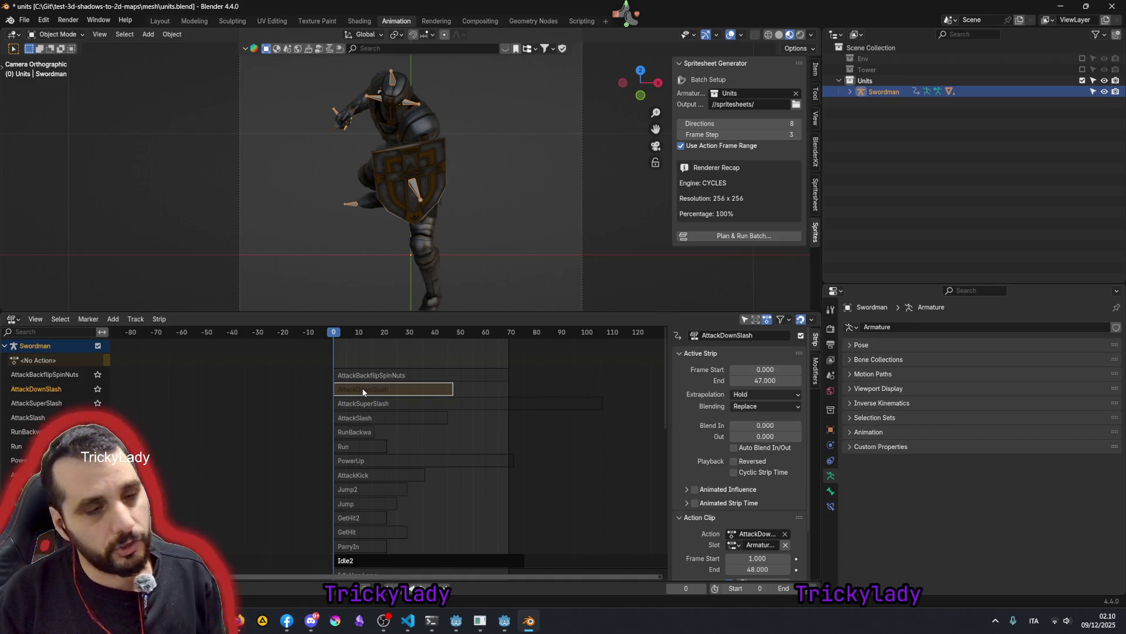
{"action": "left_click", "coordinate": [879, 110]}
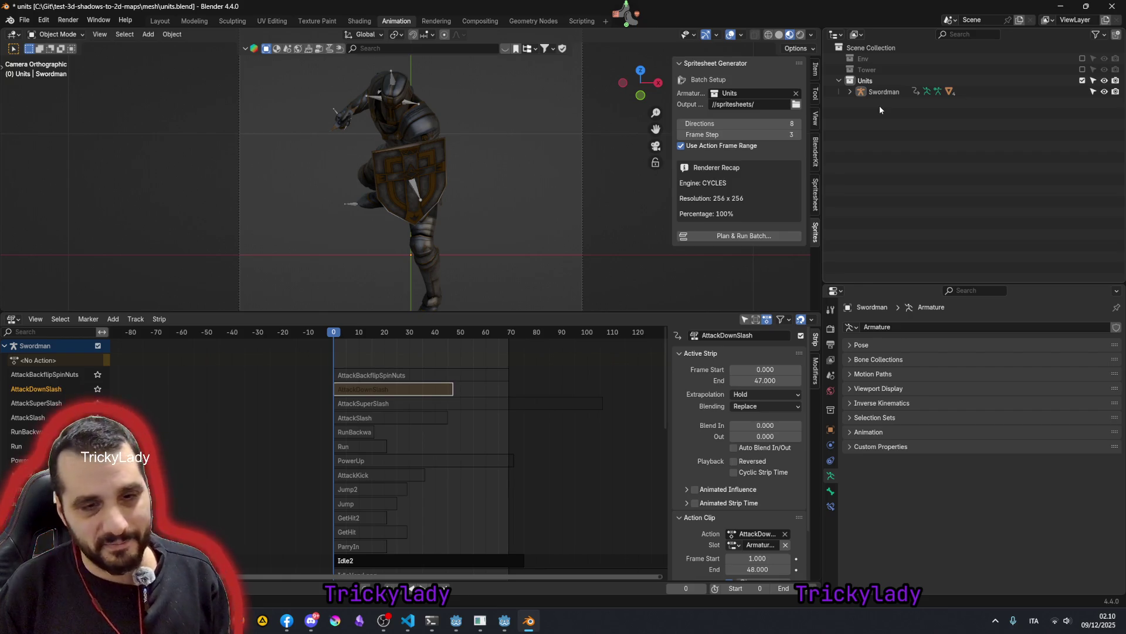
{"action": "scroll", "coordinate": [443, 223], "scroll_direction": "down", "scroll_amount": 1}
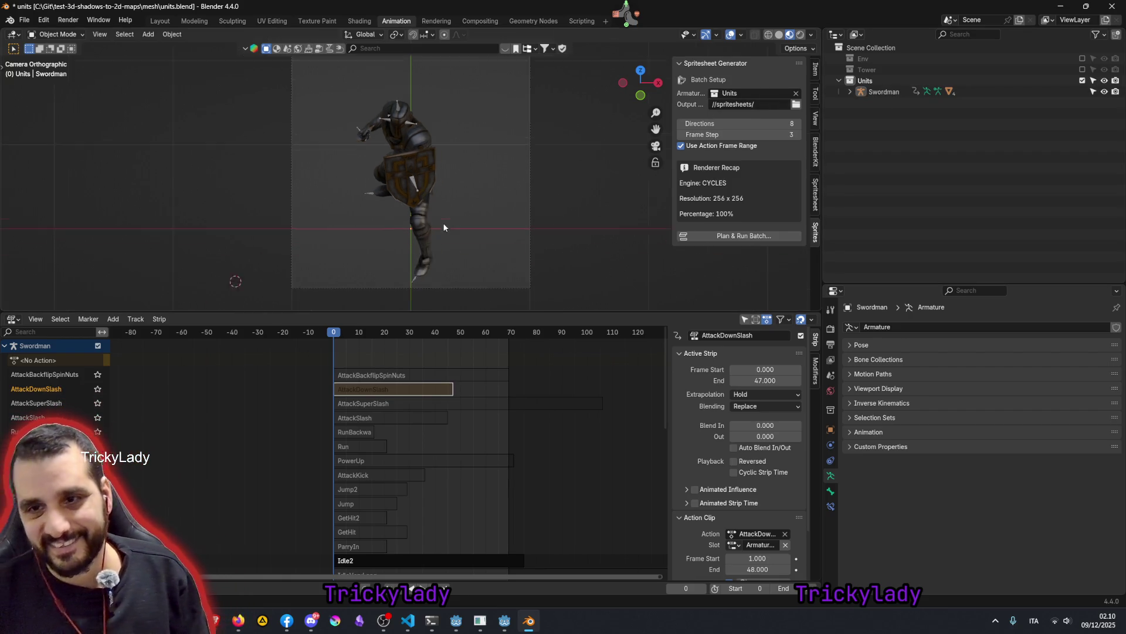
{"action": "scroll", "coordinate": [442, 222], "scroll_direction": "down", "scroll_amount": 1}
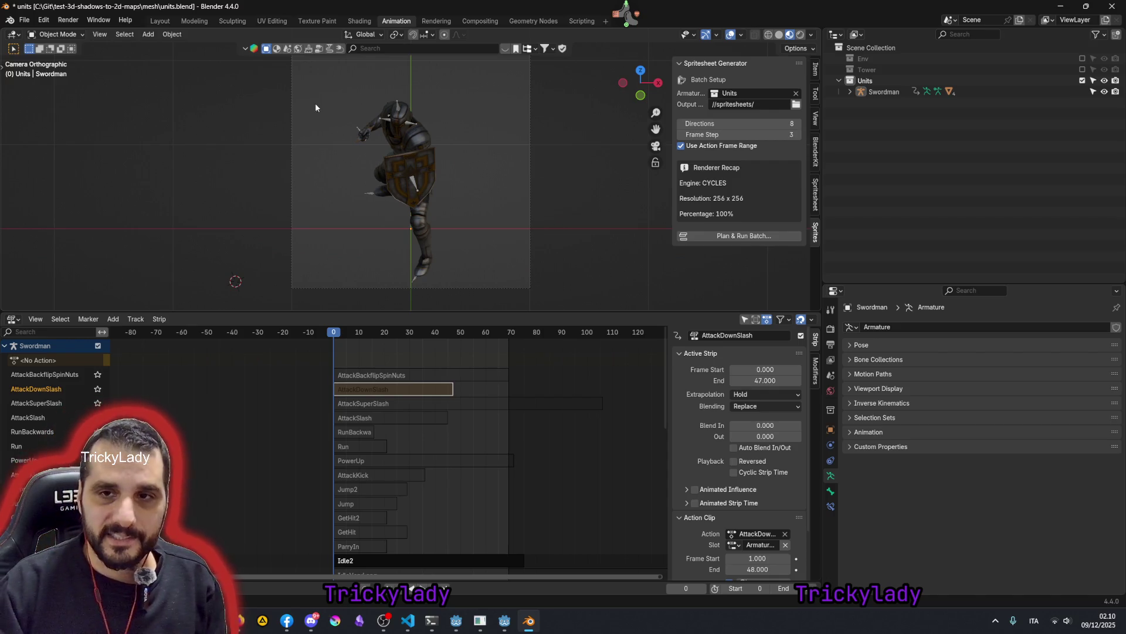
{"action": "left_click", "coordinate": [505, 621]}
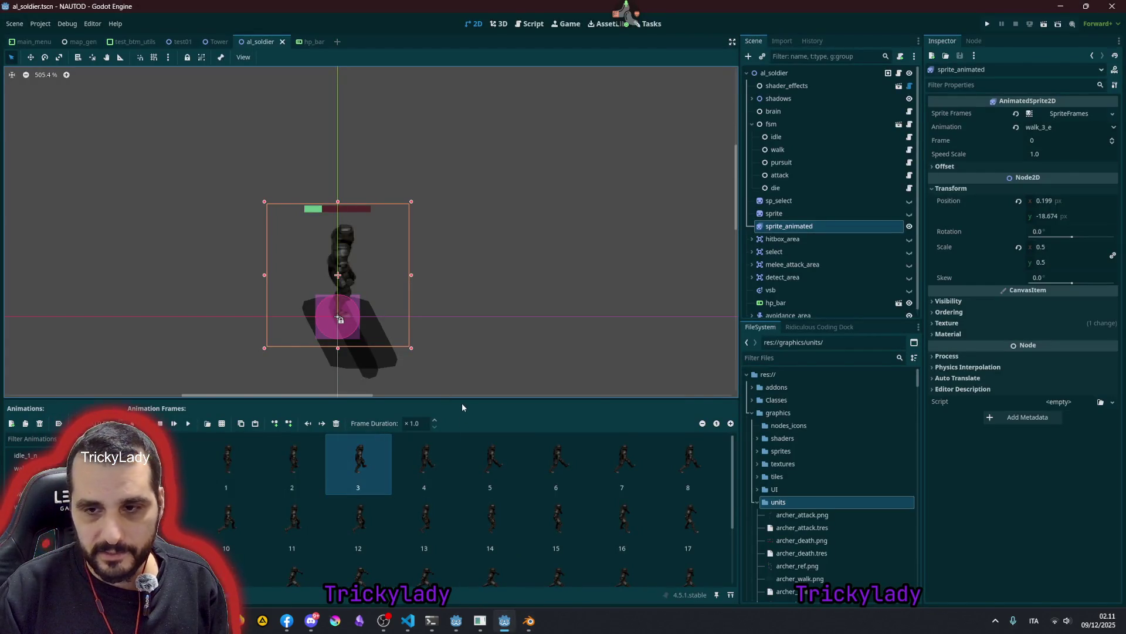
- Enlarge the SpriteFrames panel and set walk_3_e to autoplay on load
{"action": "left_click_drag", "start_coordinate": [460, 400], "coordinate": [446, 200]}
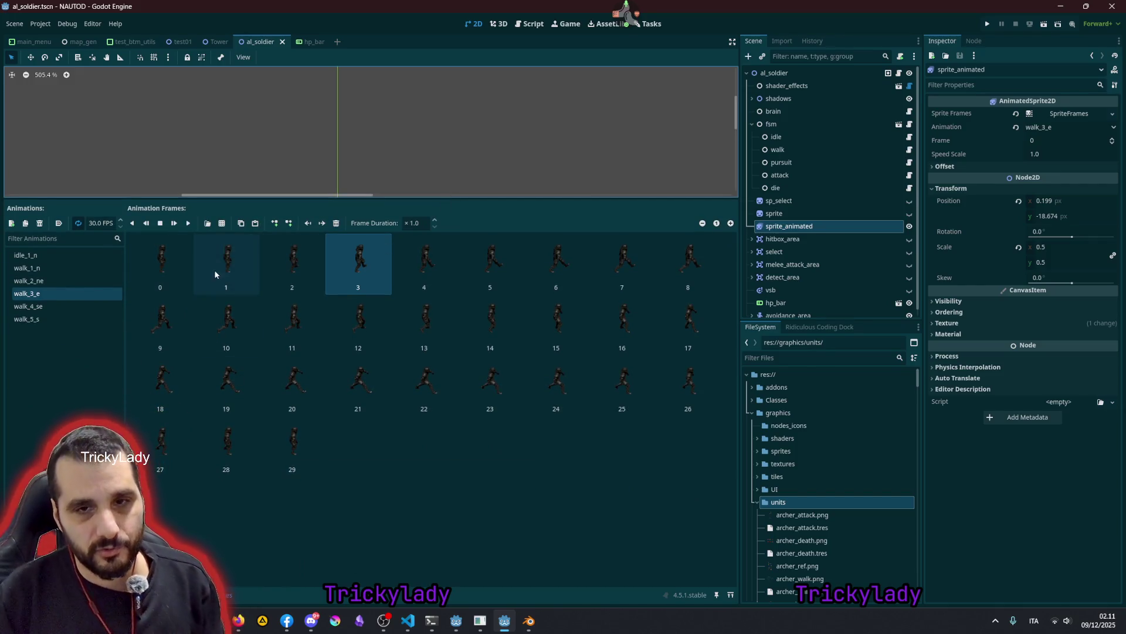
{"action": "left_click_drag", "start_coordinate": [241, 197], "coordinate": [241, 302]}
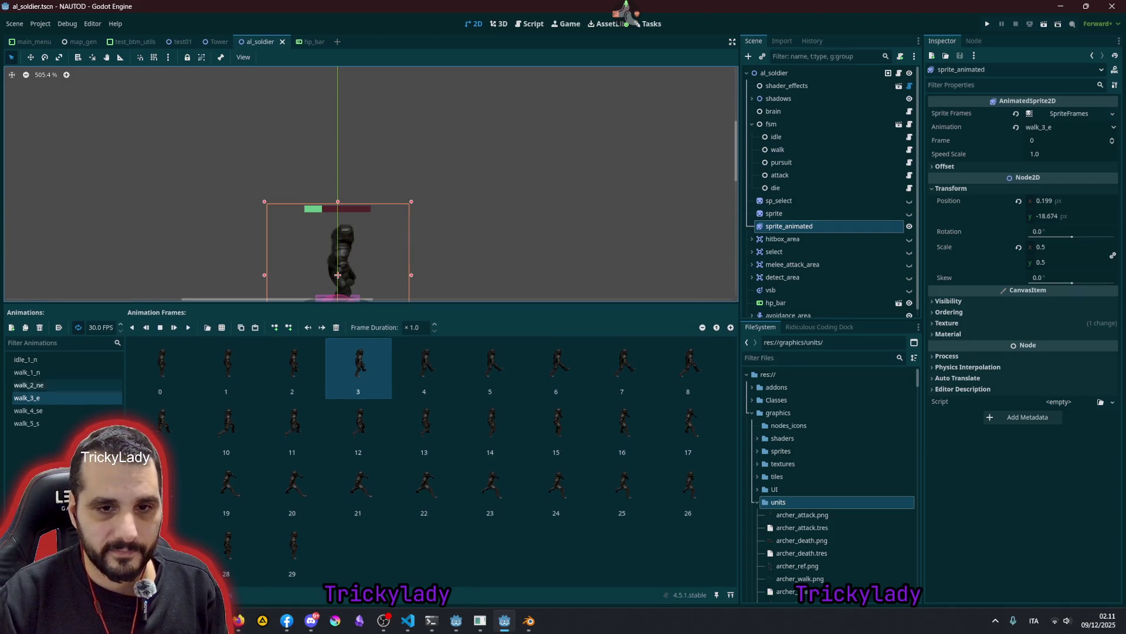
{"action": "left_click", "coordinate": [57, 328]}
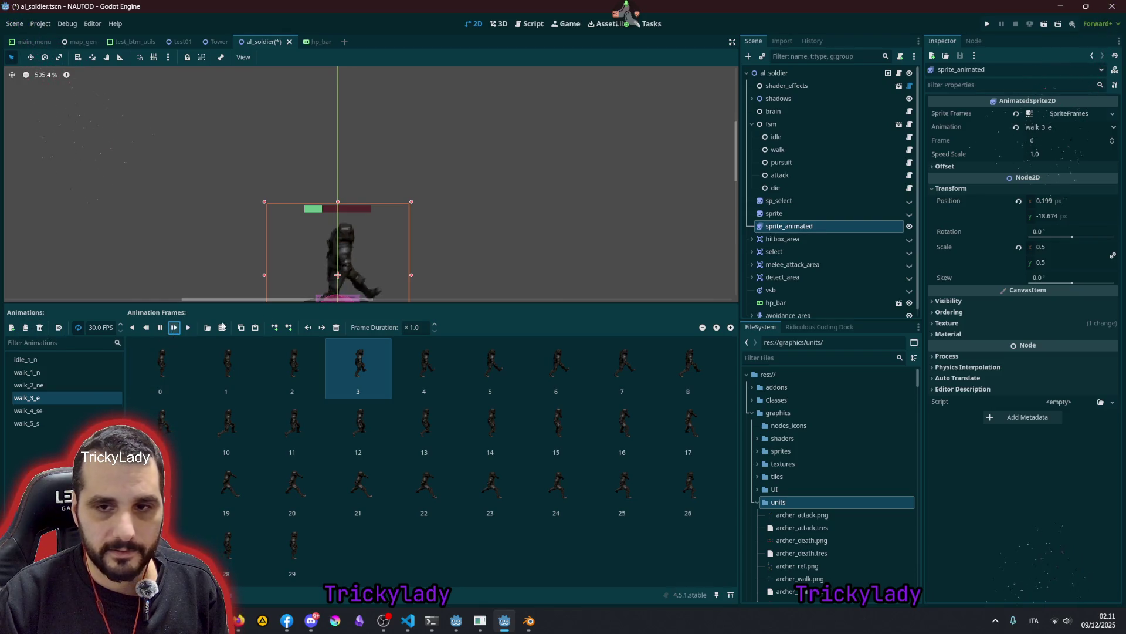
- Enlarge the 2D canvas, deselect the sprite and select the coll collision shape
{"action": "left_click_drag", "start_coordinate": [291, 303], "coordinate": [295, 351]}
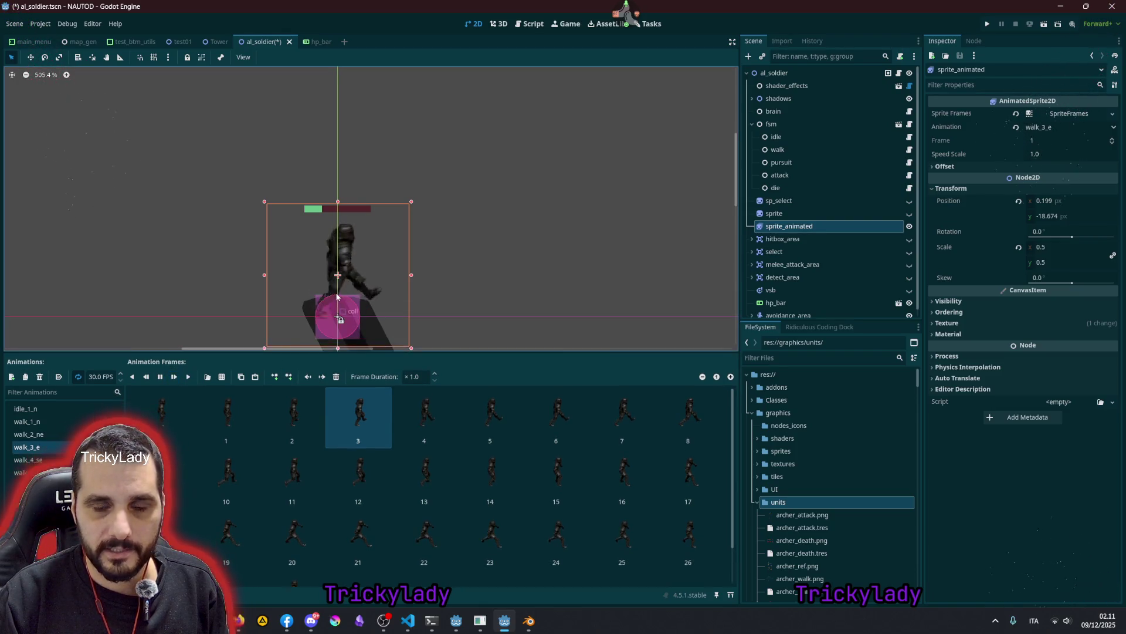
{"action": "scroll", "coordinate": [338, 300], "scroll_direction": "down", "scroll_amount": 4}
{"action": "left_click", "coordinate": [390, 260]}
{"action": "scroll", "coordinate": [342, 296], "scroll_direction": "up", "scroll_amount": 4}
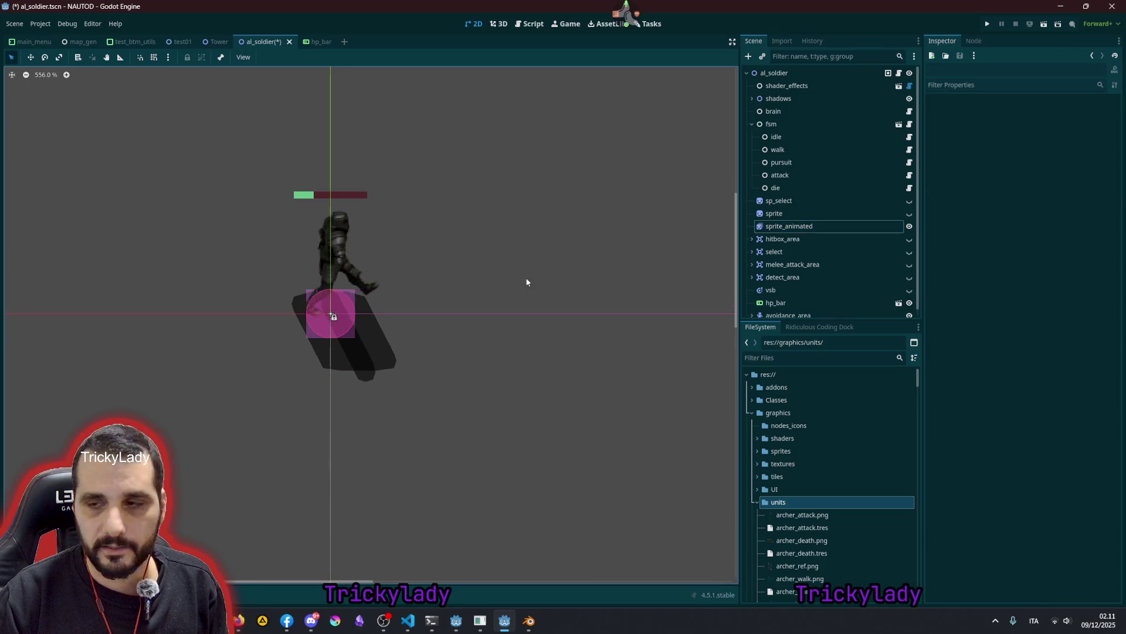
{"action": "left_click", "coordinate": [312, 325]}
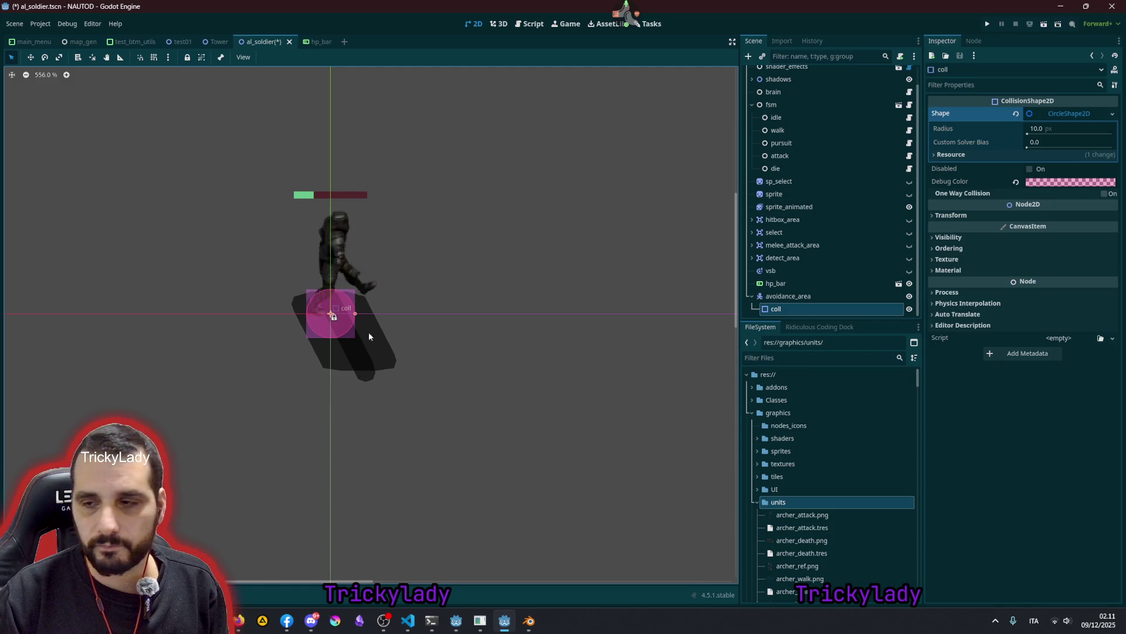
- Hide the circular coll shape, collapse fsm and expand the shadows node
{"action": "left_click", "coordinate": [909, 295]}
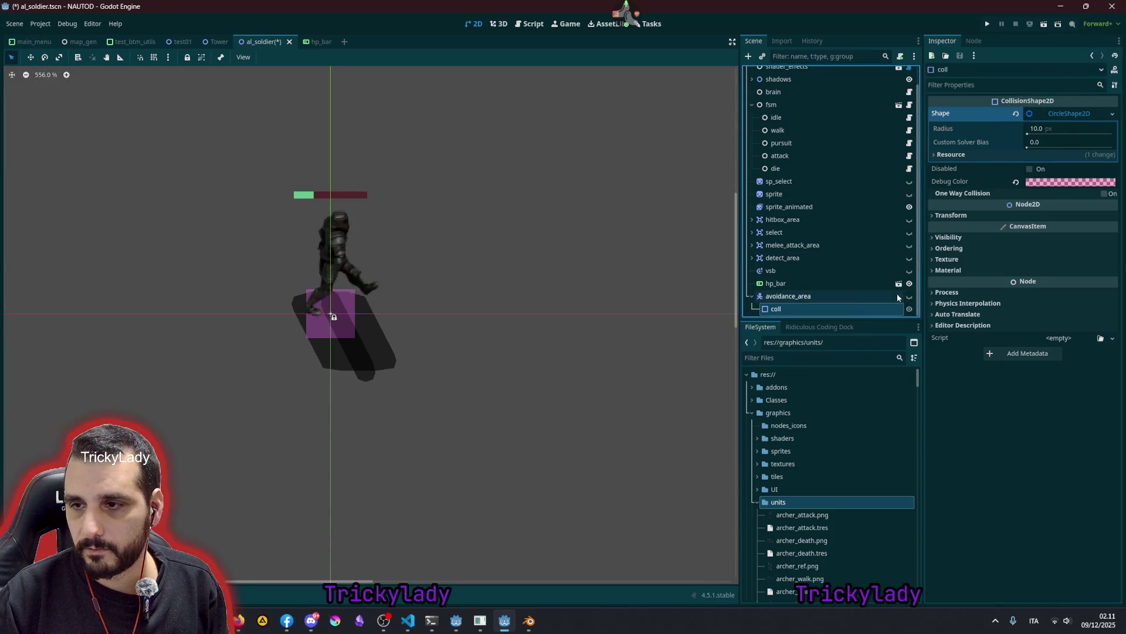
{"action": "left_click", "coordinate": [899, 297]}
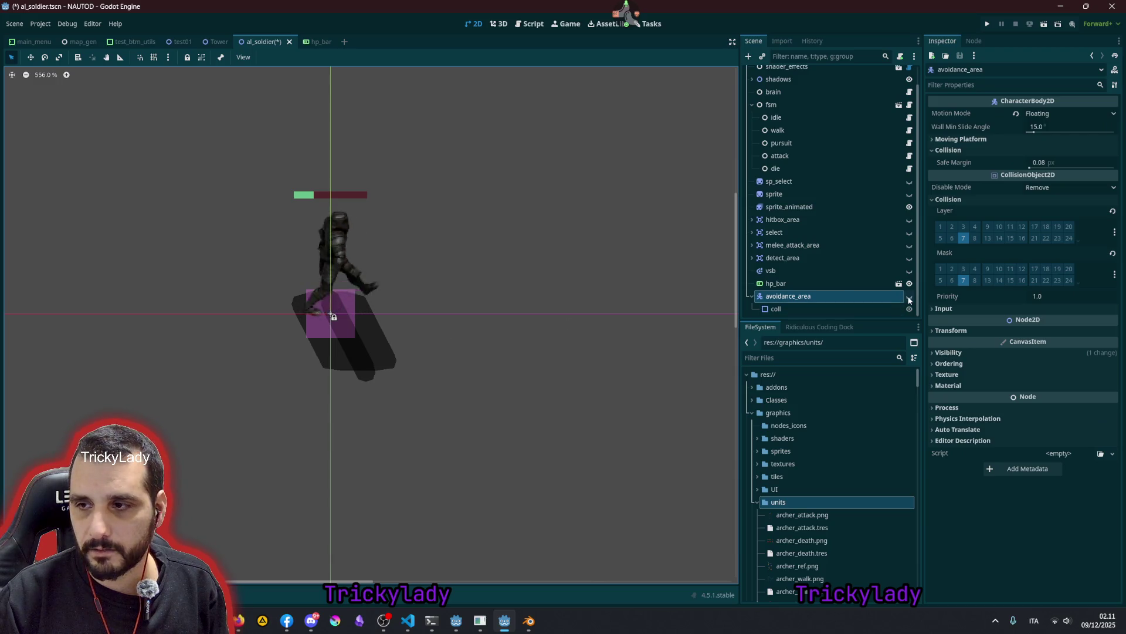
{"action": "scroll", "coordinate": [832, 172], "scroll_direction": "up", "scroll_amount": 1}
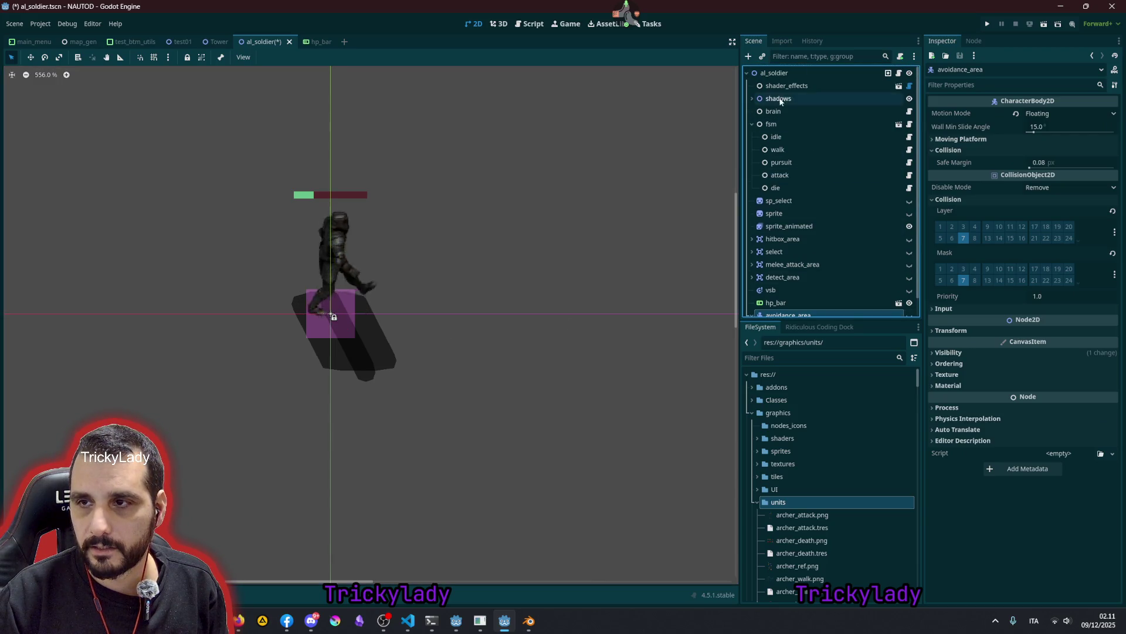
{"action": "scroll", "coordinate": [792, 133], "scroll_direction": "down", "scroll_amount": 1}
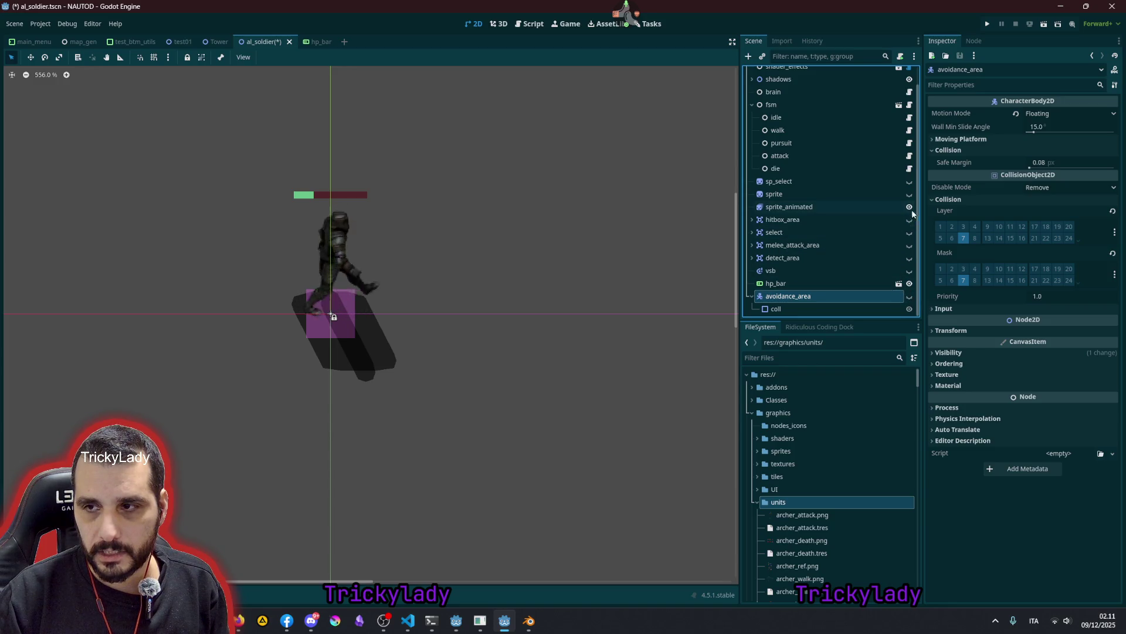
{"action": "left_click", "coordinate": [752, 104]}
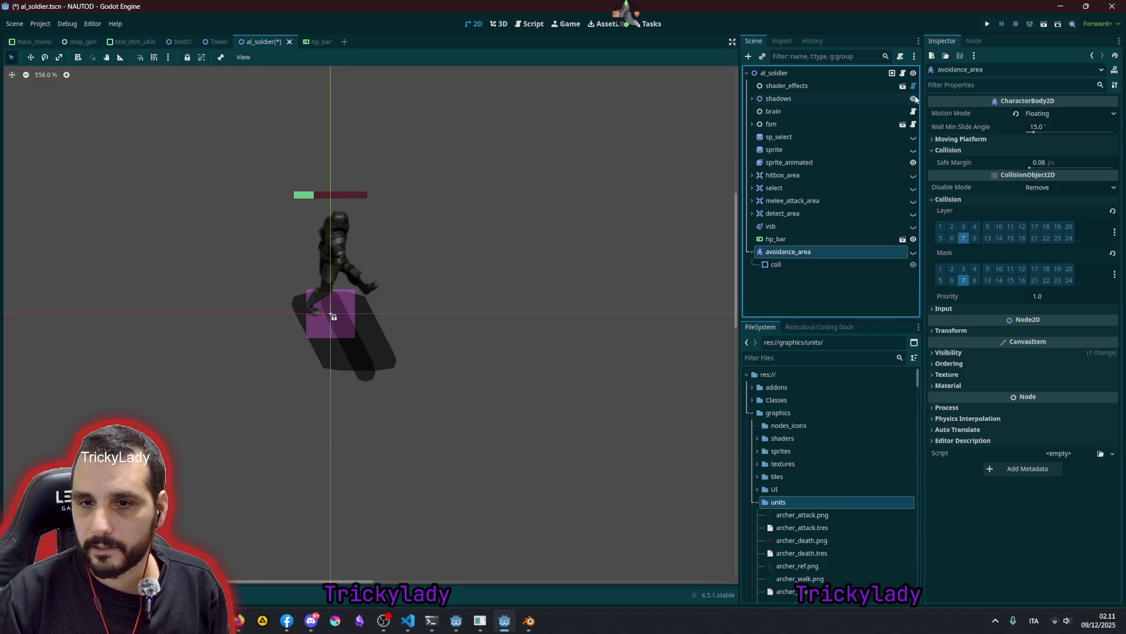
{"action": "left_click", "coordinate": [752, 97]}
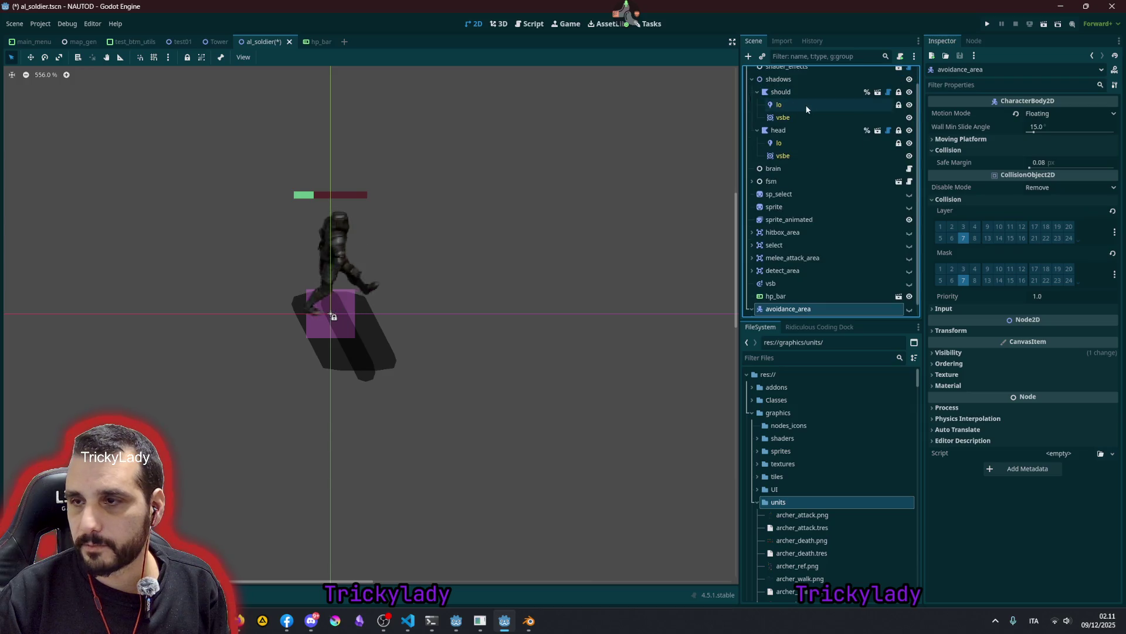
- Hide the should shadow, then select al_soldier and sprite_animated to see its animations
{"action": "left_click", "coordinate": [909, 91]}
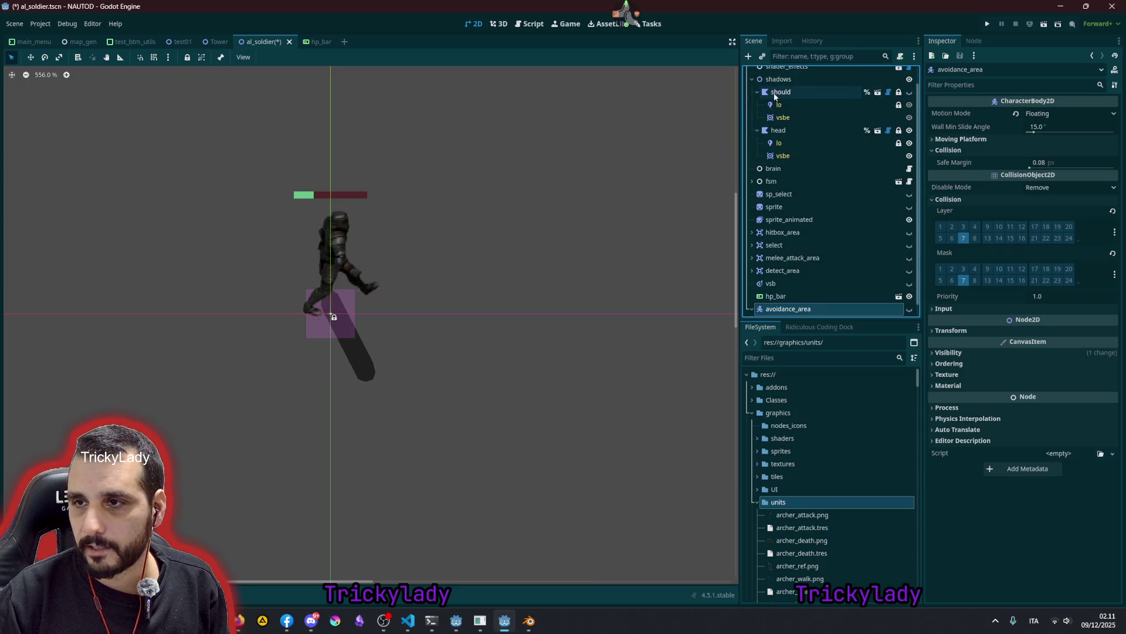
{"action": "left_click", "coordinate": [782, 132]}
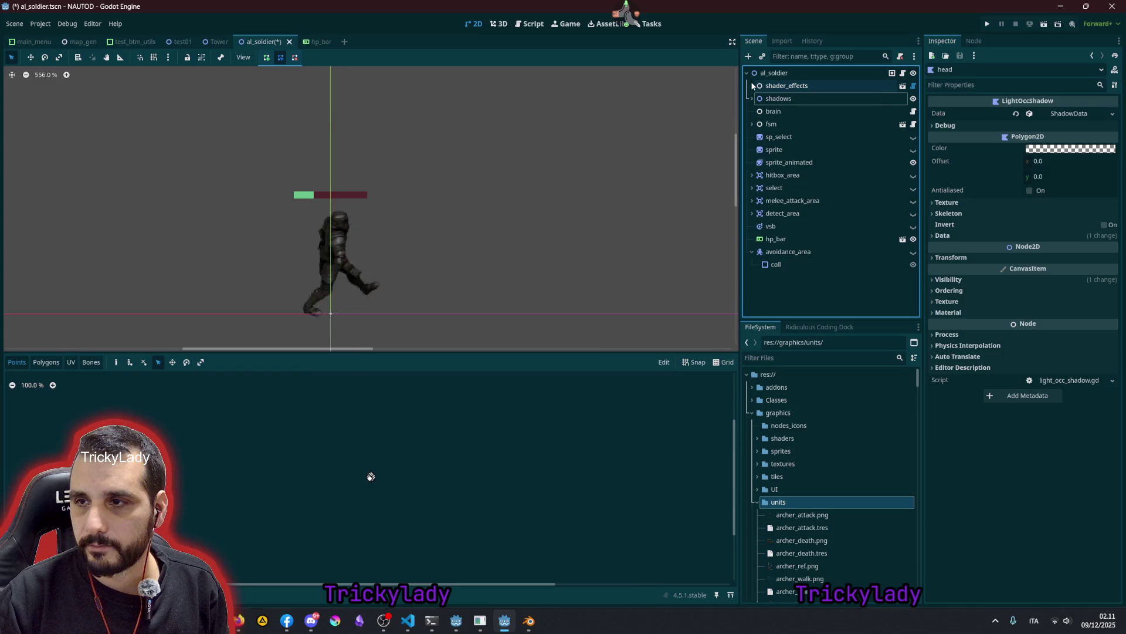
{"action": "left_click", "coordinate": [815, 76]}
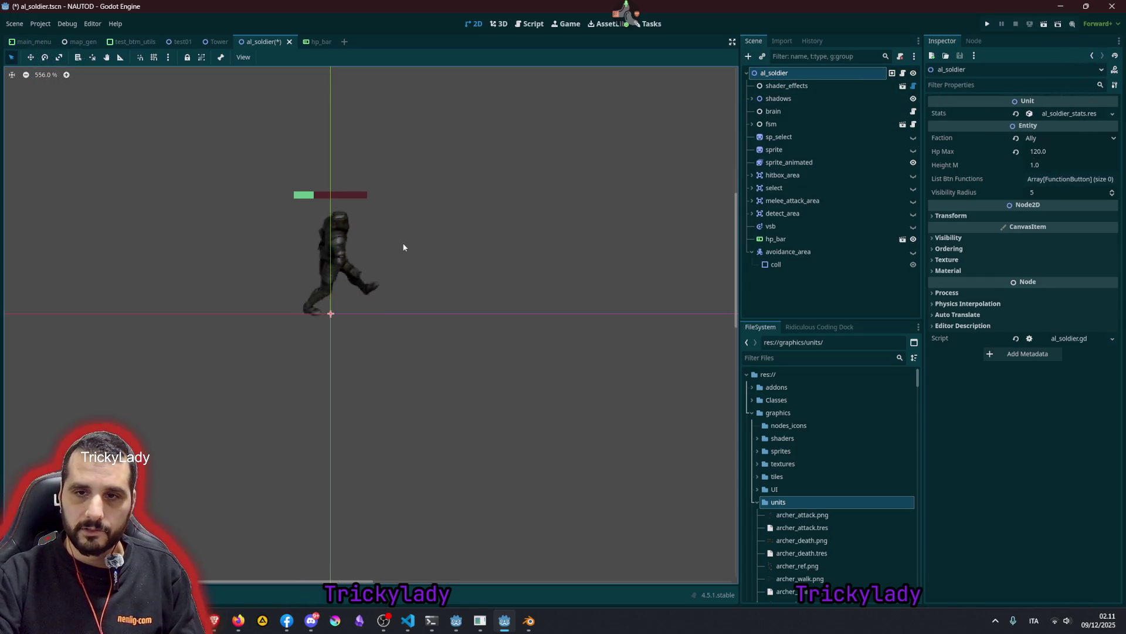
{"action": "left_click", "coordinate": [801, 163]}
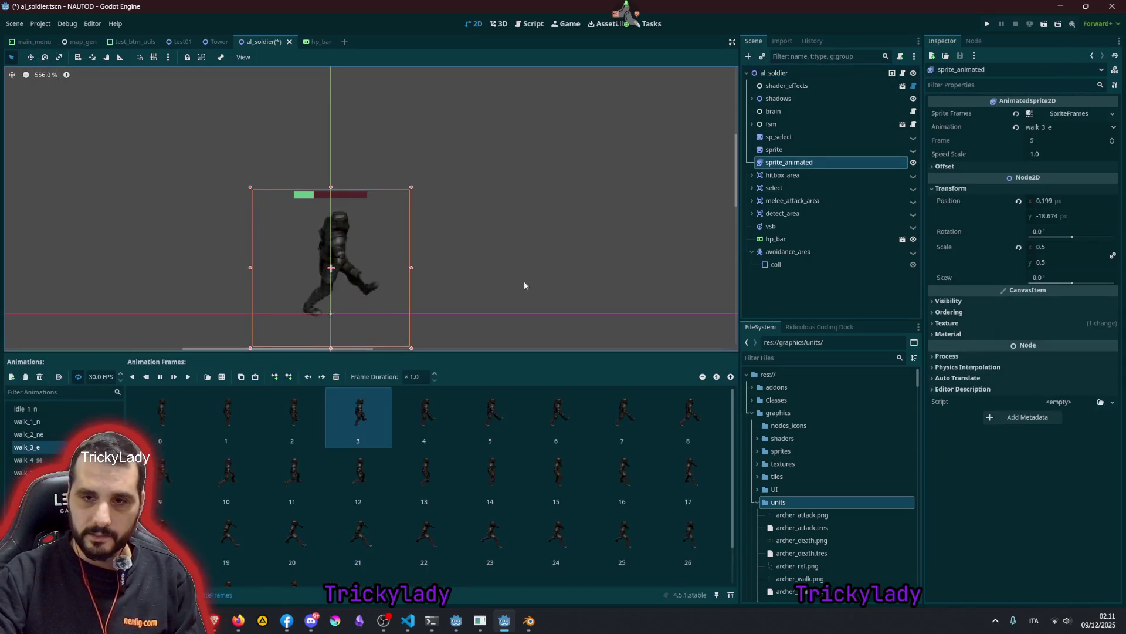
- Preview the walk_1_n, walk_4_se and walk_5_s animations, then deselect the sprite
{"action": "left_click", "coordinate": [53, 423]}
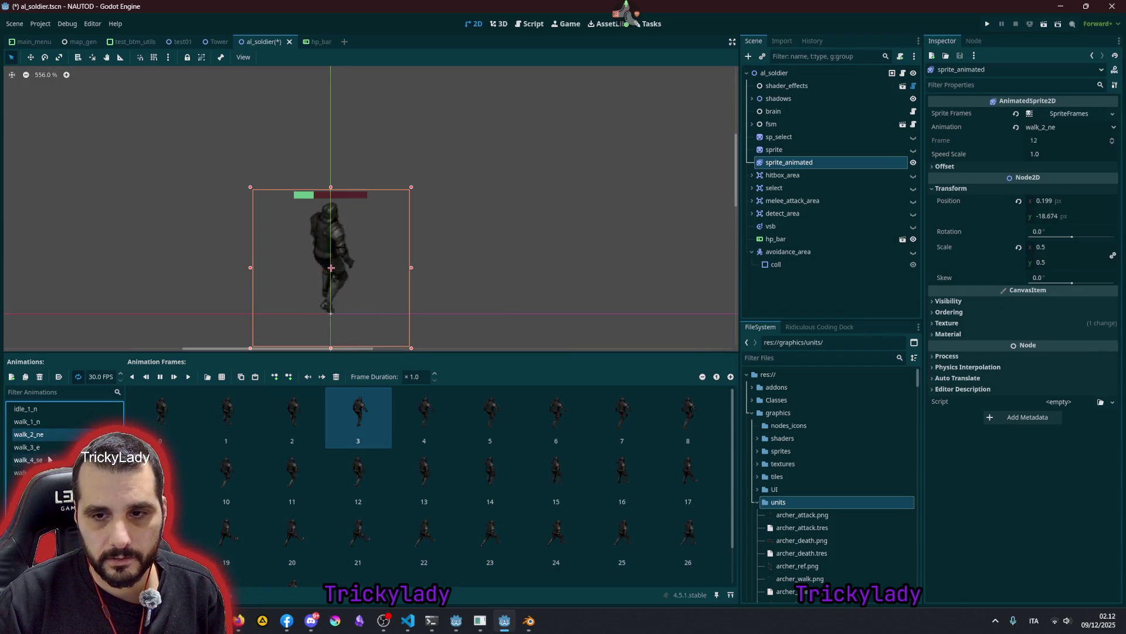
{"action": "key", "text": "Down"}
{"action": "key", "text": "Down"}
{"action": "key", "text": "Down"}
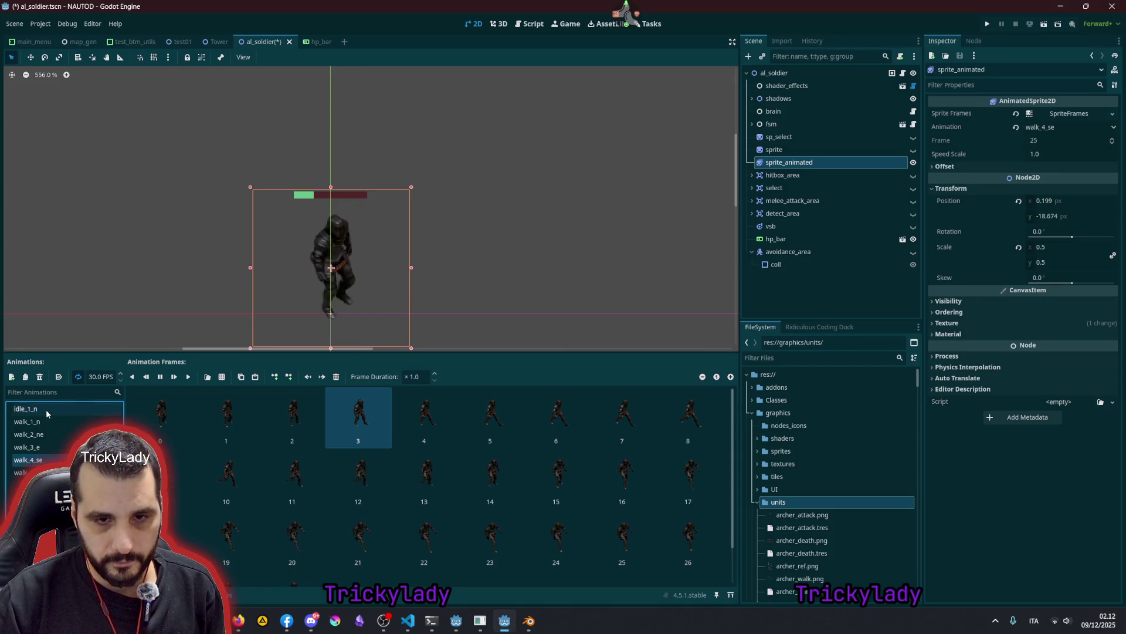
{"action": "key", "text": "Down"}
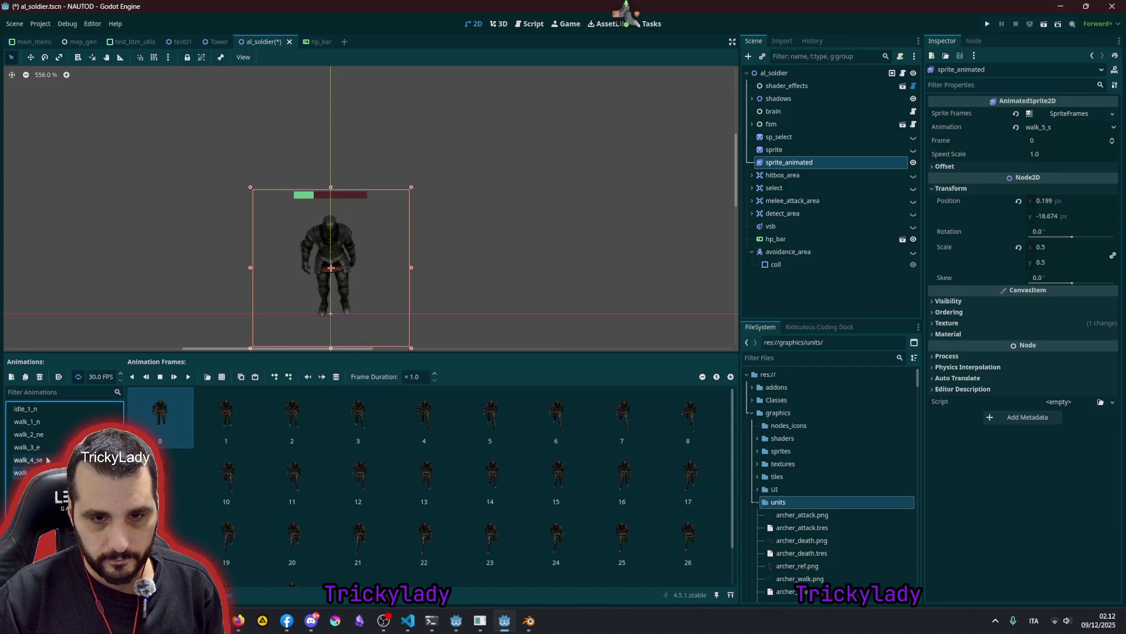
{"action": "left_click", "coordinate": [40, 407]}
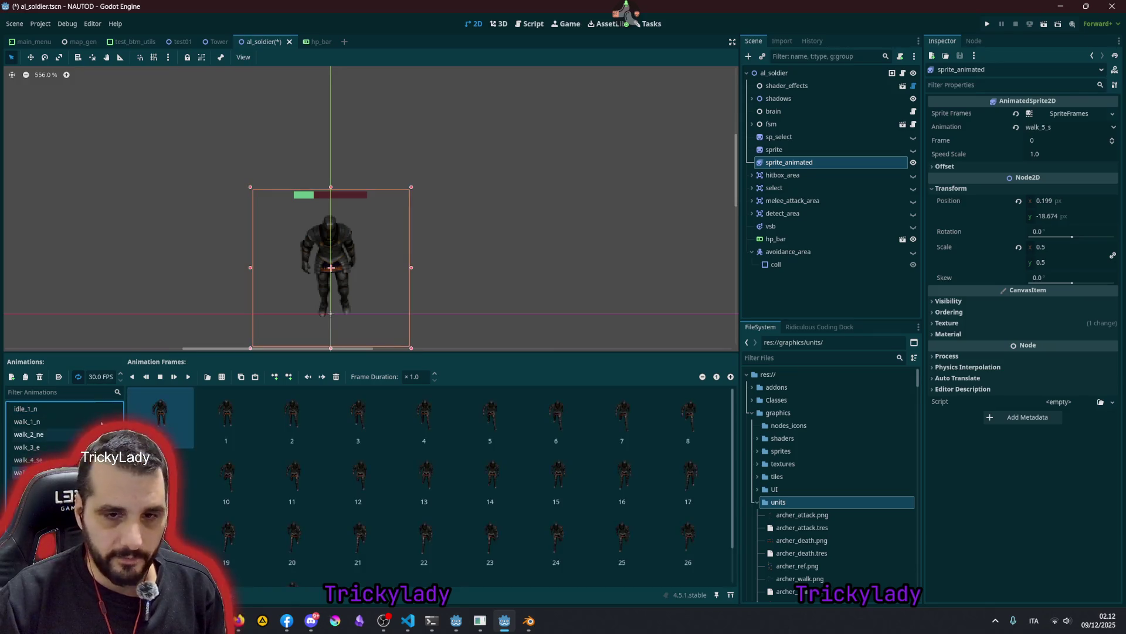
{"action": "left_click", "coordinate": [516, 200]}
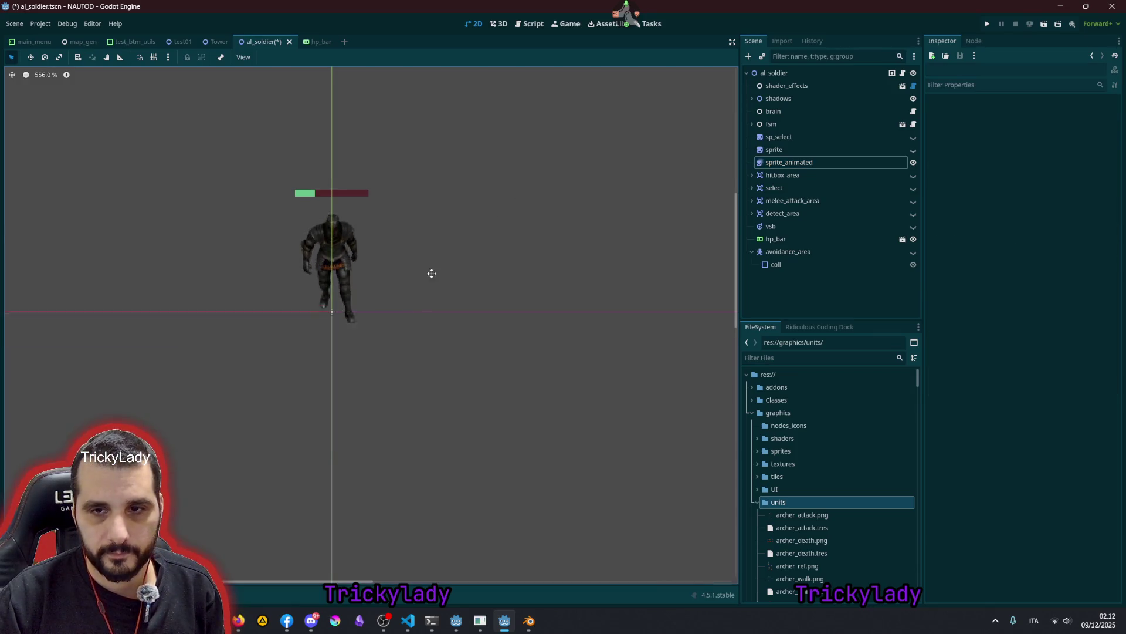
{"action": "scroll", "coordinate": [348, 200], "scroll_direction": "up", "scroll_amount": 2}
{"action": "scroll", "coordinate": [361, 209], "scroll_direction": "up", "scroll_amount": 3}
{"action": "scroll", "coordinate": [413, 221], "scroll_direction": "up", "scroll_amount": 2}
{"action": "scroll", "coordinate": [411, 225], "scroll_direction": "down", "scroll_amount": 3}
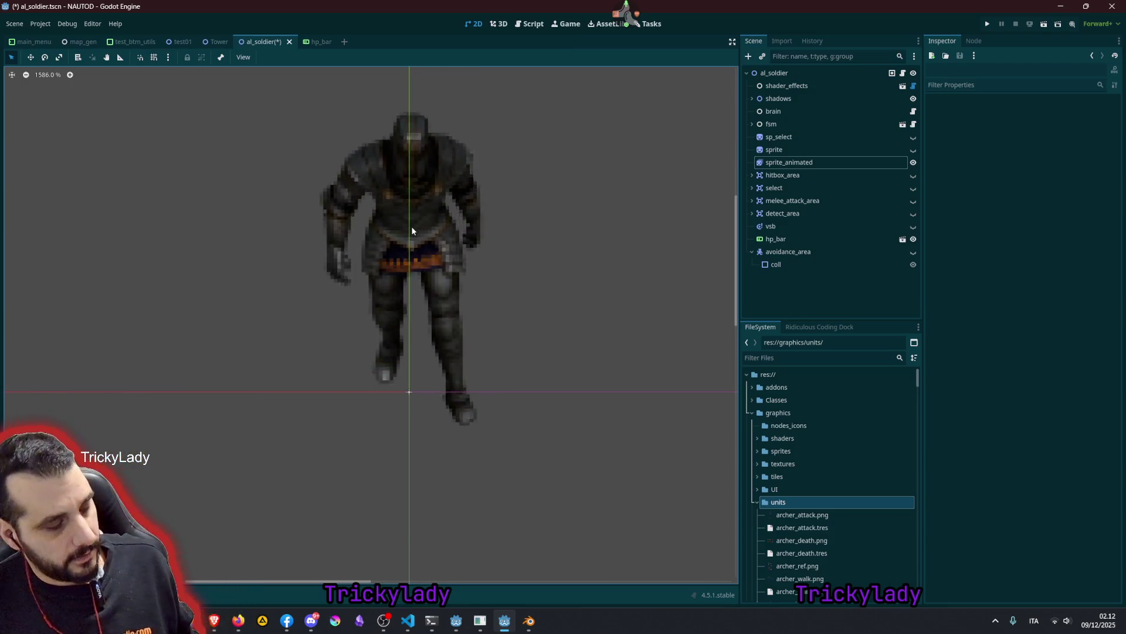
- Reselect and deselect the animated sprite and recentre the soldier in the 2D view
{"action": "left_click", "coordinate": [570, 104]}
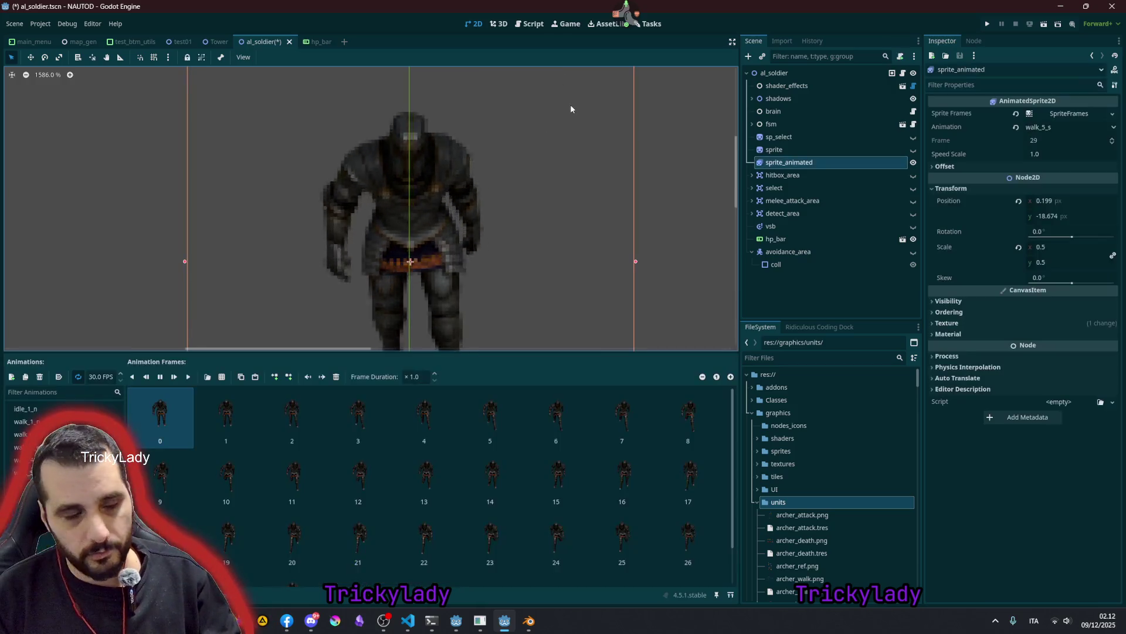
{"action": "scroll", "coordinate": [571, 163], "scroll_direction": "down", "scroll_amount": 3}
{"action": "scroll", "coordinate": [575, 150], "scroll_direction": "down", "scroll_amount": 2}
{"action": "left_click", "coordinate": [627, 143]}
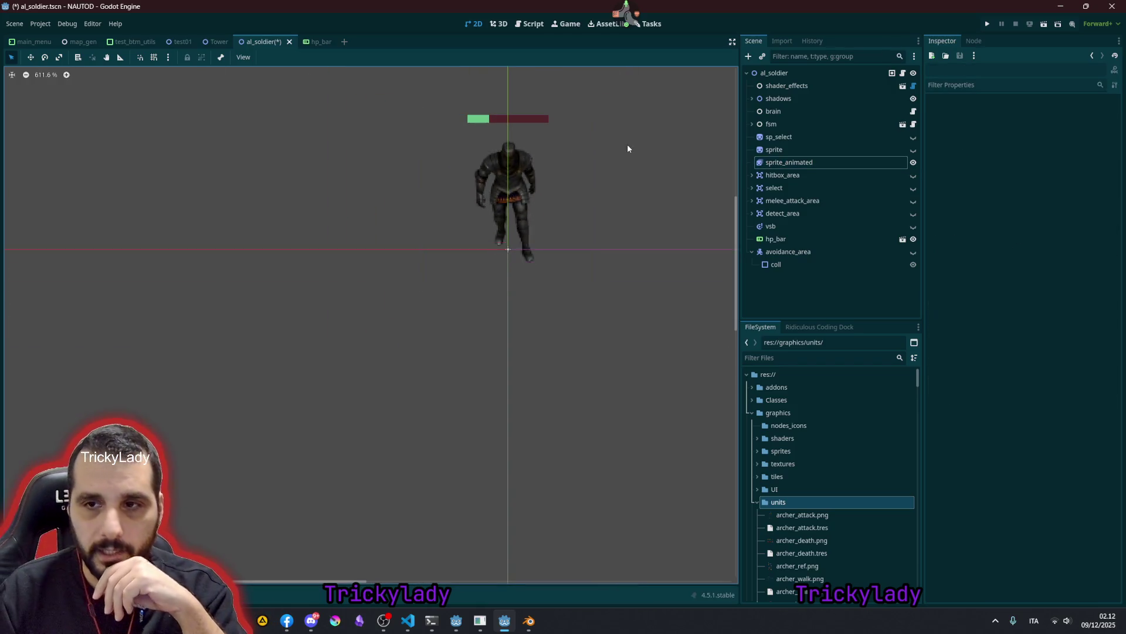
{"action": "middle_click_drag", "start_coordinate": [487, 186], "coordinate": [470, 193]}
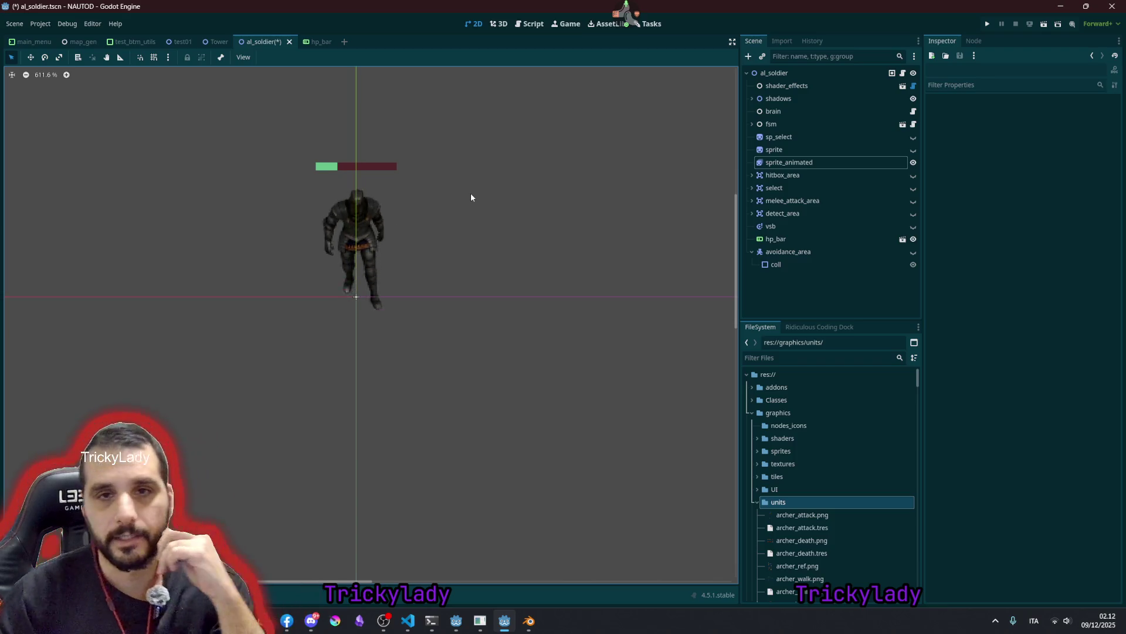
{"action": "left_click", "coordinate": [153, 57]}
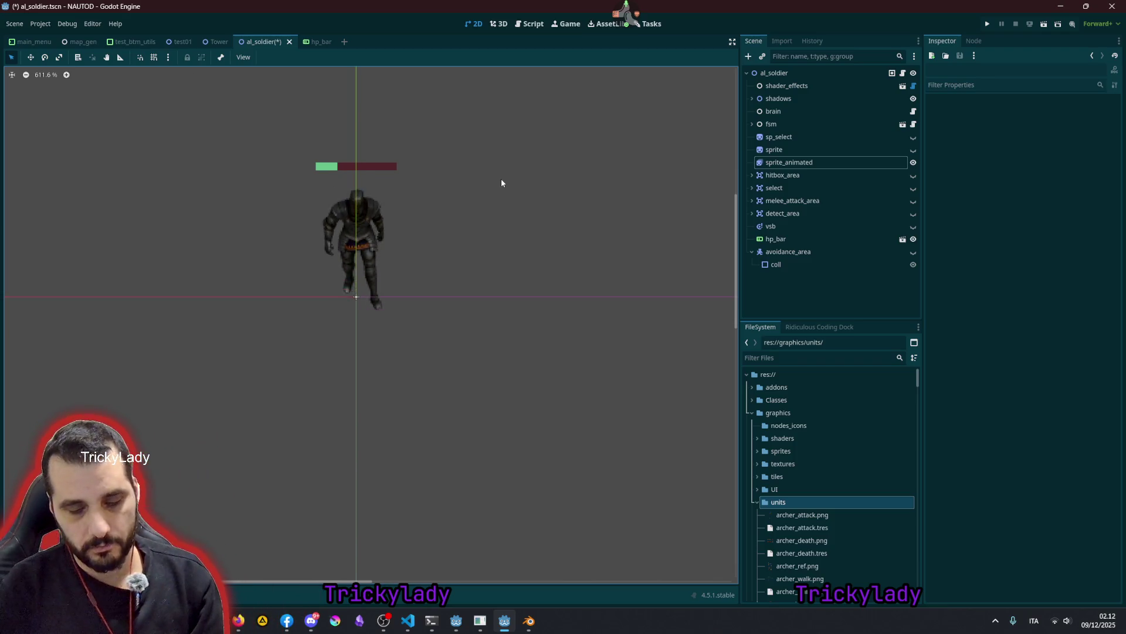
- Quick Open 'sprite' and load spritesheet_res.gd in the script editor
{"action": "key", "text": "shift+alt+o"}
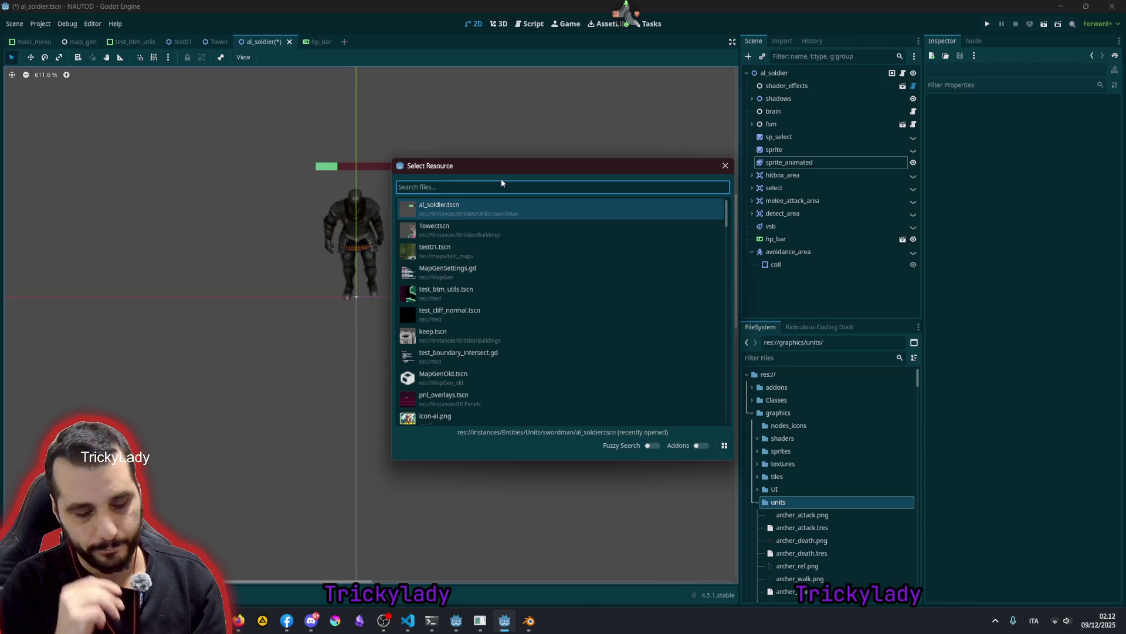
{"action": "type", "text": "sprite"}
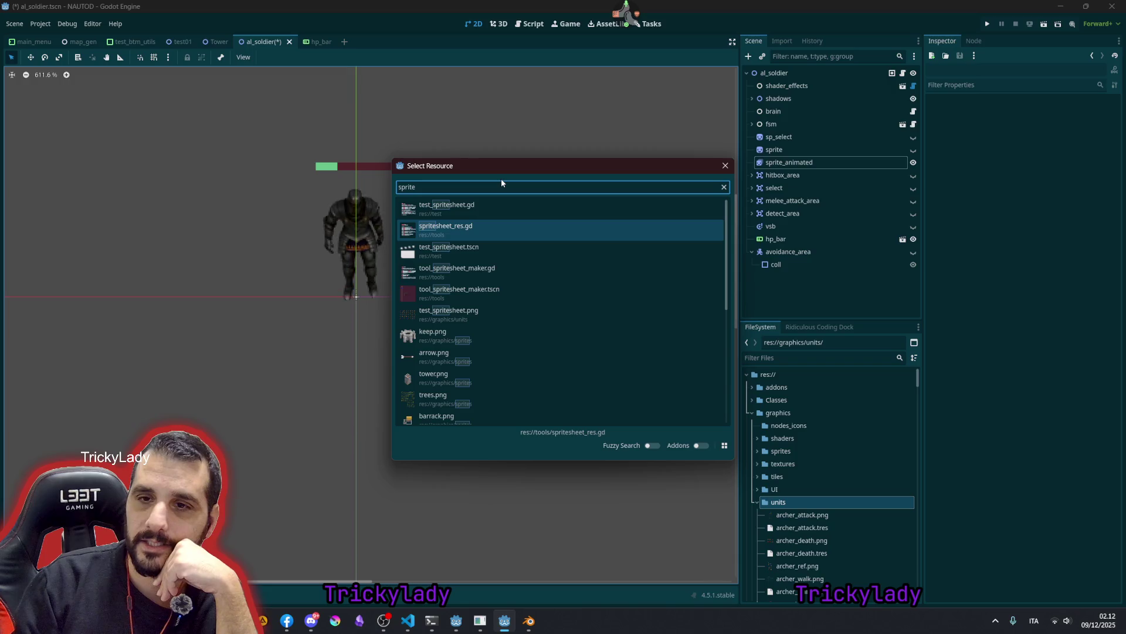
{"action": "key", "text": "Return"}
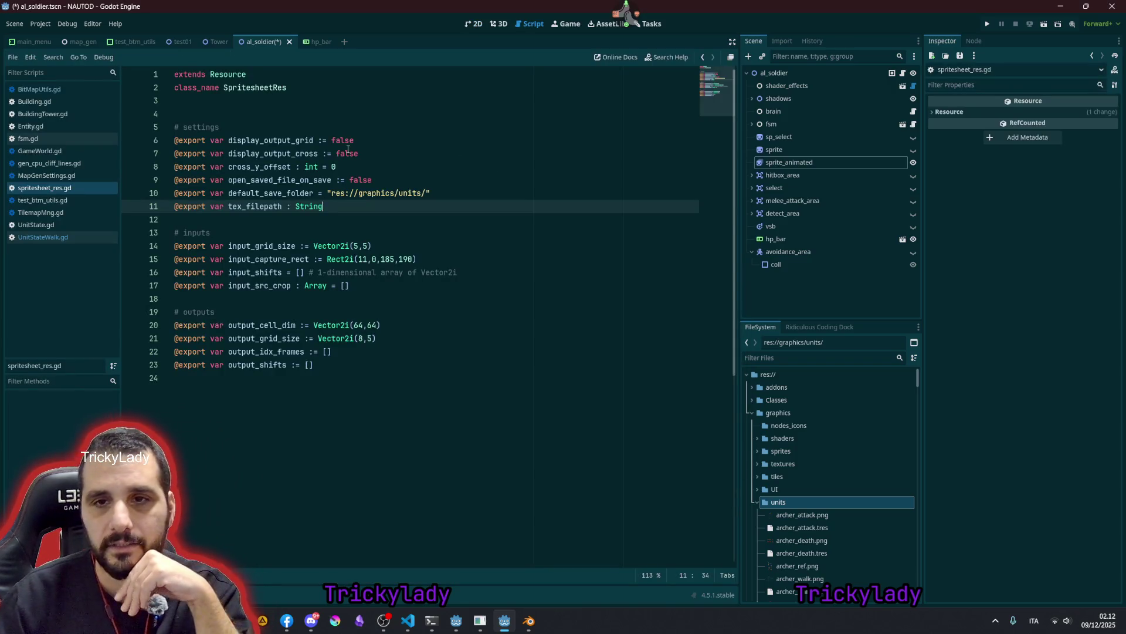
- Switch to UnitStateWalk.gd and close the spritesheet_res.gd script
{"action": "key", "text": "Page_Up"}
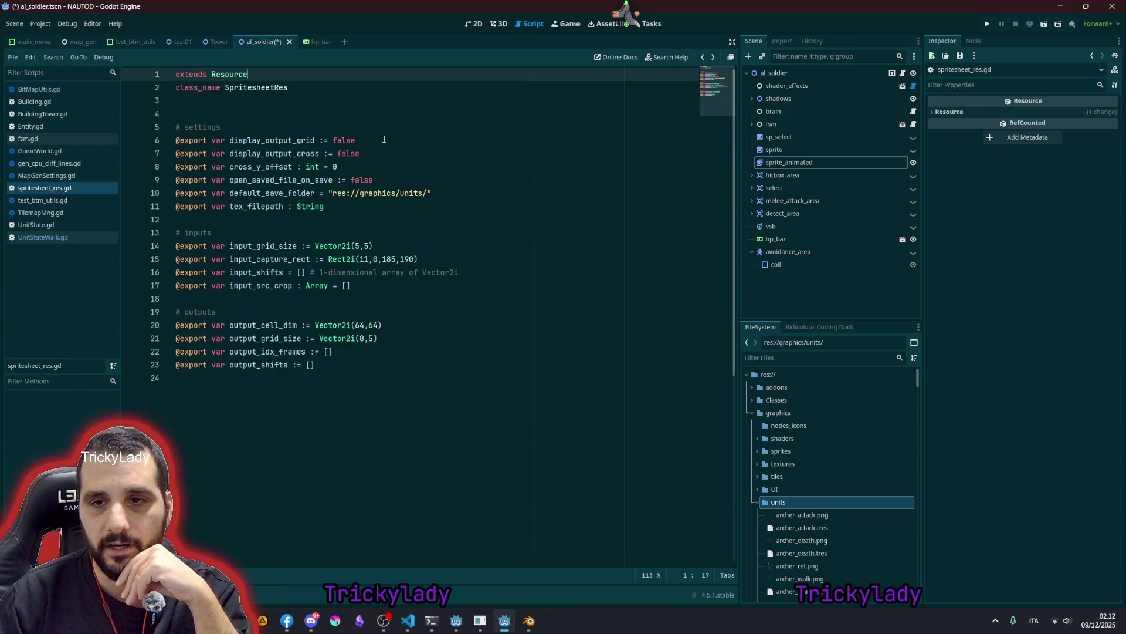
{"action": "key", "text": "alt+Left"}
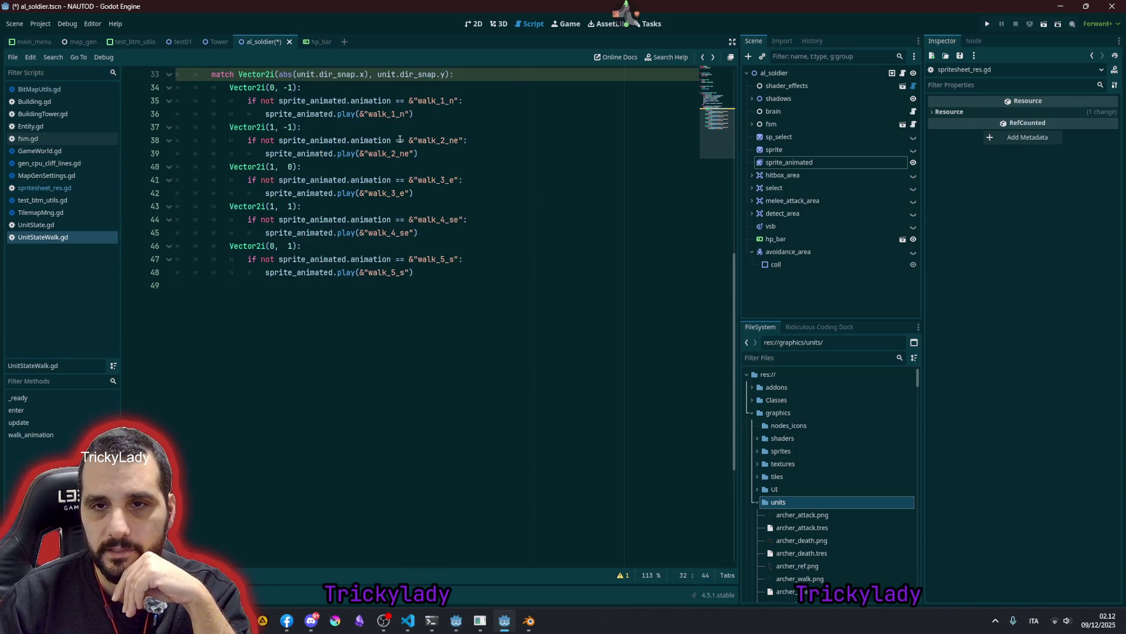
{"action": "scroll", "coordinate": [400, 139], "scroll_direction": "up", "scroll_amount": 2}
{"action": "scroll", "coordinate": [400, 140], "scroll_direction": "up", "scroll_amount": 7}
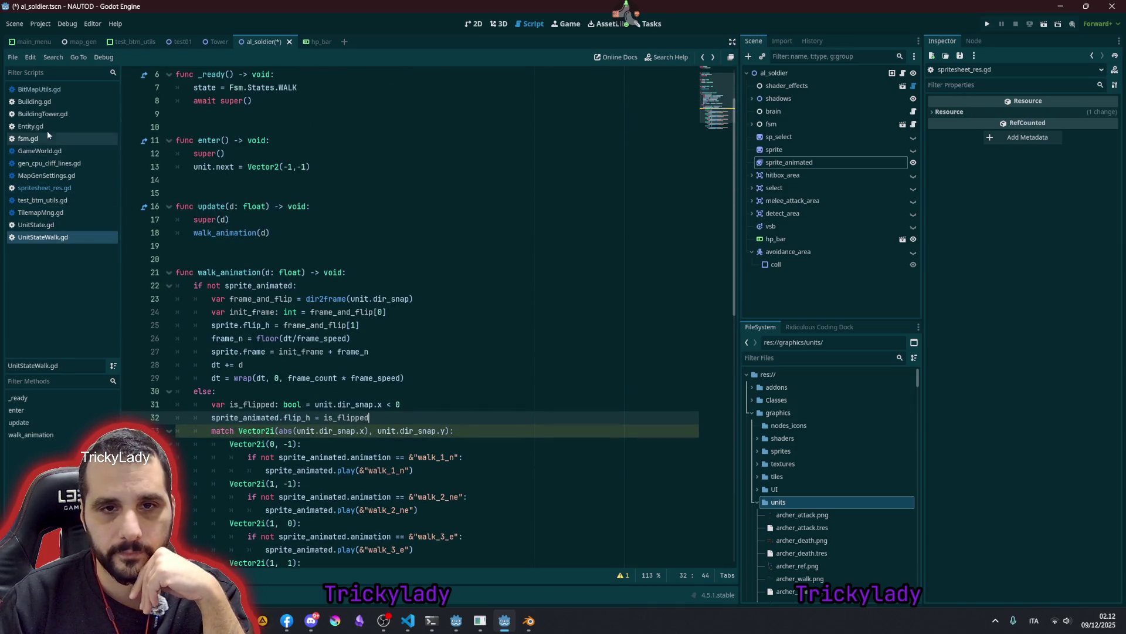
{"action": "middle_click", "coordinate": [59, 190]}
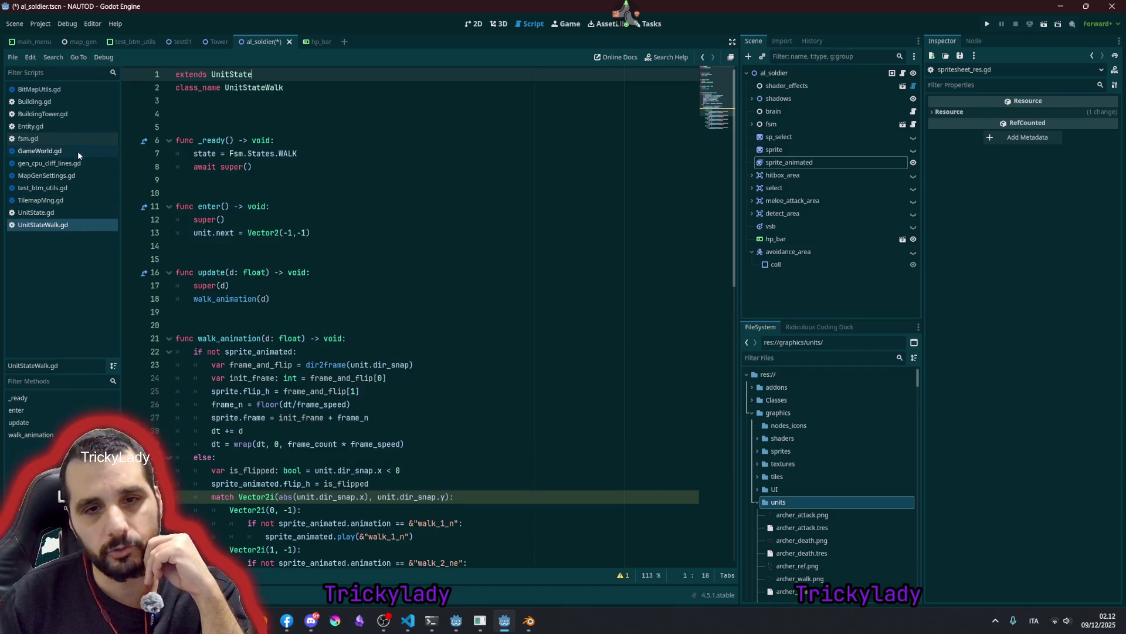
- Click through lines of the walk script, clear the selection and bring the browser forward
{"action": "left_click", "coordinate": [378, 188]}
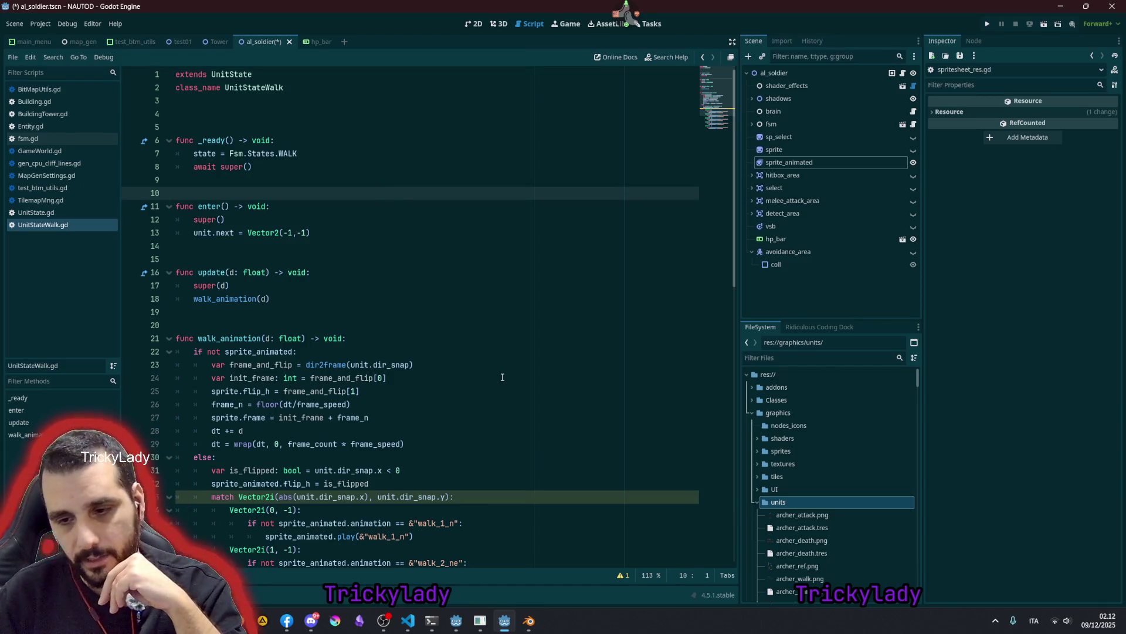
{"action": "left_click", "coordinate": [426, 243]}
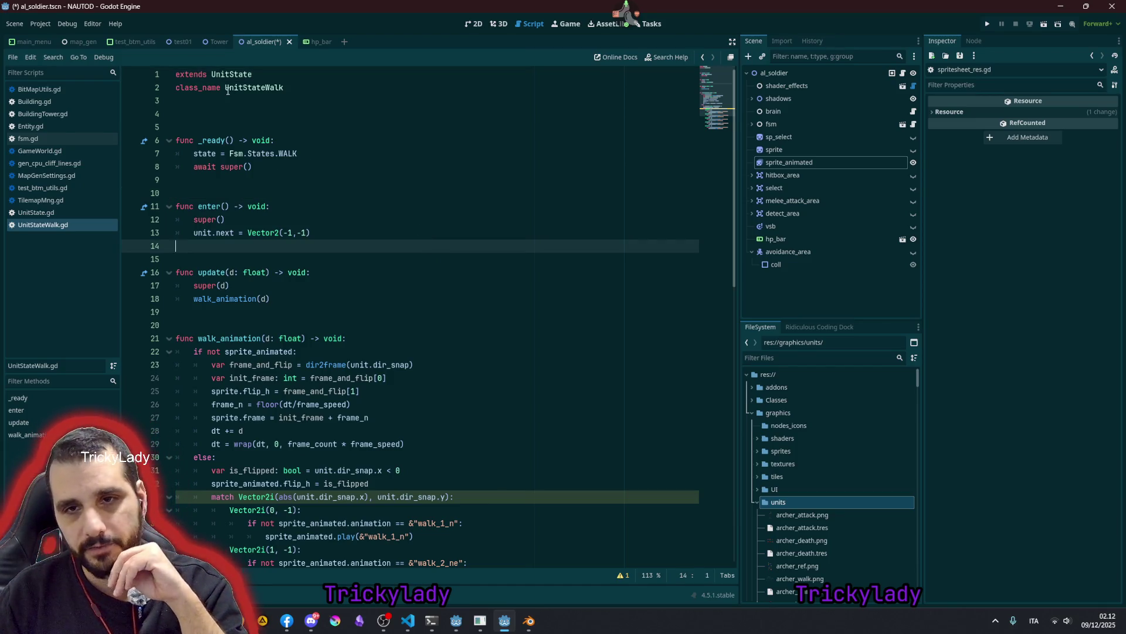
{"action": "left_click_drag", "start_coordinate": [227, 92], "coordinate": [354, 334]}
{"action": "left_click", "coordinate": [355, 333]}
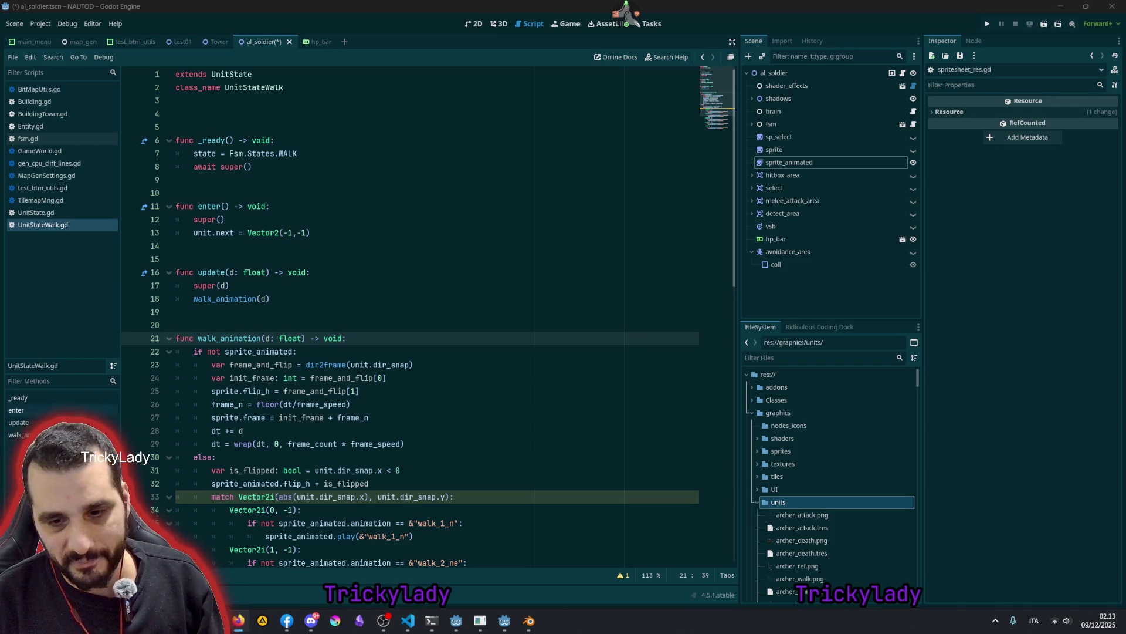
{"action": "left_click", "coordinate": [238, 619]}
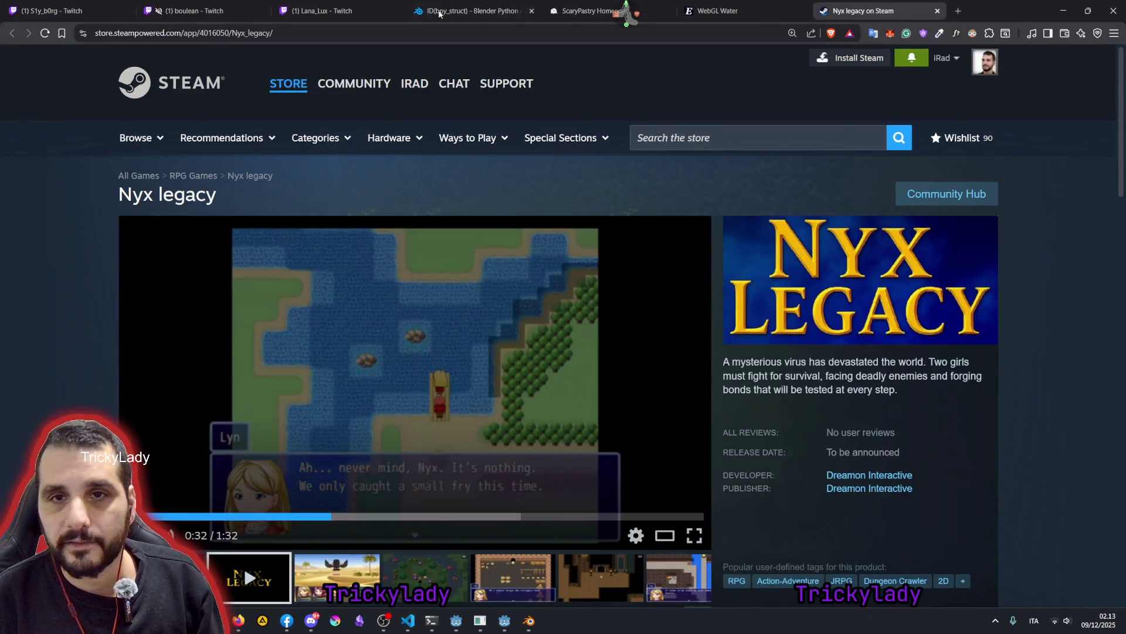
- Paste the itch.io URL into another tab to load the Easy Spritesheet Generator page
{"action": "left_click", "coordinate": [328, 11]}
{"action": "left_click", "coordinate": [336, 32]}
{"action": "type", "text": "https://andreadbx-games.itch.io/easy-spritesheeet-generator"}
{"action": "key", "text": "Return"}
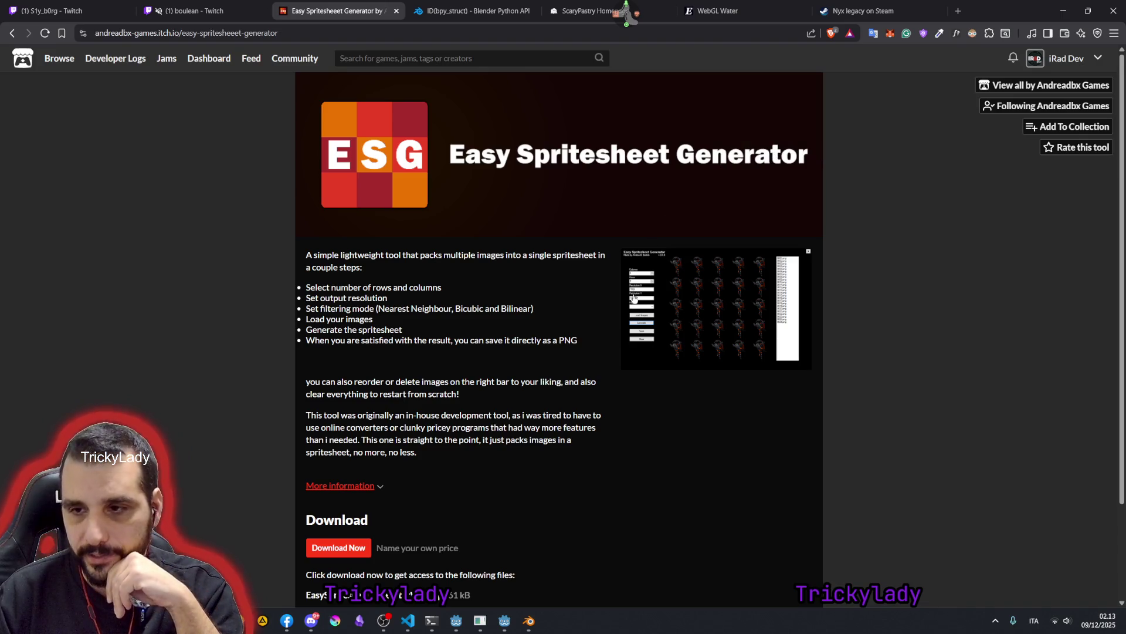
{"action": "left_click", "coordinate": [634, 296]}
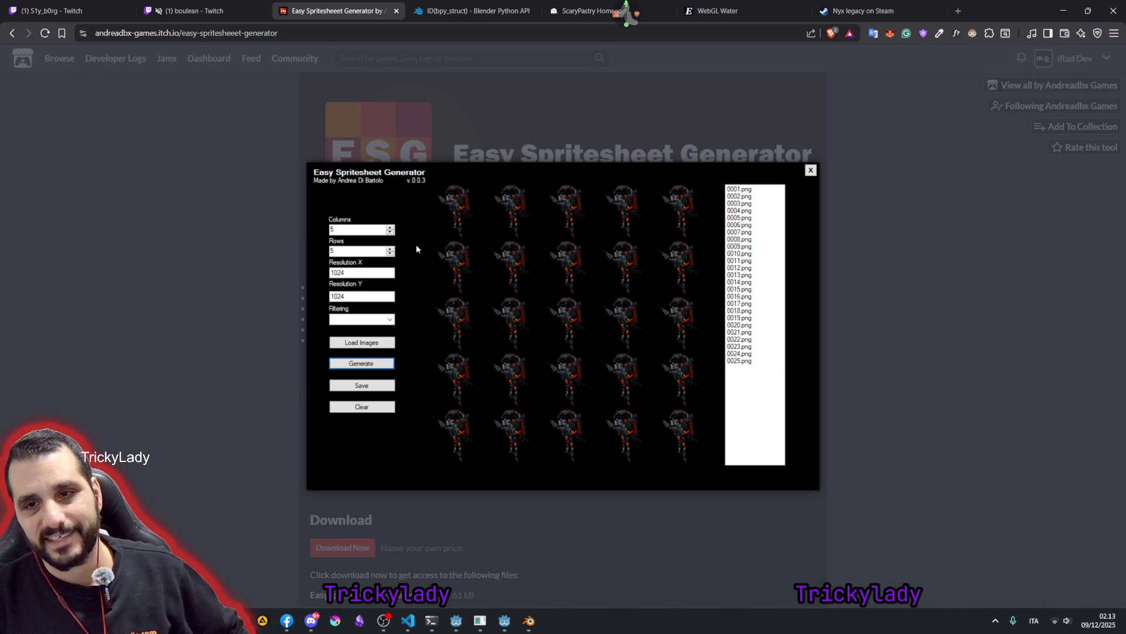
{"action": "left_click", "coordinate": [249, 287]}
{"action": "scroll", "coordinate": [249, 285], "scroll_direction": "down", "scroll_amount": 2}
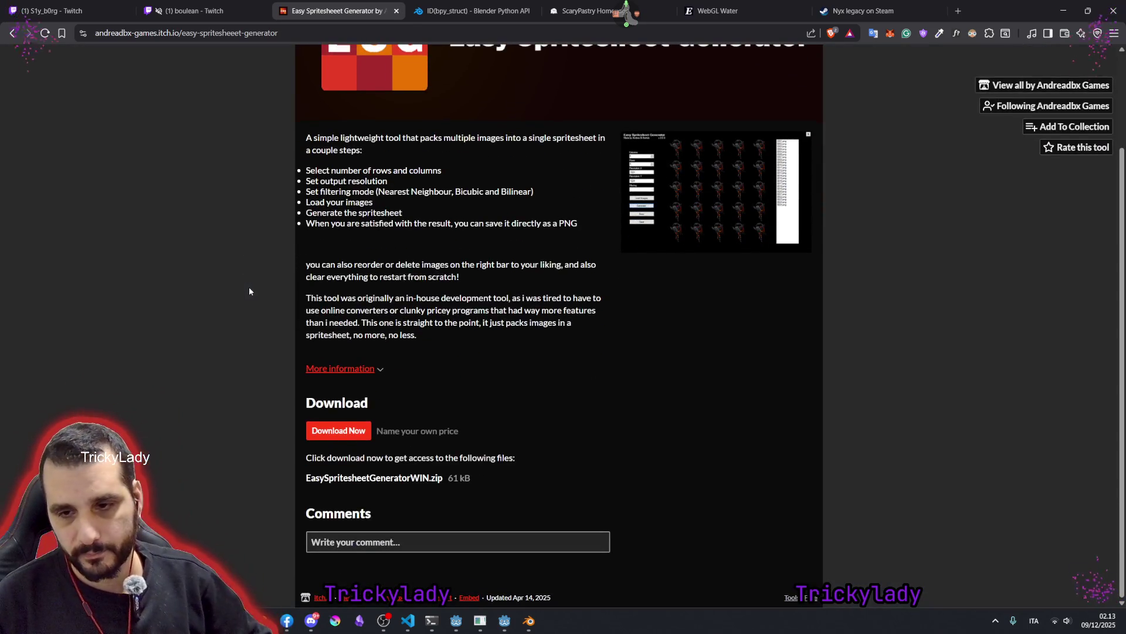
{"action": "left_click_drag", "start_coordinate": [332, 173], "coordinate": [387, 181]}
{"action": "left_click", "coordinate": [407, 143]}
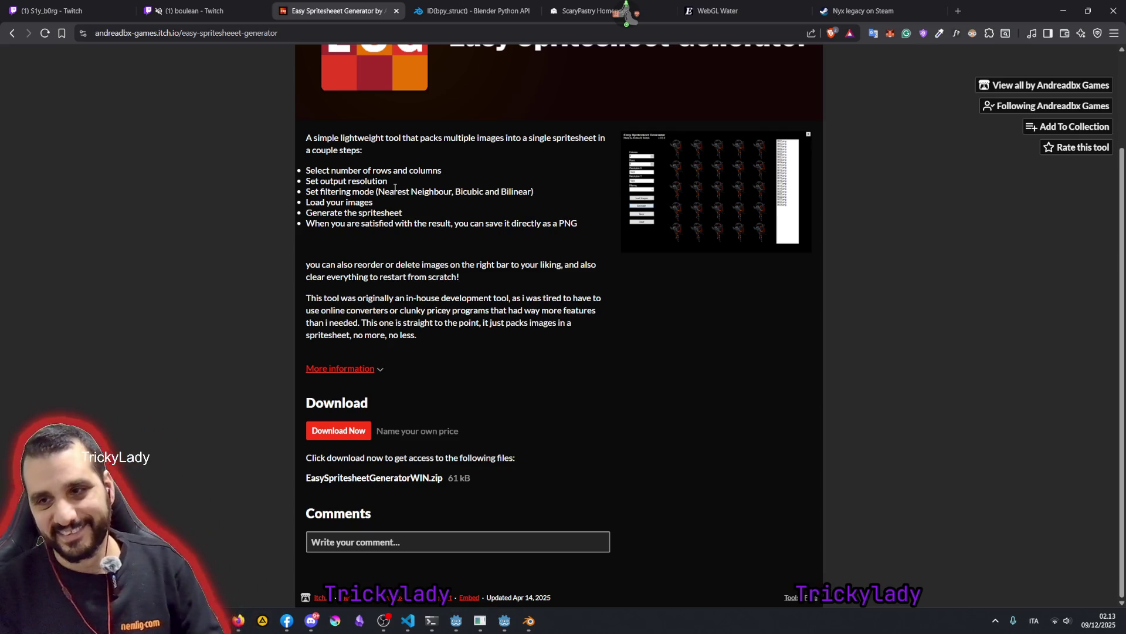
{"action": "scroll", "coordinate": [416, 225], "scroll_direction": "up", "scroll_amount": 2}
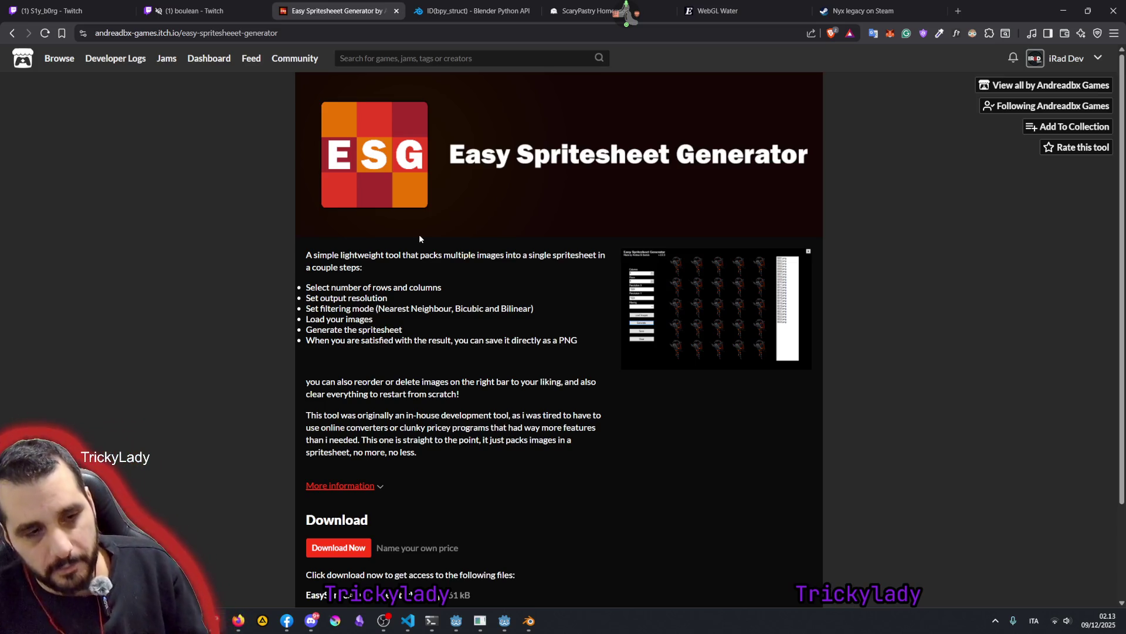
{"action": "left_click", "coordinate": [696, 286]}
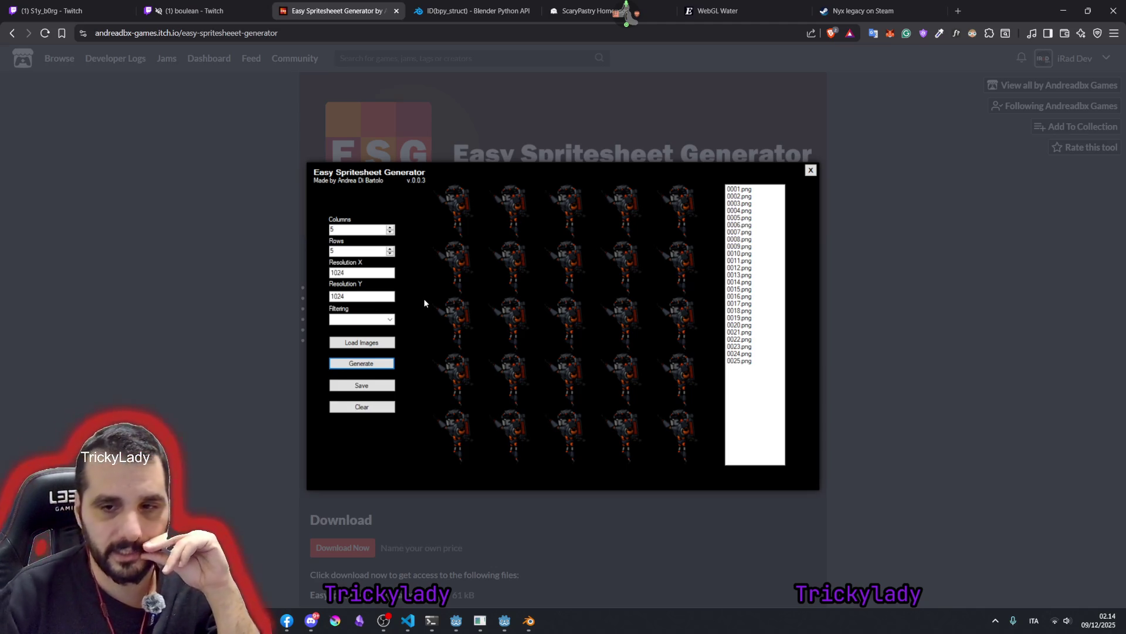
{"action": "left_click", "coordinate": [203, 283]}
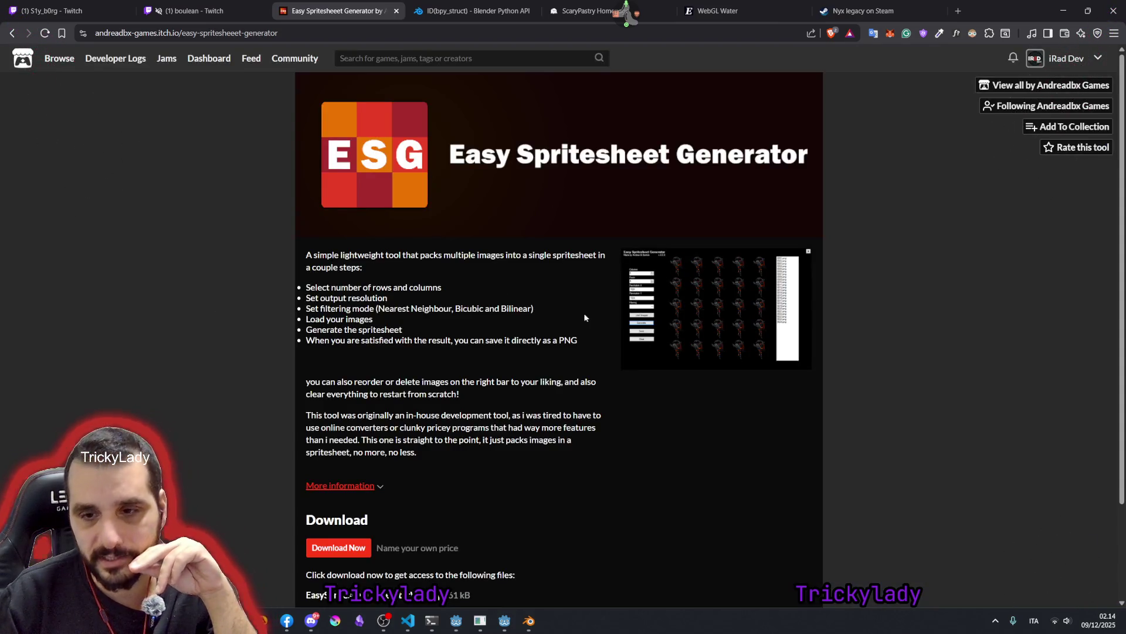
{"action": "scroll", "coordinate": [564, 321], "scroll_direction": "down", "scroll_amount": 1}
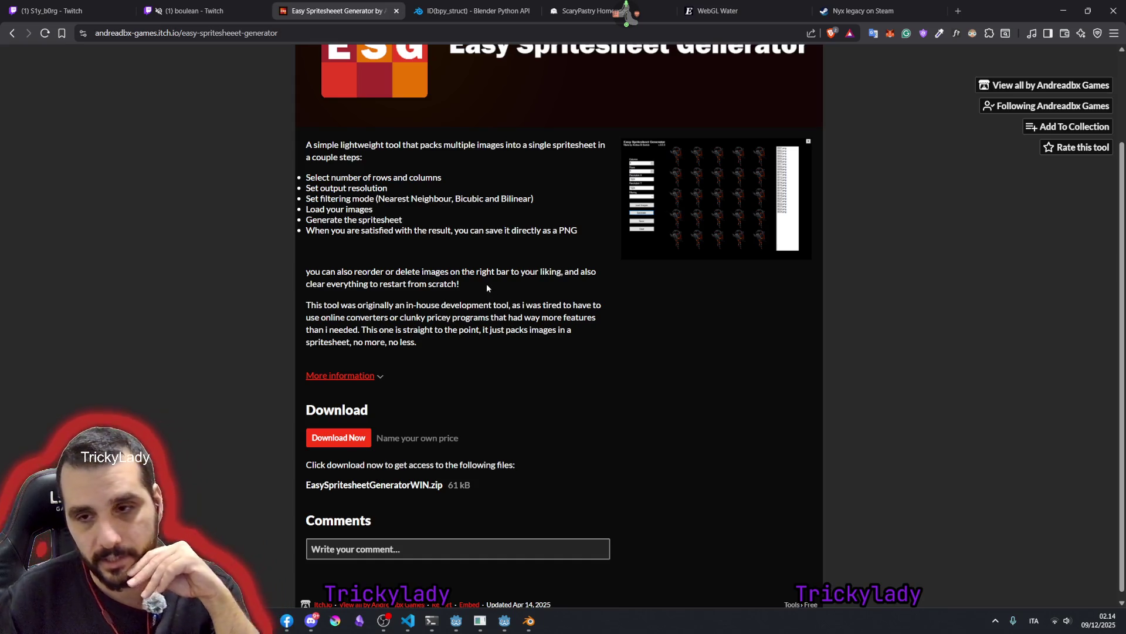
{"action": "left_click", "coordinate": [531, 620]}
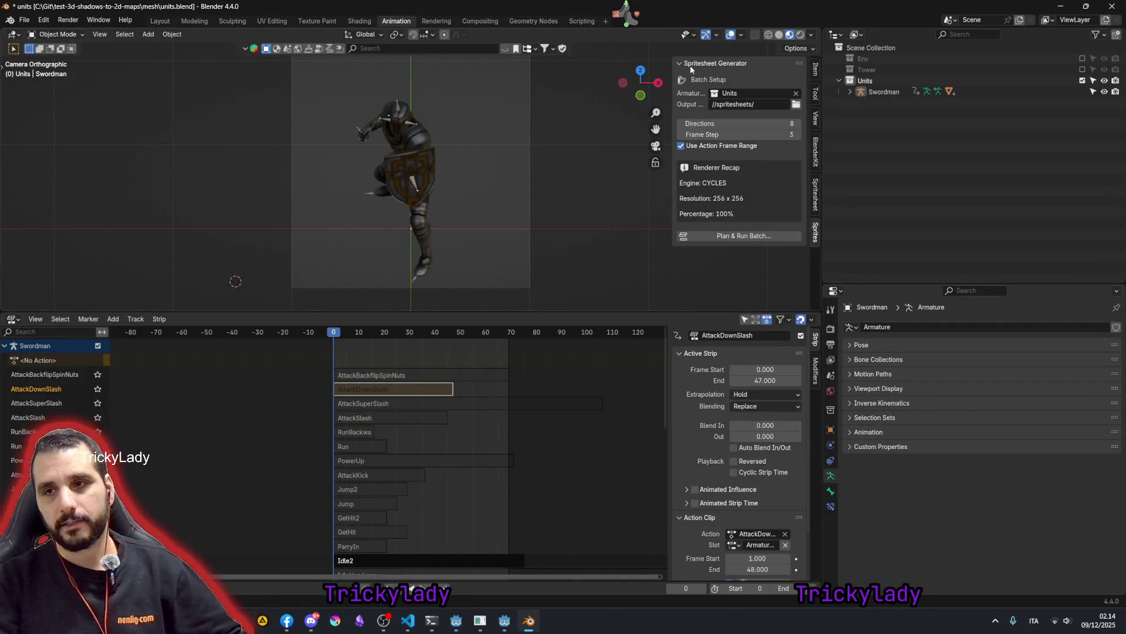
- Select the Swordman armature under the Units collection in the Outliner
{"action": "left_click", "coordinate": [866, 81]}
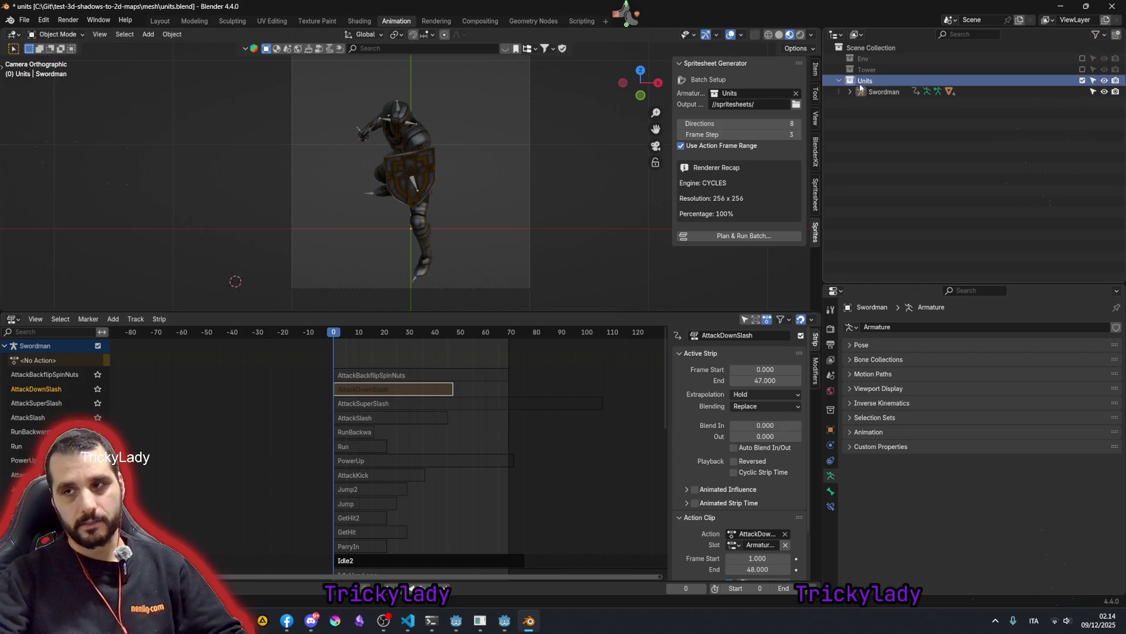
{"action": "left_click", "coordinate": [873, 93]}
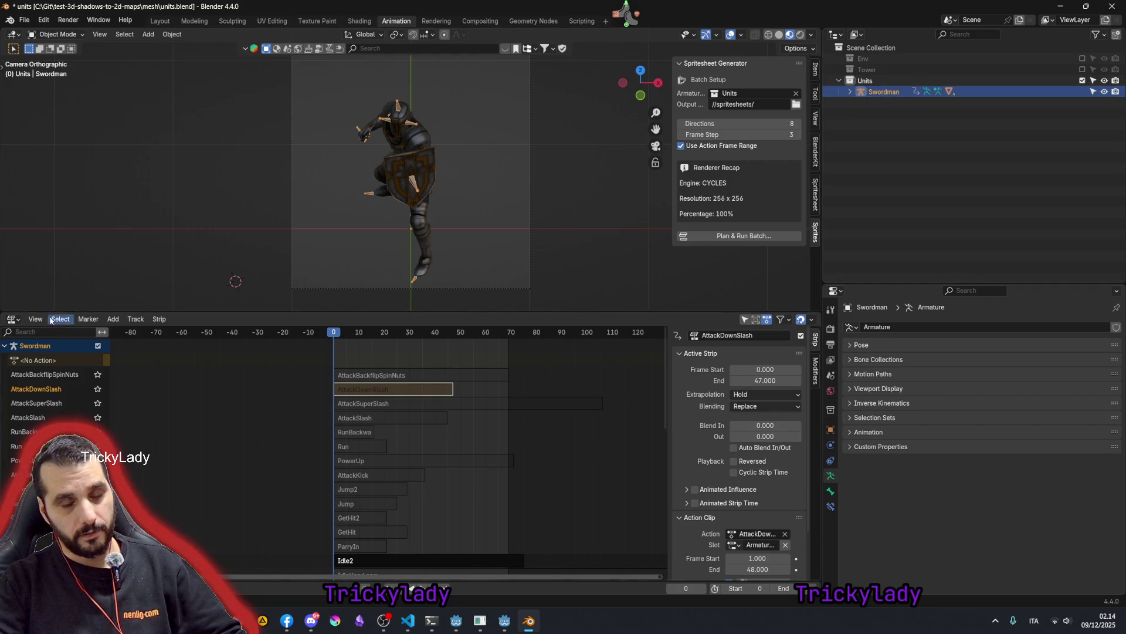
- Make AttackSuperSlash the active NLA track, preview the poses, return to frame 0 and show strip properties
{"action": "left_click", "coordinate": [48, 376]}
{"action": "left_click_drag", "start_coordinate": [42, 433], "coordinate": [39, 417]}
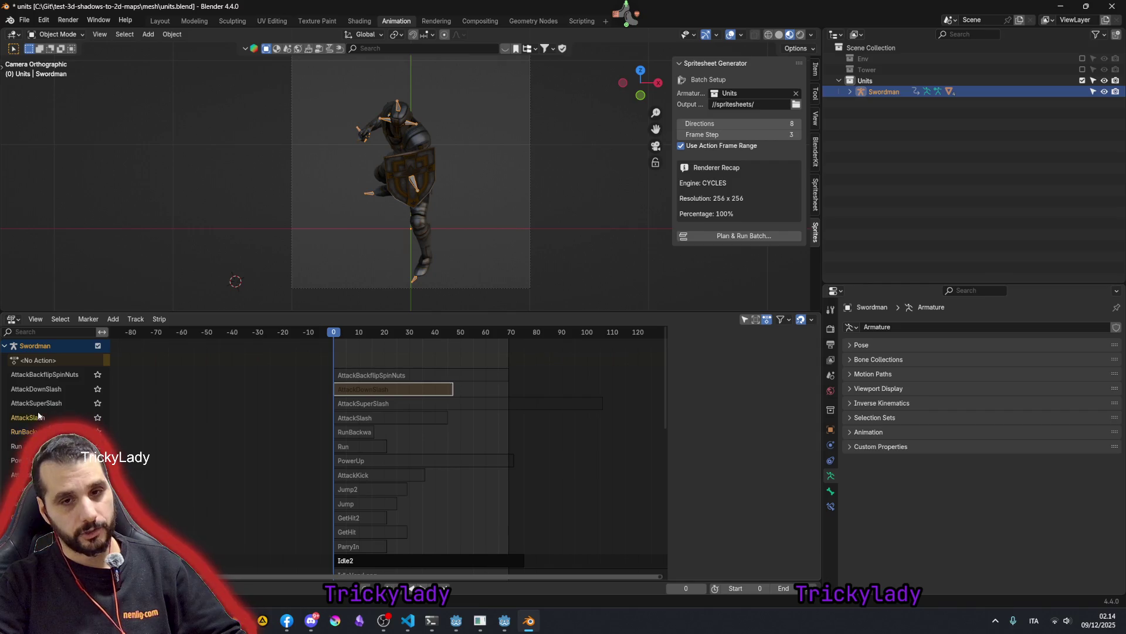
{"action": "left_click", "coordinate": [92, 407]}
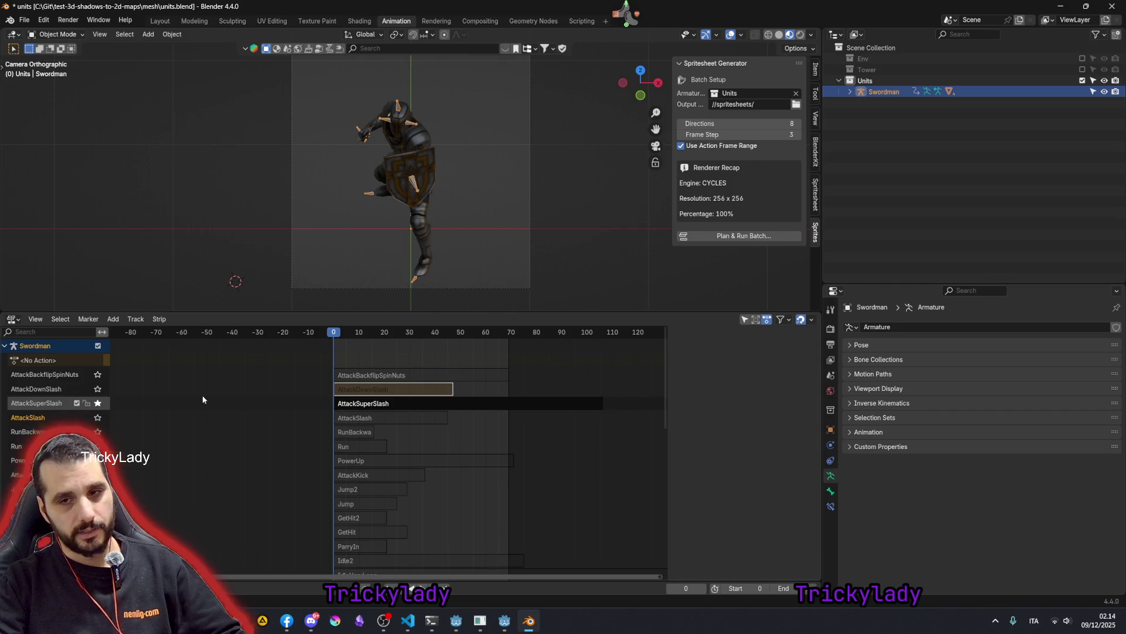
{"action": "left_click_drag", "start_coordinate": [284, 333], "coordinate": [369, 344]}
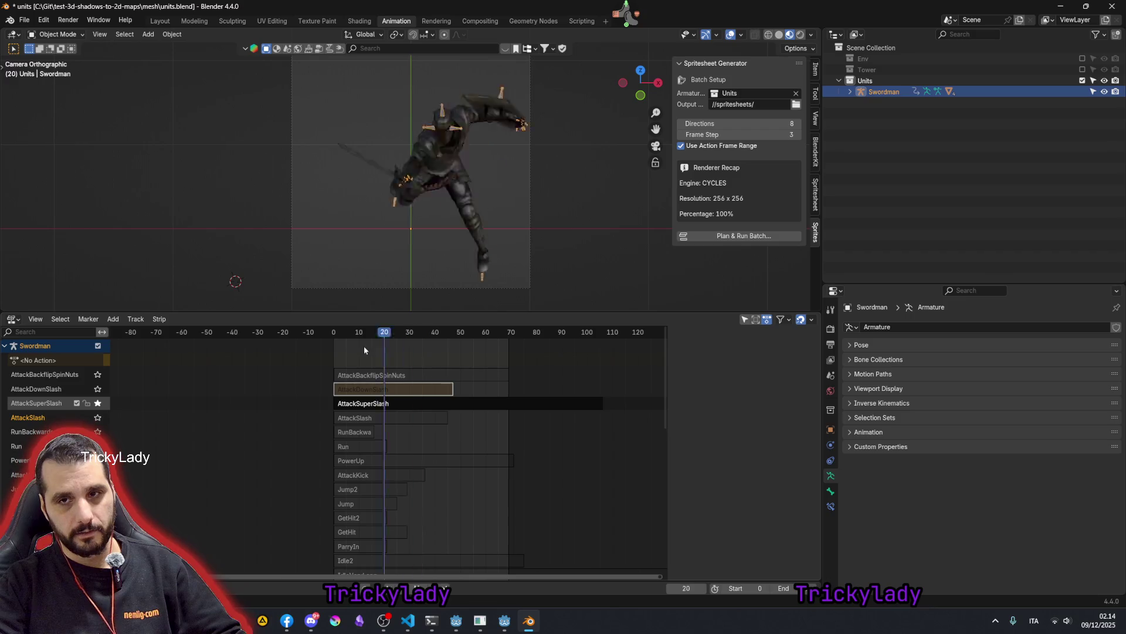
{"action": "key", "text": "Escape"}
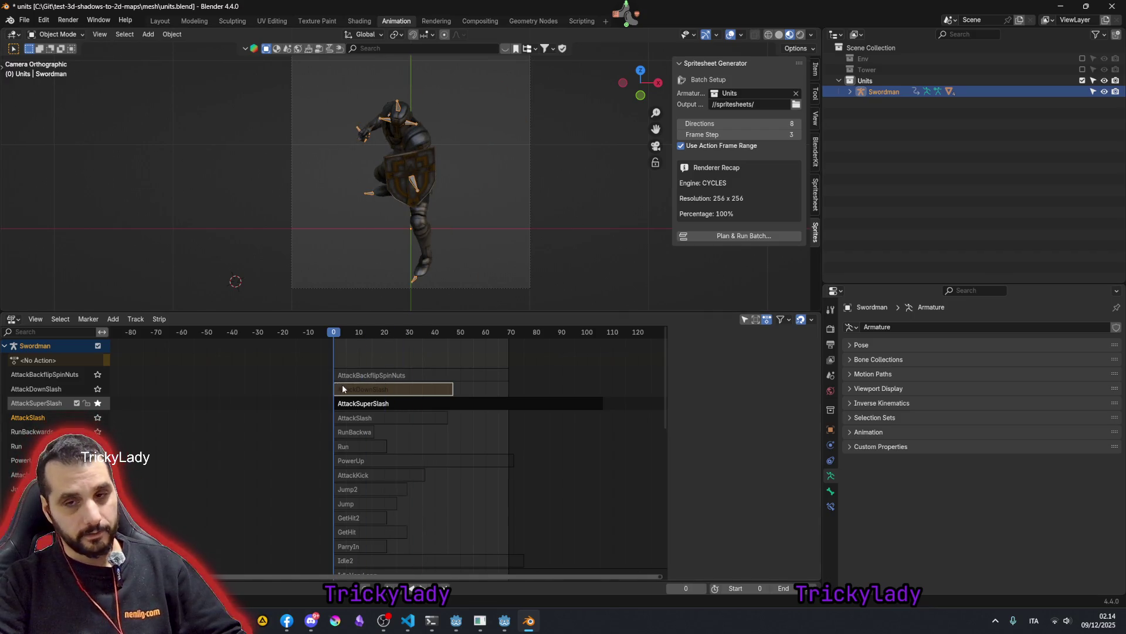
{"action": "key", "text": "n"}
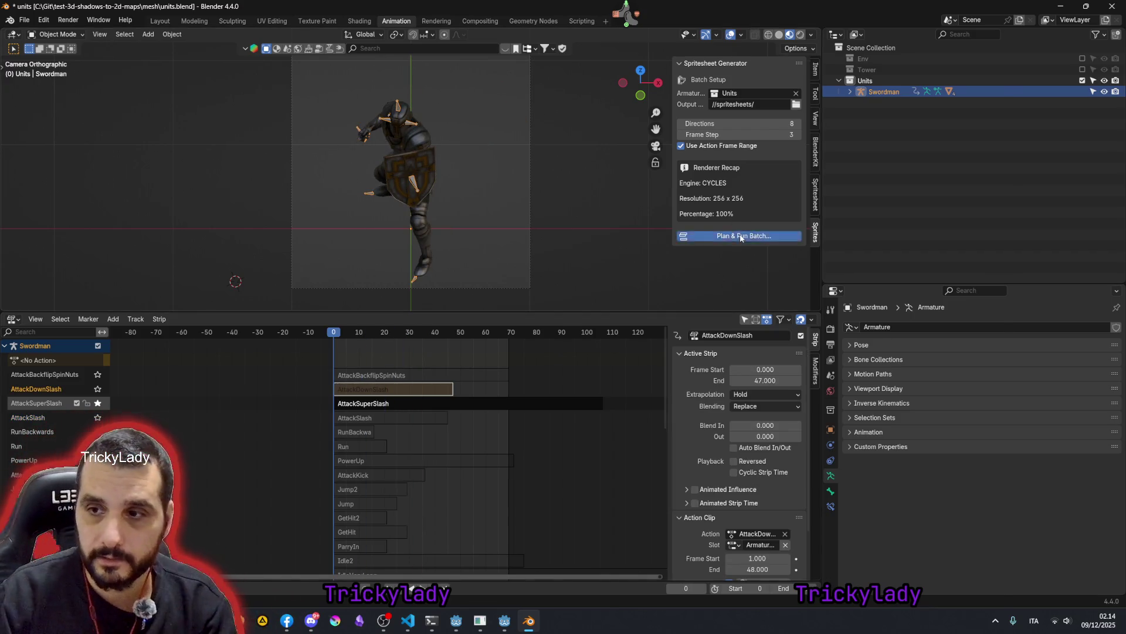
- Review the 5384-frame Swordman batch plan summary, then bring up the Windows Calculator
{"action": "left_click", "coordinate": [741, 235]}
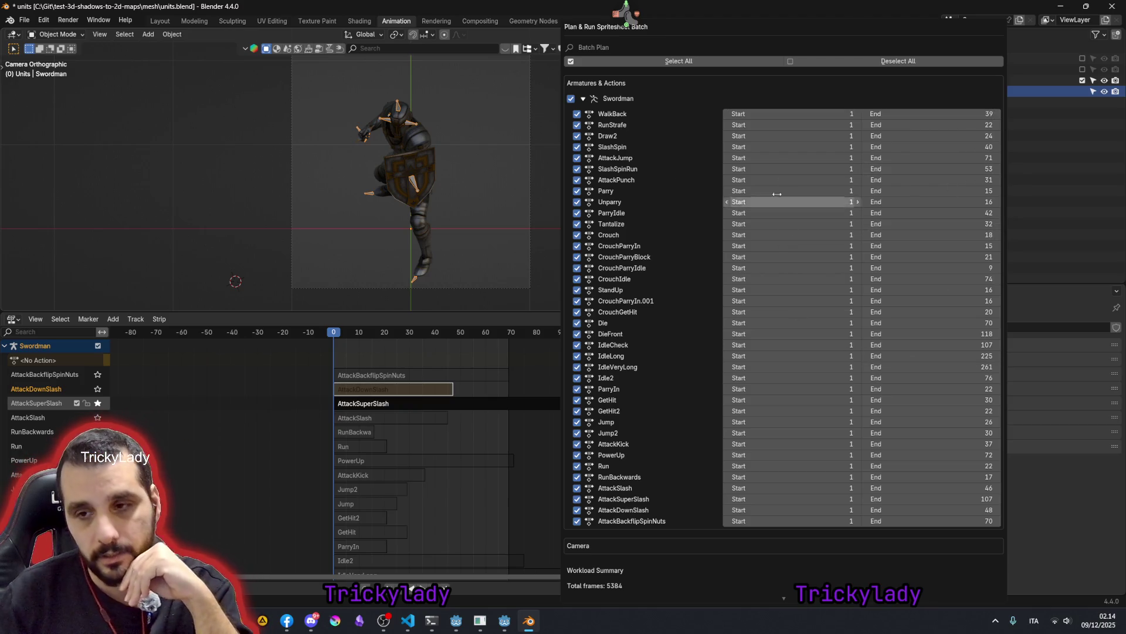
{"action": "scroll", "coordinate": [628, 176], "scroll_direction": "down", "scroll_amount": 2}
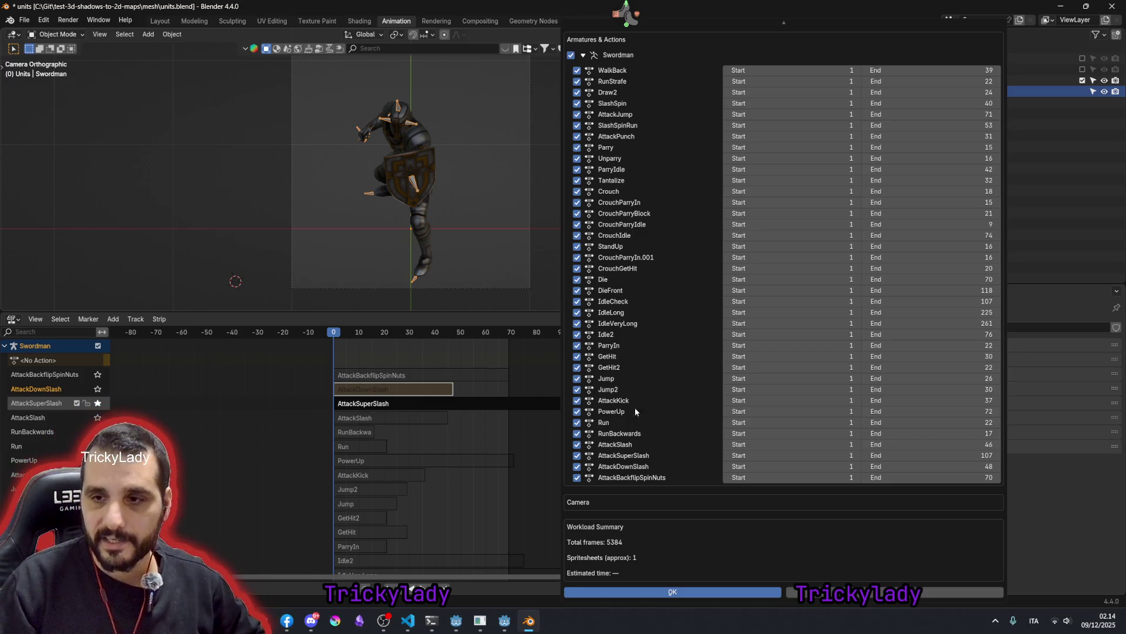
{"action": "scroll", "coordinate": [643, 423], "scroll_direction": "up", "scroll_amount": 2}
{"action": "scroll", "coordinate": [626, 243], "scroll_direction": "down", "scroll_amount": 2}
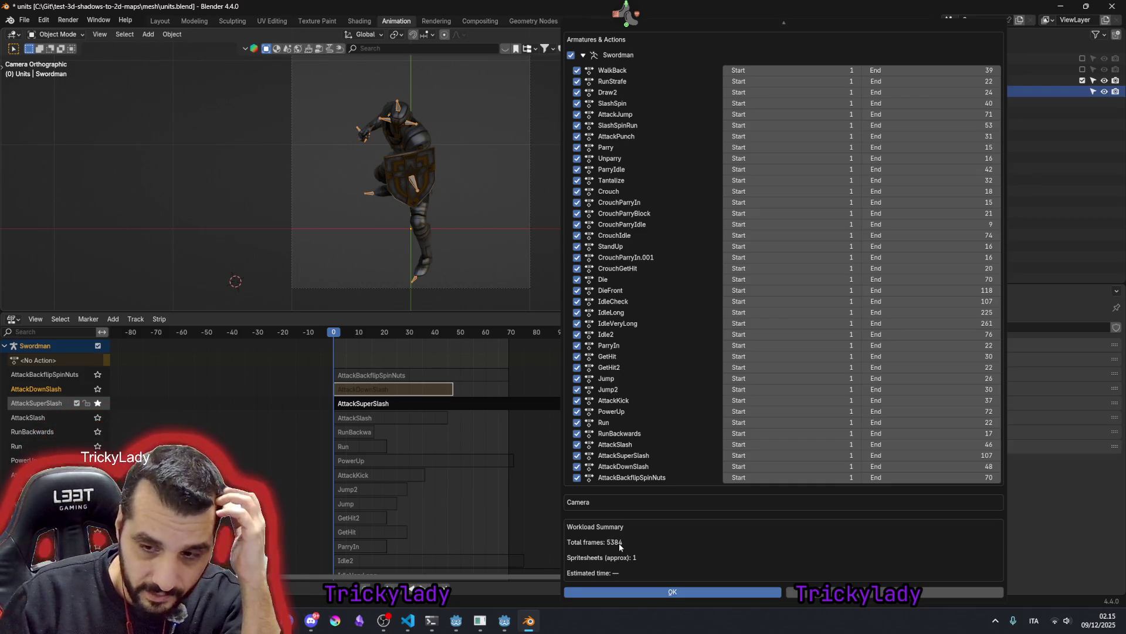
{"action": "key", "text": "XF86Calculator"}
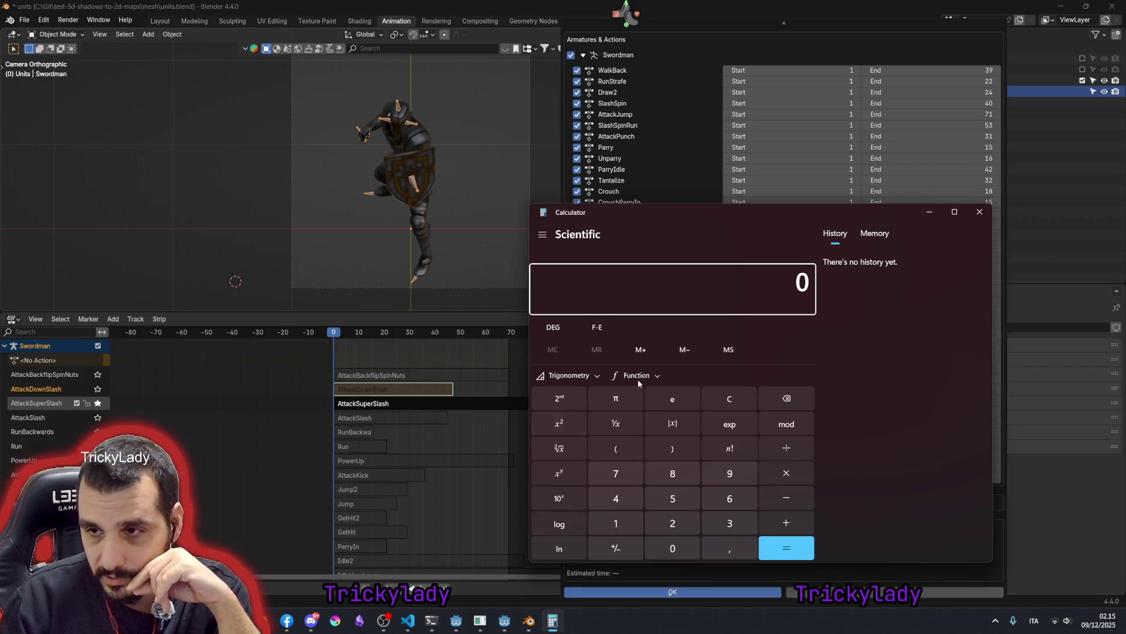
- Move the calculator aside with 5380 entered, then bring Visual Studio Code to the front
{"action": "left_click_drag", "start_coordinate": [684, 216], "coordinate": [591, 178]}
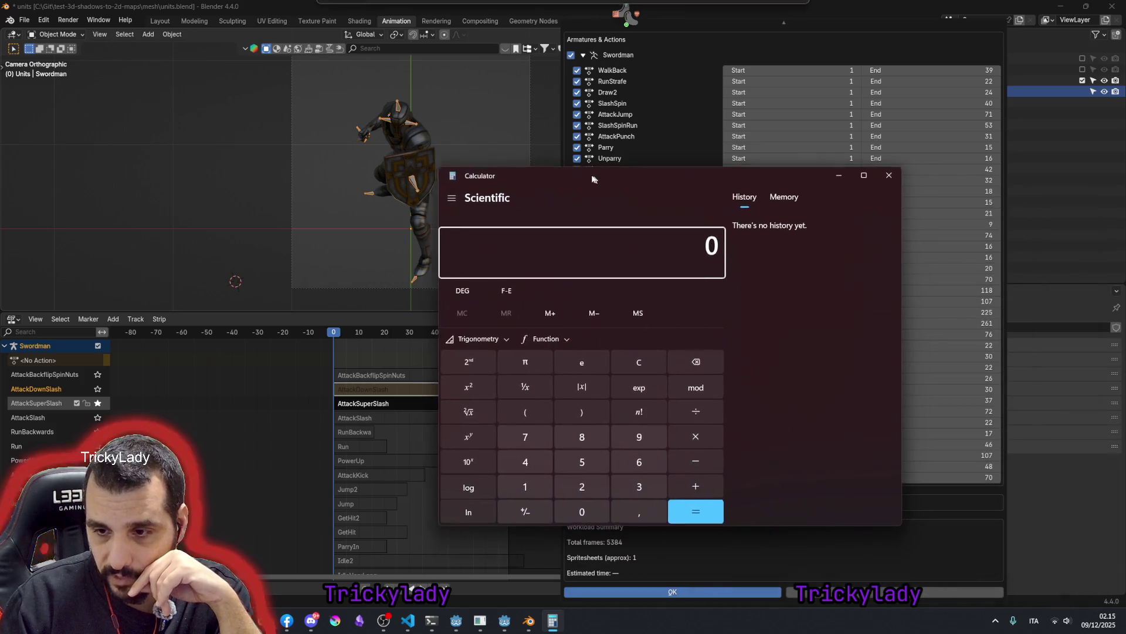
{"action": "type", "text": "5"}
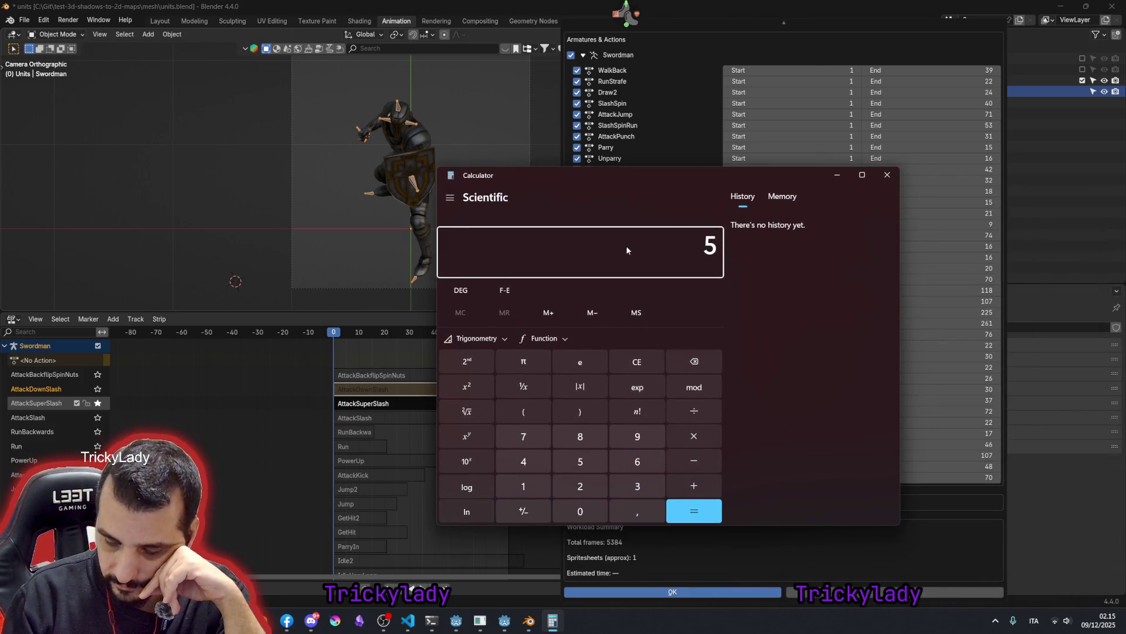
{"action": "type", "text": ".380"}
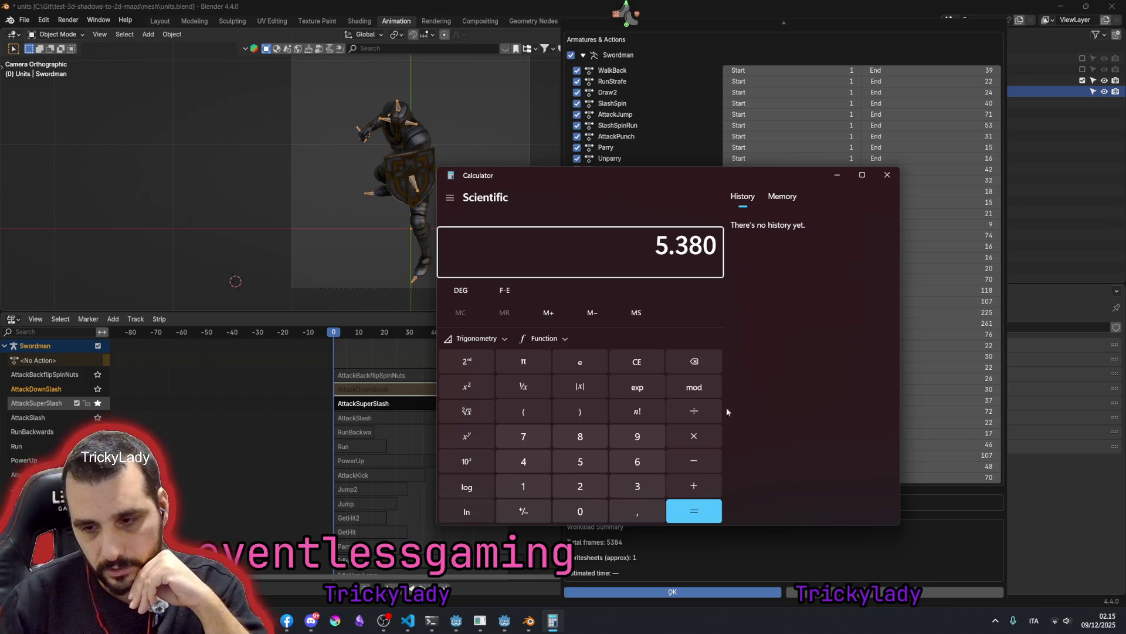
{"action": "left_click", "coordinate": [407, 621]}
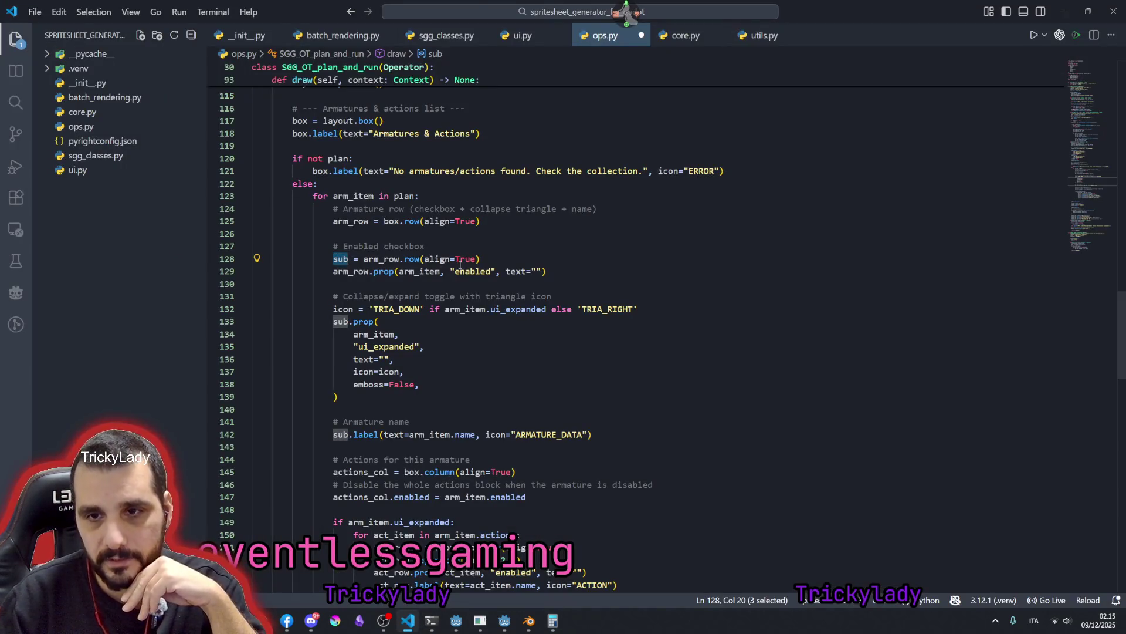
- Move the 'sub = arm_row.row(align=True)' line in ops.py below the collapse-toggle comment
{"action": "double_click", "coordinate": [404, 253]}
{"action": "scroll", "coordinate": [444, 222], "scroll_direction": "up", "scroll_amount": 4}
{"action": "left_click", "coordinate": [424, 187]}
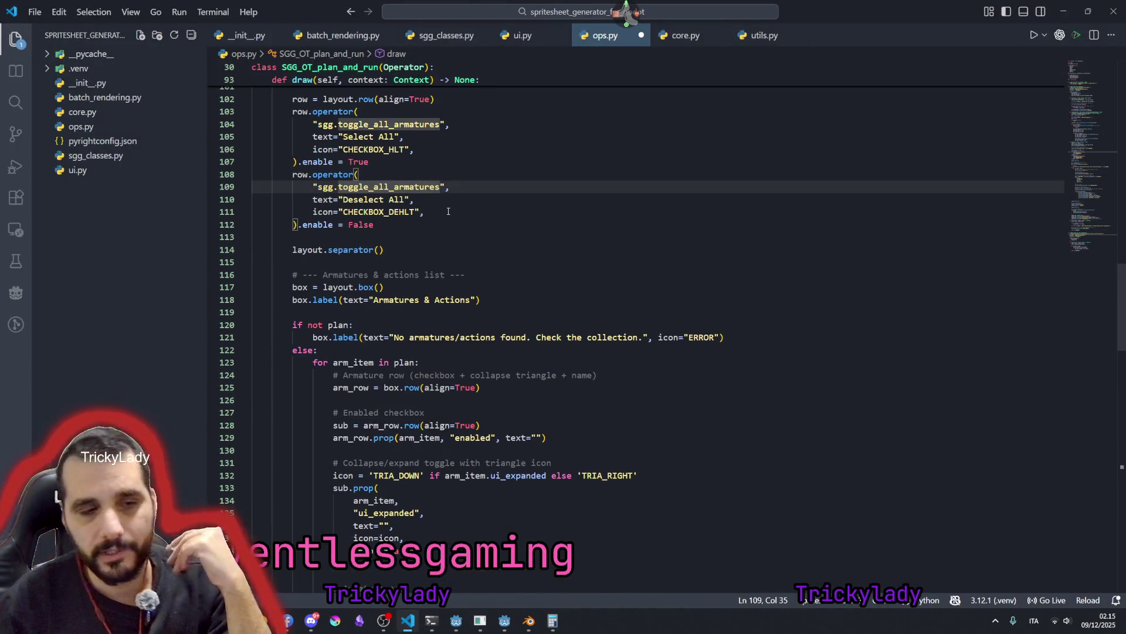
{"action": "scroll", "coordinate": [447, 295], "scroll_direction": "down", "scroll_amount": 3}
{"action": "scroll", "coordinate": [447, 295], "scroll_direction": "down", "scroll_amount": 1}
{"action": "scroll", "coordinate": [447, 295], "scroll_direction": "down", "scroll_amount": 2}
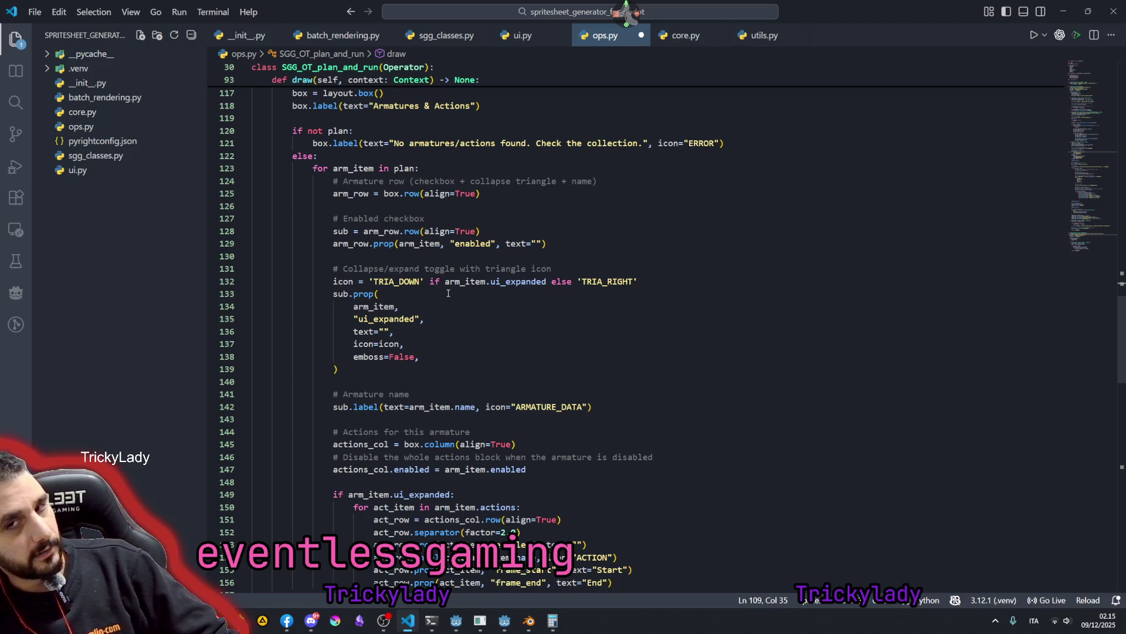
{"action": "left_click_drag", "start_coordinate": [391, 219], "coordinate": [599, 407]}
{"action": "left_click", "coordinate": [552, 293]}
{"action": "left_click", "coordinate": [482, 327]}
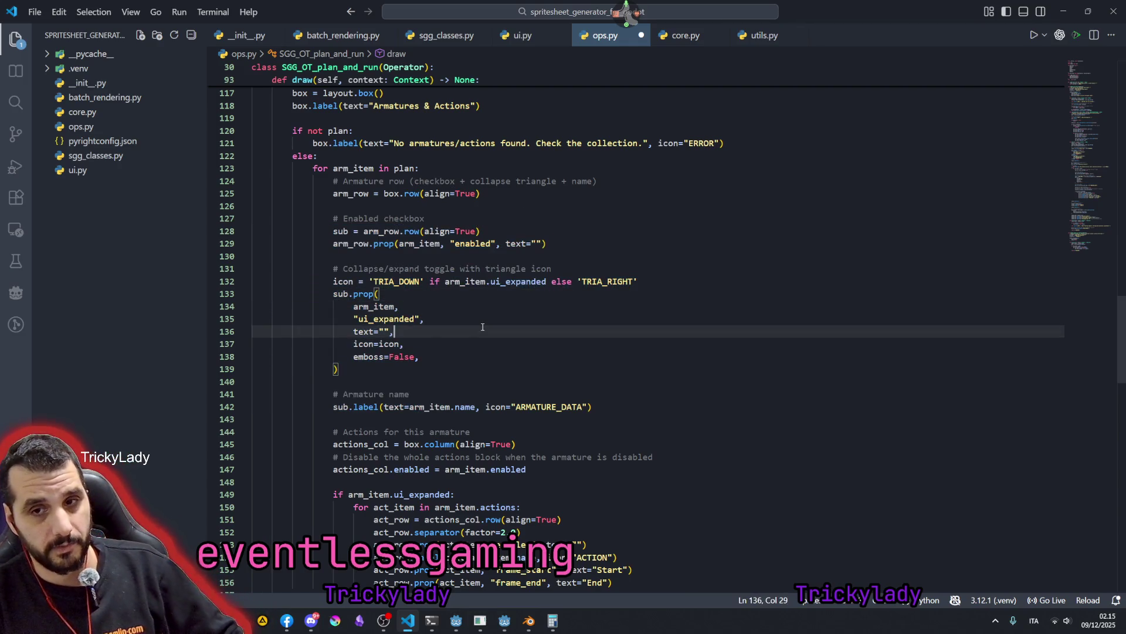
{"action": "key", "text": "ctrl+z"}
{"action": "key", "text": "ctrl+z"}
{"action": "key", "text": "ctrl+z"}
{"action": "key", "text": "ctrl+z"}
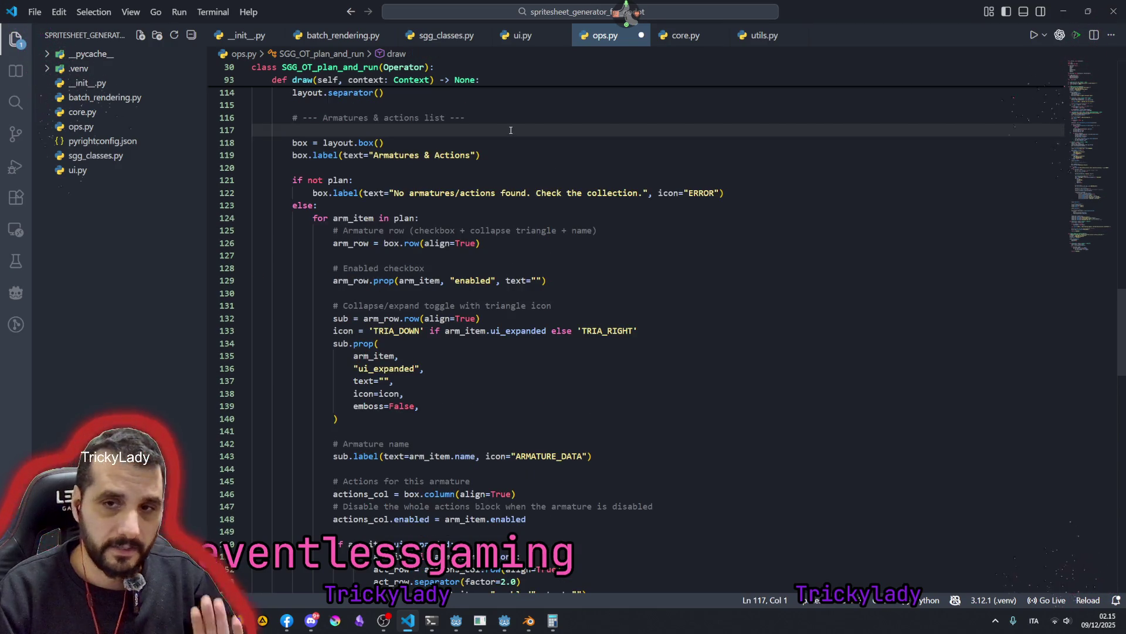
{"action": "scroll", "coordinate": [520, 272], "scroll_direction": "down", "scroll_amount": 3}
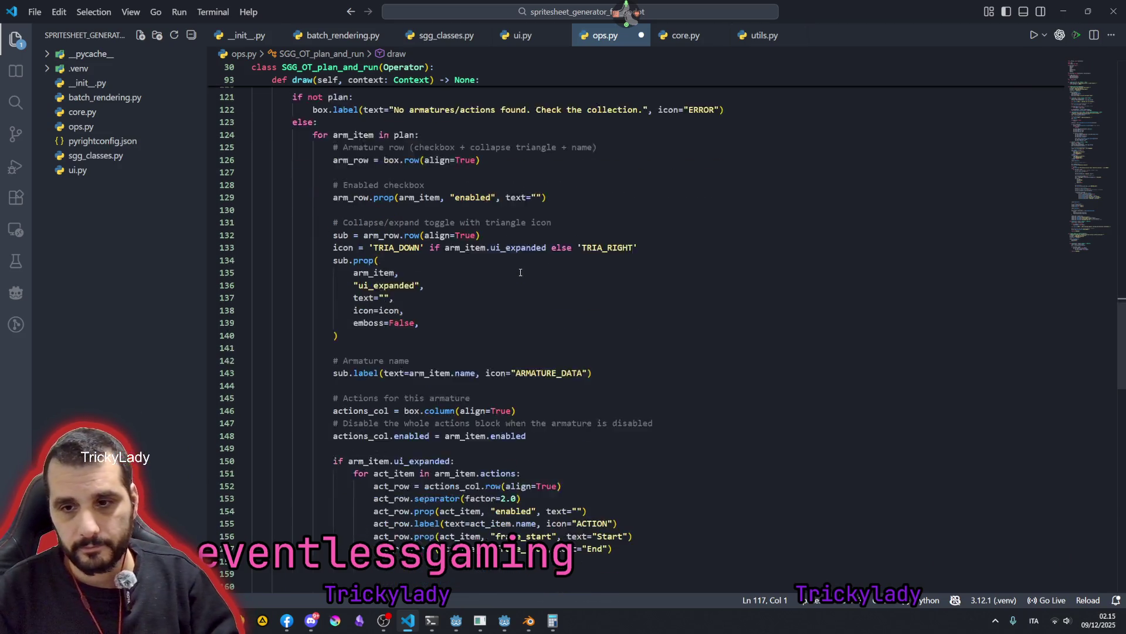
- Check the other uses of ui_expanded in the collapse toggle code and return to Blender
{"action": "left_click", "coordinate": [520, 272]}
{"action": "left_click", "coordinate": [536, 219]}
{"action": "scroll", "coordinate": [536, 264], "scroll_direction": "down", "scroll_amount": 1}
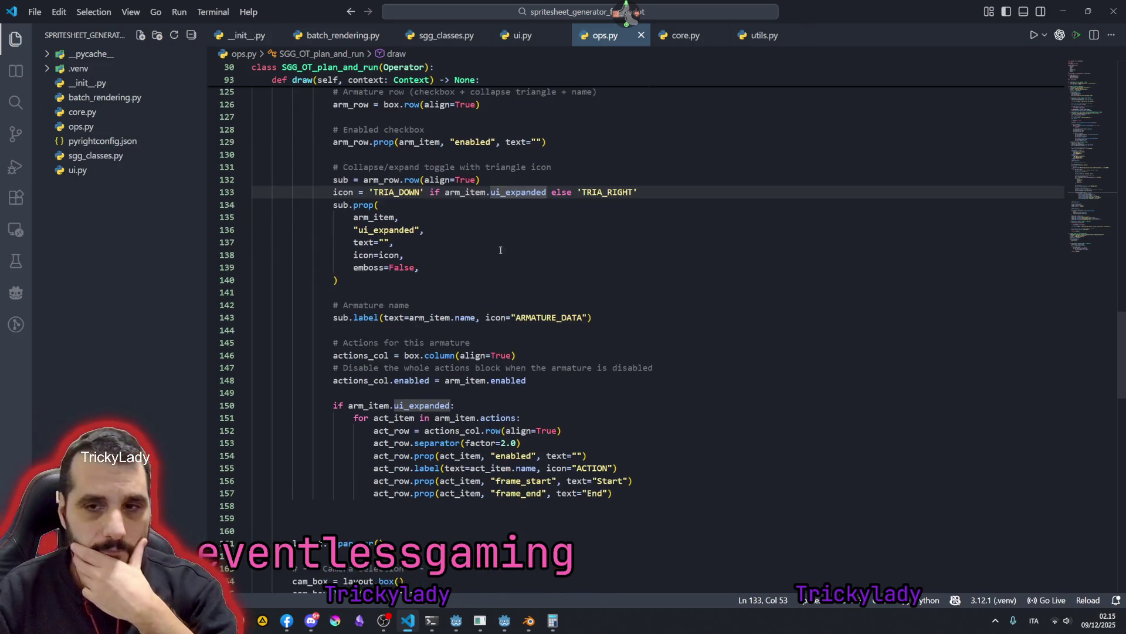
{"action": "left_click", "coordinate": [528, 621]}
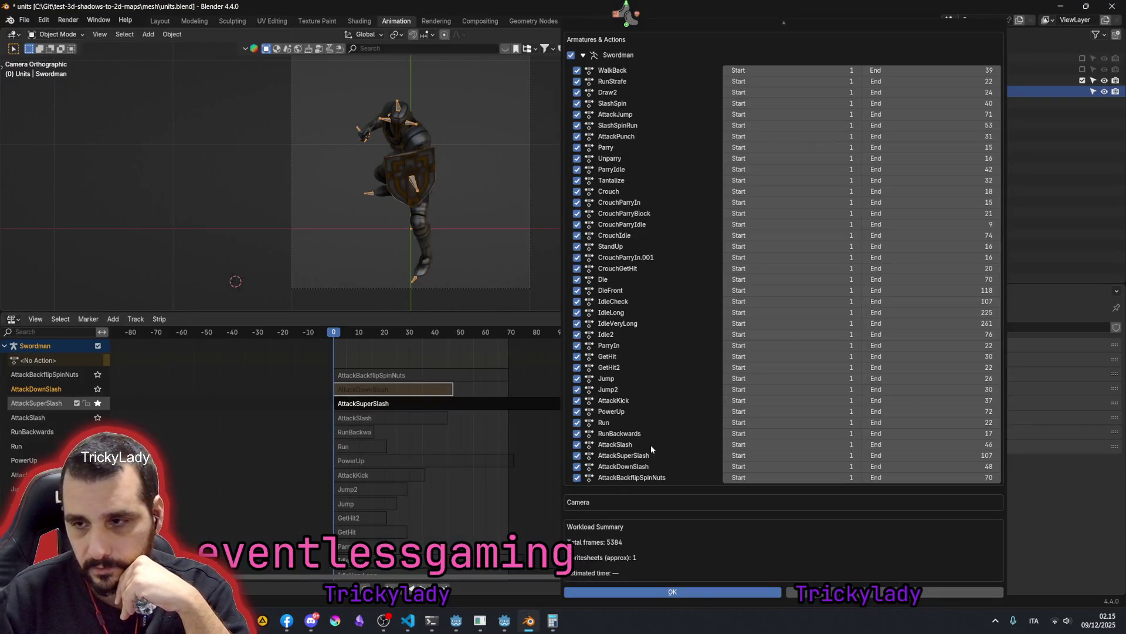
{"action": "scroll", "coordinate": [681, 279], "scroll_direction": "up", "scroll_amount": 2}
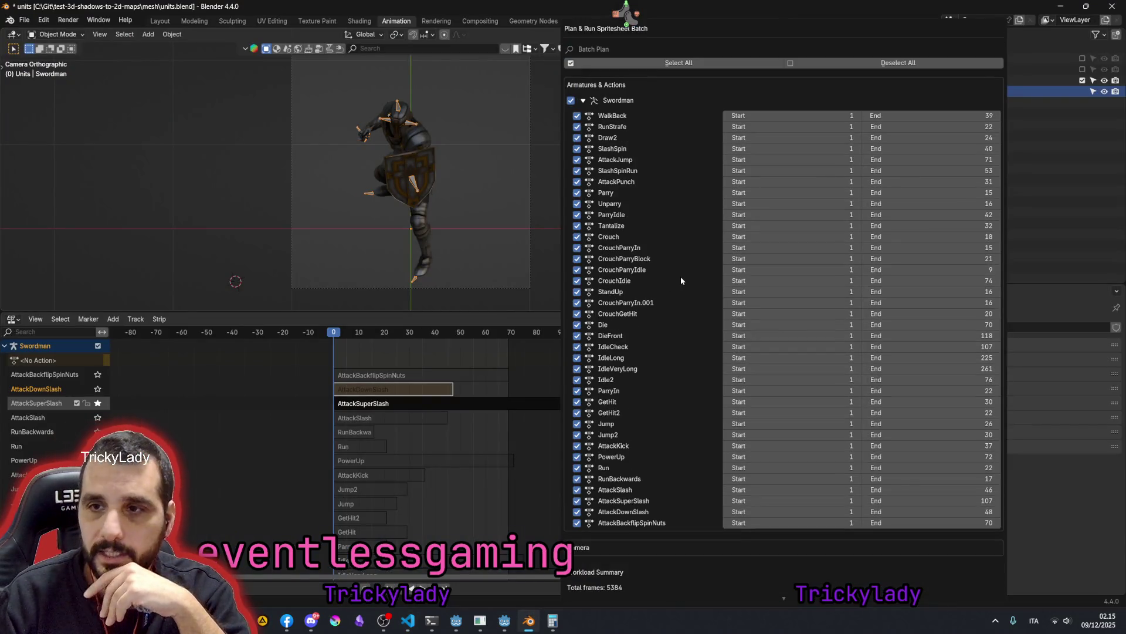
- Re-expand the Swordman action list and uncheck every action in the batch plan
{"action": "left_click", "coordinate": [586, 101]}
{"action": "left_click", "coordinate": [586, 102]}
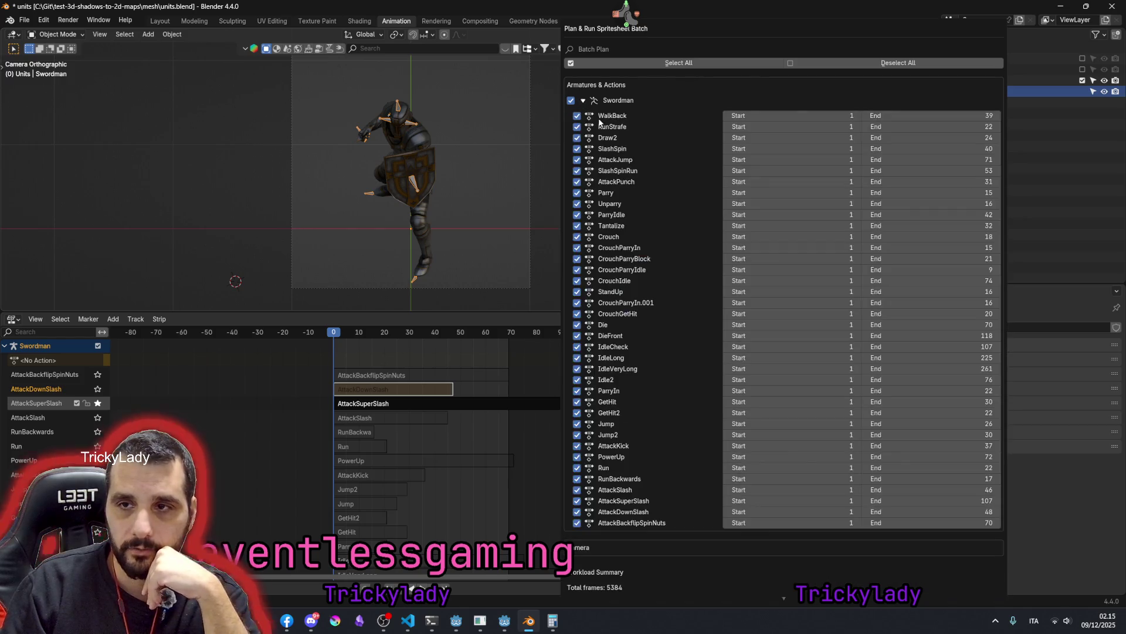
{"action": "scroll", "coordinate": [588, 347], "scroll_direction": "down", "scroll_amount": 2}
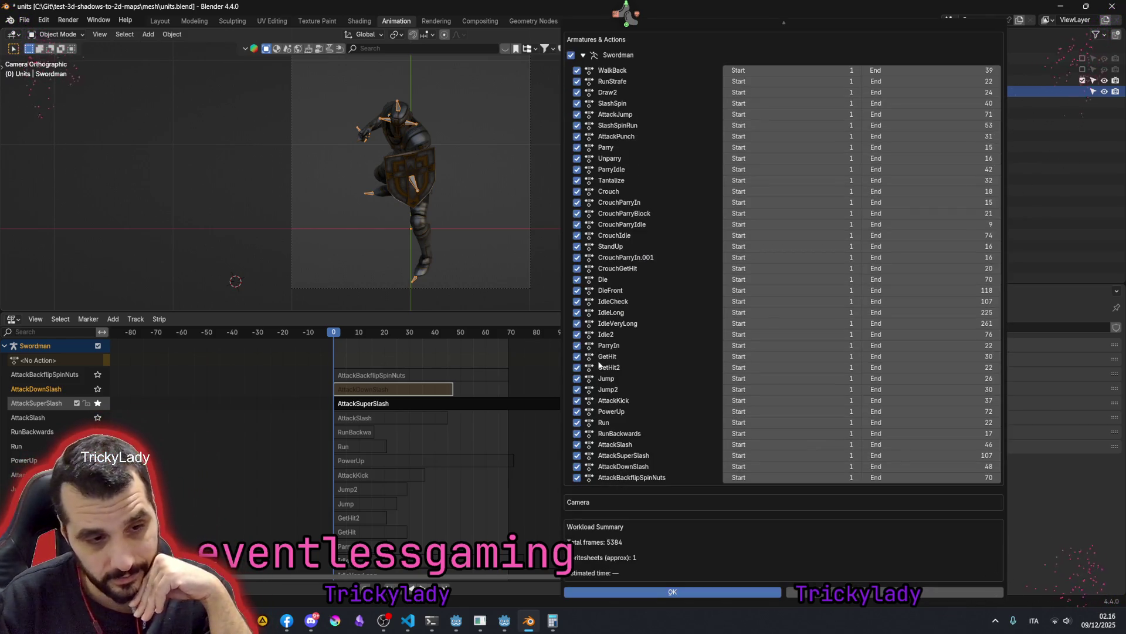
{"action": "scroll", "coordinate": [729, 76], "scroll_direction": "up", "scroll_amount": 2}
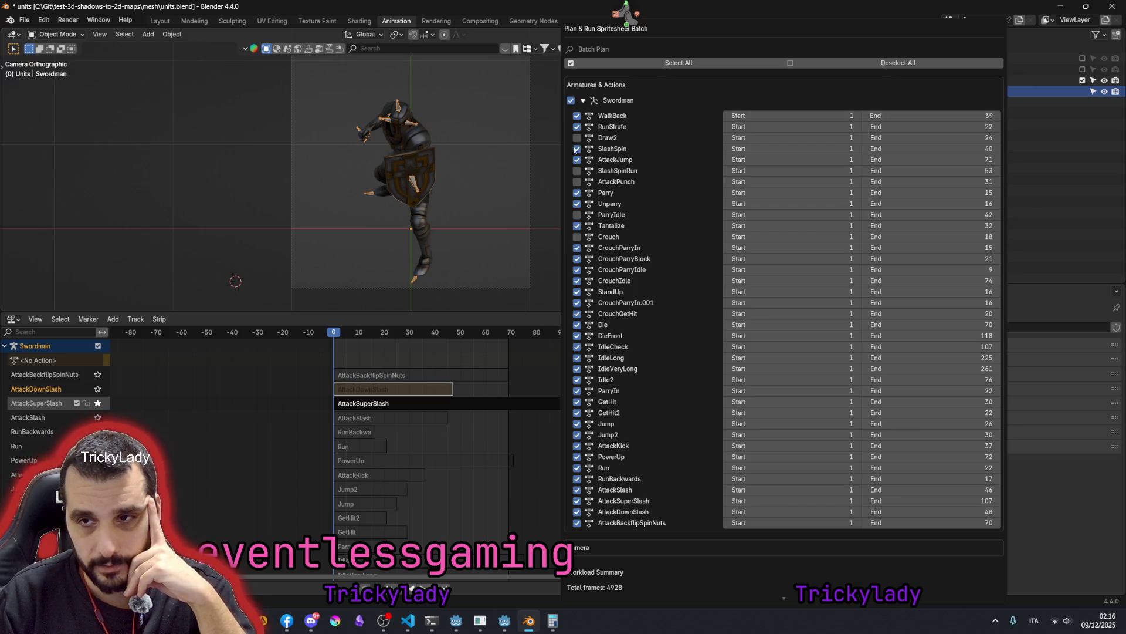
{"action": "left_click", "coordinate": [849, 63]}
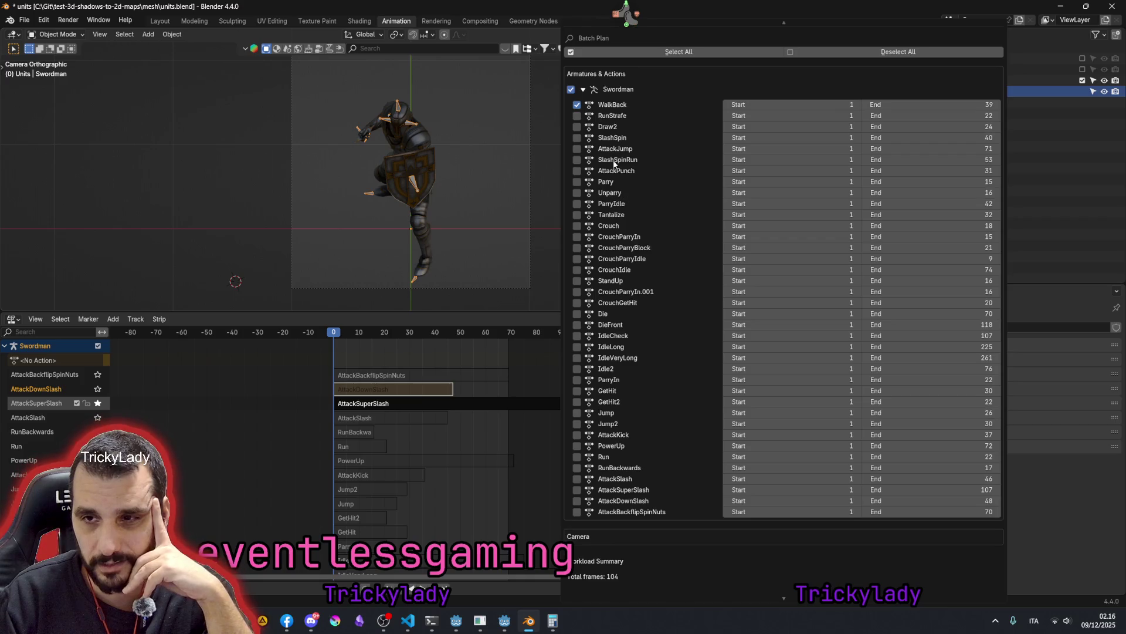
{"action": "scroll", "coordinate": [623, 239], "scroll_direction": "down", "scroll_amount": 2}
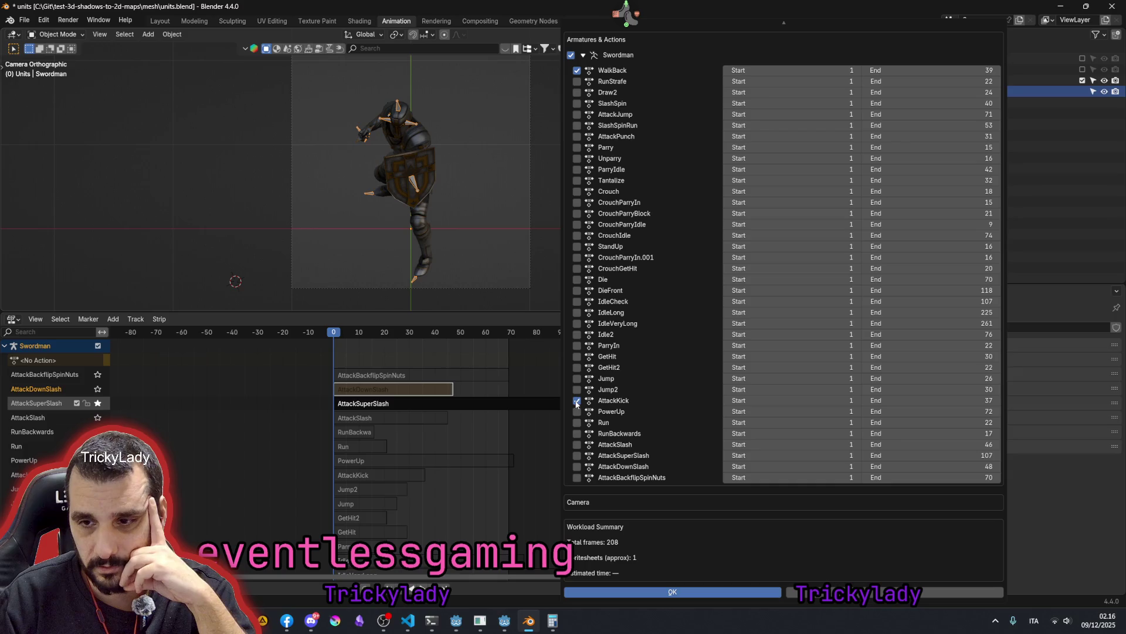
{"action": "scroll", "coordinate": [610, 167], "scroll_direction": "up", "scroll_amount": 2}
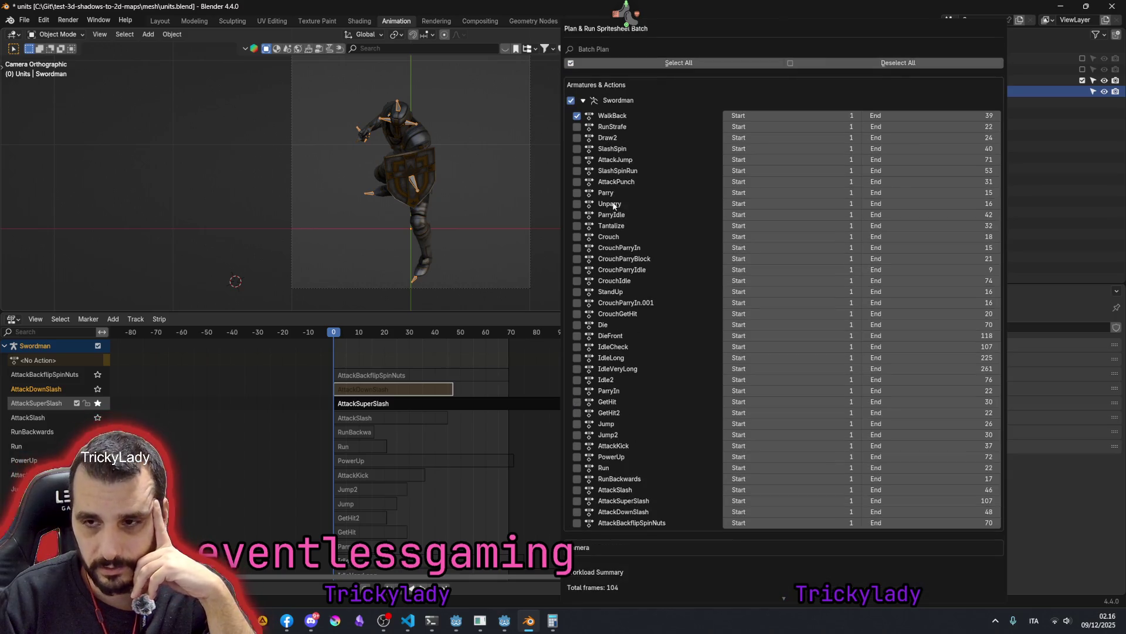
{"action": "scroll", "coordinate": [622, 485], "scroll_direction": "down", "scroll_amount": 2}
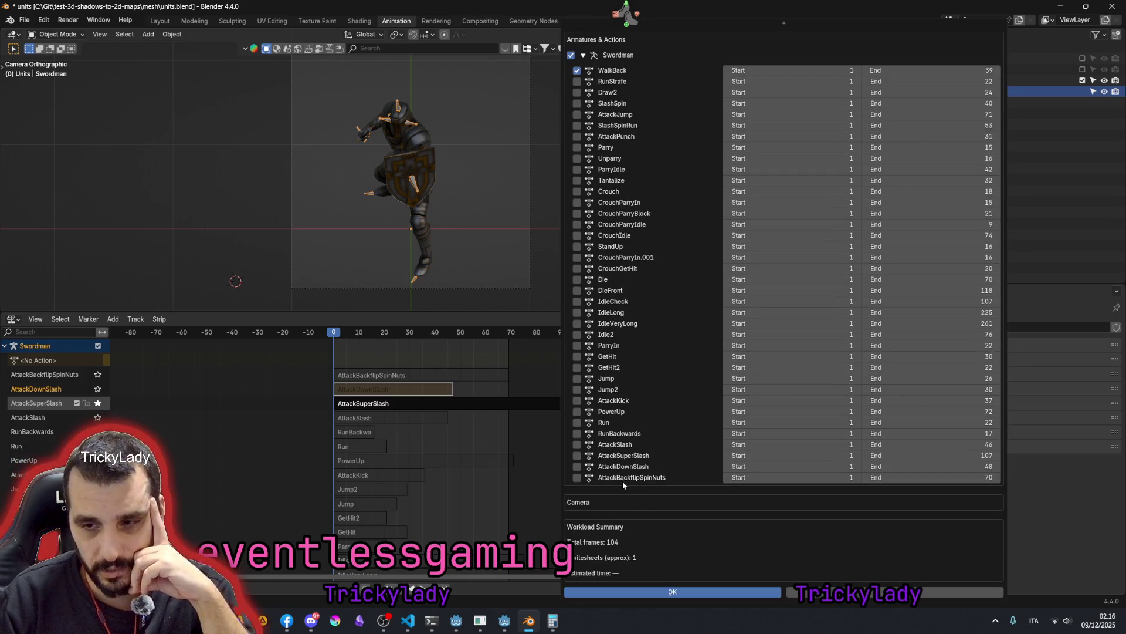
- Tick only WalkBack and AttackSlash, bringing total frames to 232, and close the dialog
{"action": "left_click", "coordinate": [577, 455]}
{"action": "left_click_drag", "start_coordinate": [578, 445], "coordinate": [576, 459]}
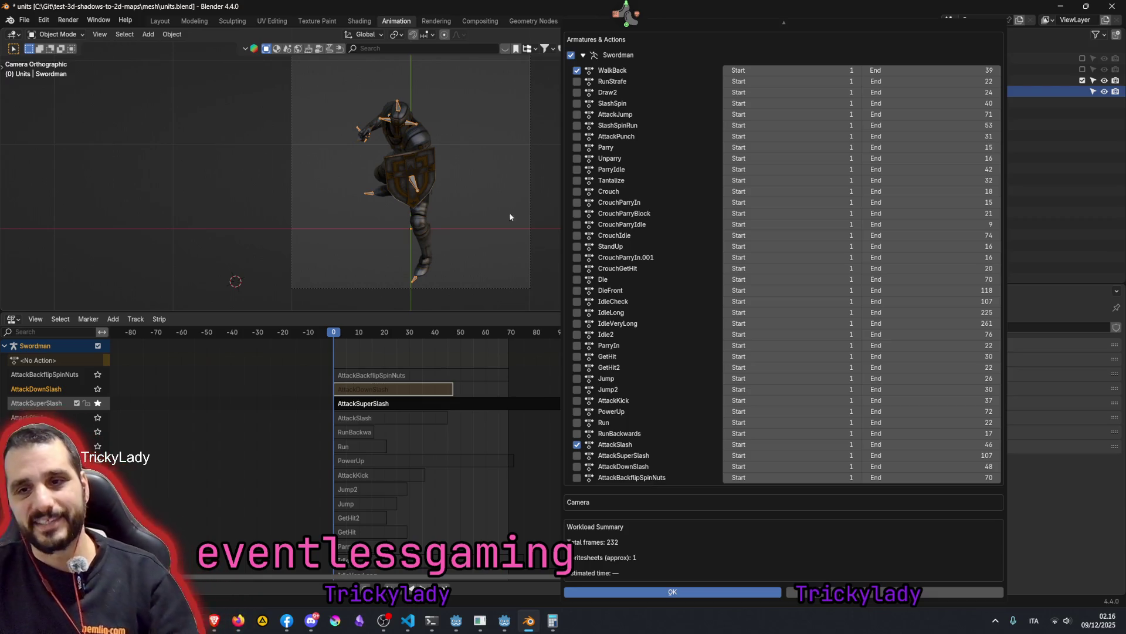
{"action": "left_click", "coordinate": [508, 176]}
- Orbit around the swordsman and deselect it in the viewport
{"action": "middle_click_drag", "start_coordinate": [493, 178], "coordinate": [434, 174]}
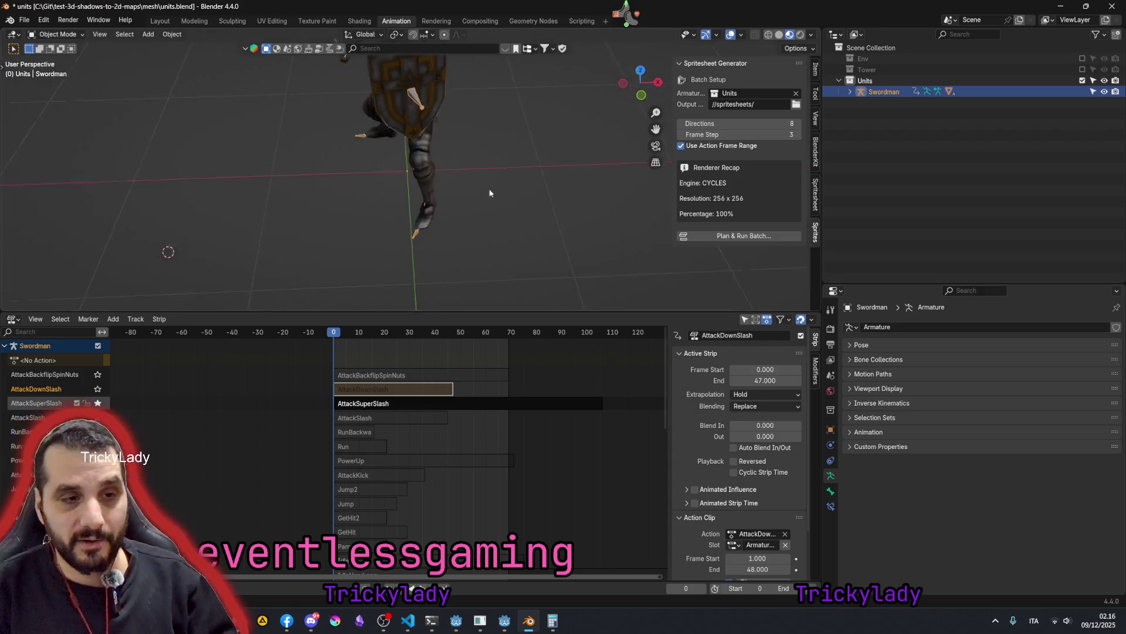
{"action": "scroll", "coordinate": [434, 171], "scroll_direction": "down", "scroll_amount": 5}
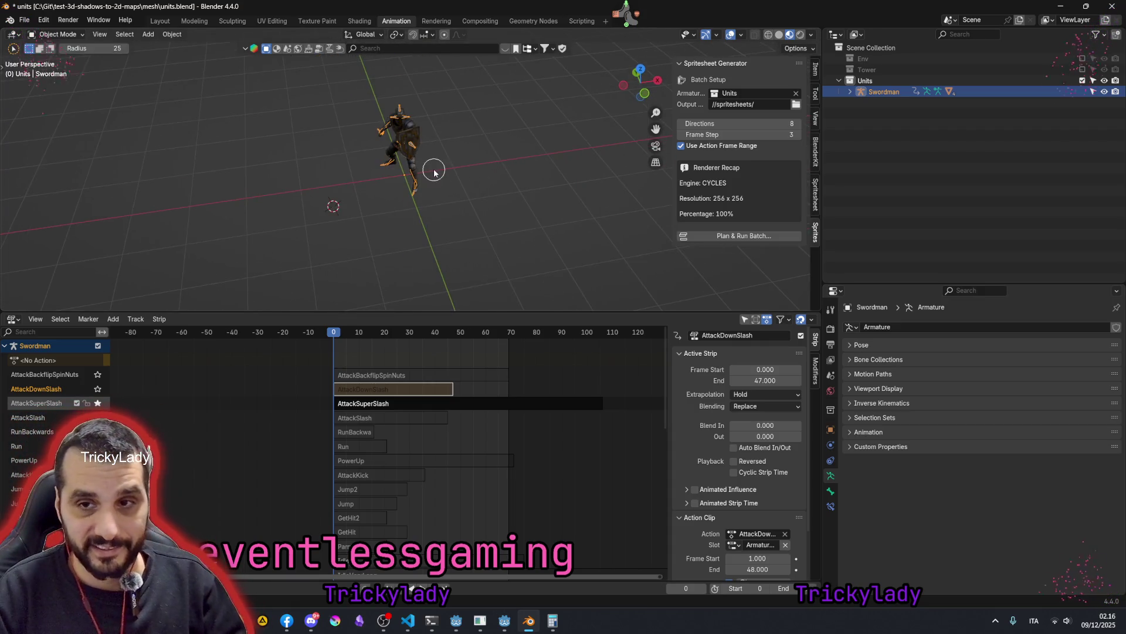
{"action": "right_click", "coordinate": [445, 203]}
{"action": "left_click", "coordinate": [484, 138]}
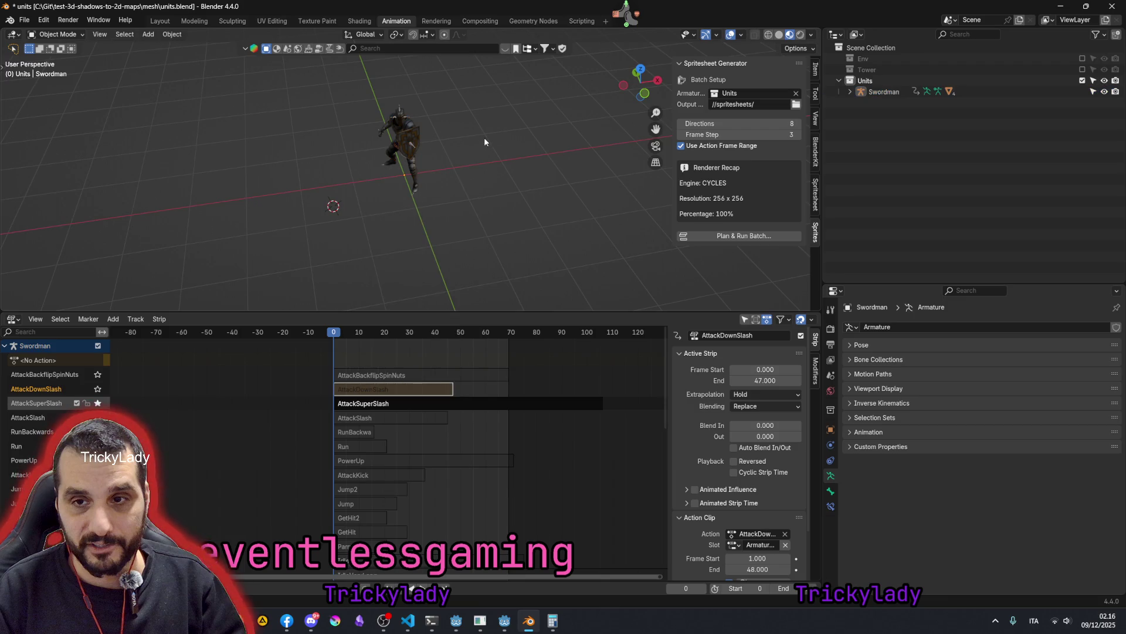
{"action": "middle_click_drag", "start_coordinate": [500, 206], "coordinate": [430, 172]}
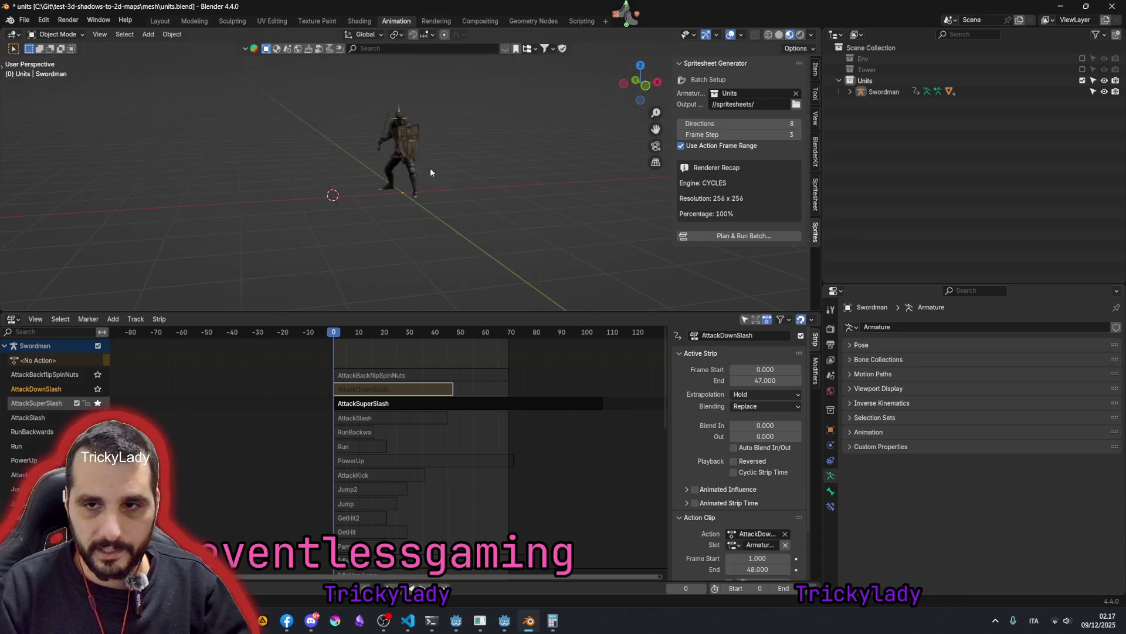
{"action": "scroll", "coordinate": [430, 173], "scroll_direction": "up", "scroll_amount": 5}
{"action": "scroll", "coordinate": [420, 160], "scroll_direction": "down", "scroll_amount": 3}
{"action": "scroll", "coordinate": [467, 236], "scroll_direction": "up", "scroll_amount": 2}
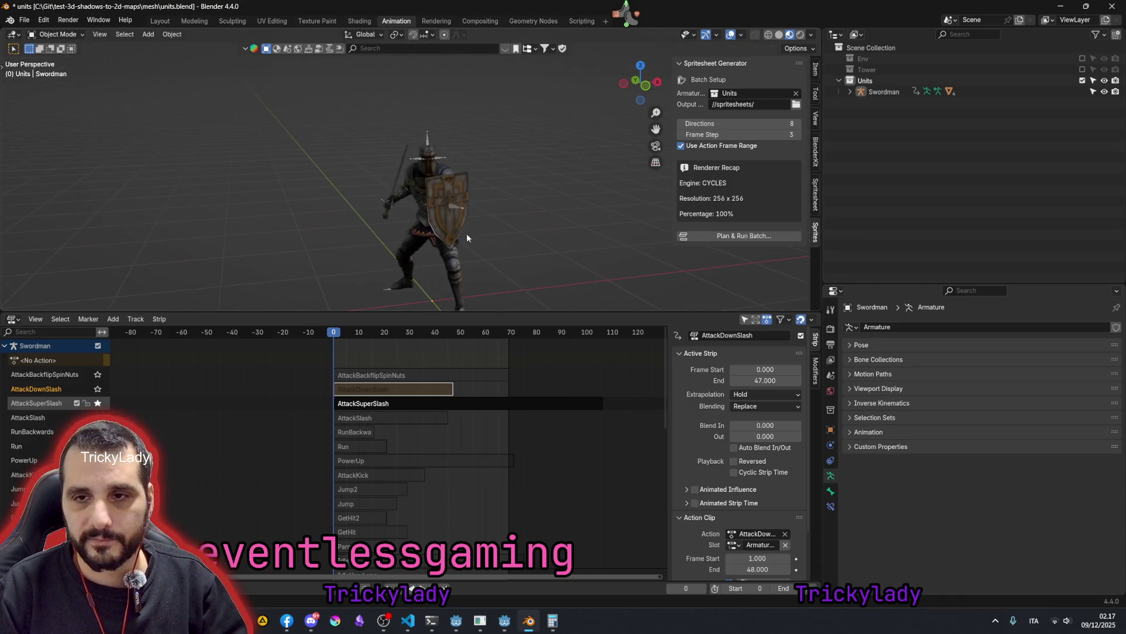
{"action": "scroll", "coordinate": [466, 233], "scroll_direction": "up", "scroll_amount": 3}
{"action": "scroll", "coordinate": [436, 191], "scroll_direction": "down", "scroll_amount": 1}
{"action": "scroll", "coordinate": [415, 168], "scroll_direction": "up", "scroll_amount": 3}
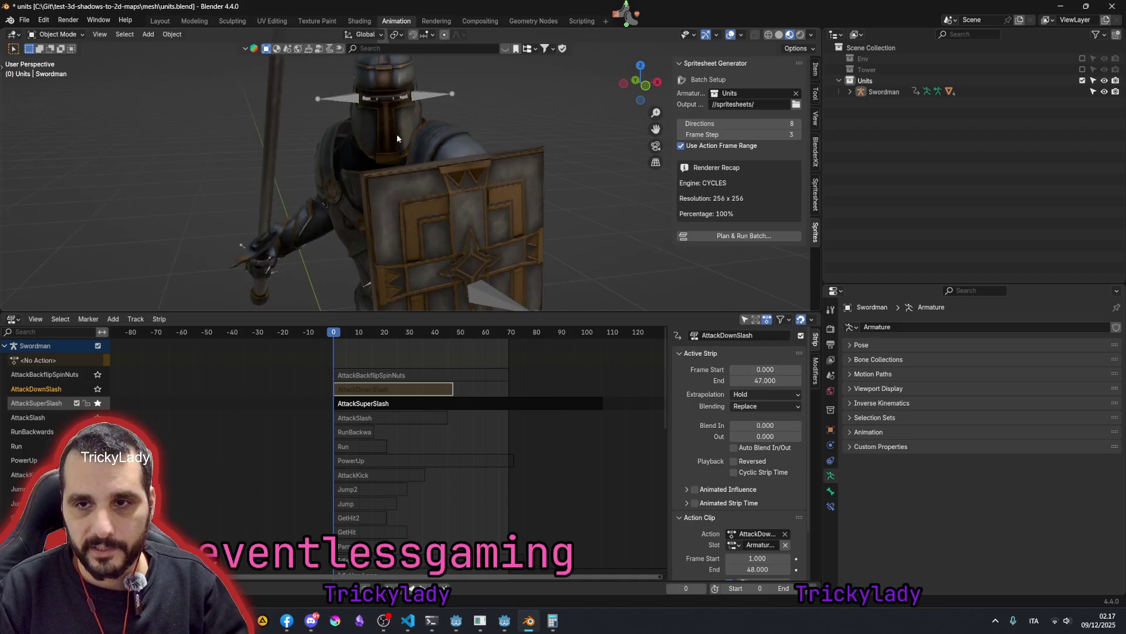
{"action": "scroll", "coordinate": [393, 145], "scroll_direction": "down", "scroll_amount": 2}
- Inspect the helmet and Paladin_J_Nordstrom_Sword meshes, then expand Swordman in the Outliner
{"action": "left_click", "coordinate": [394, 123]}
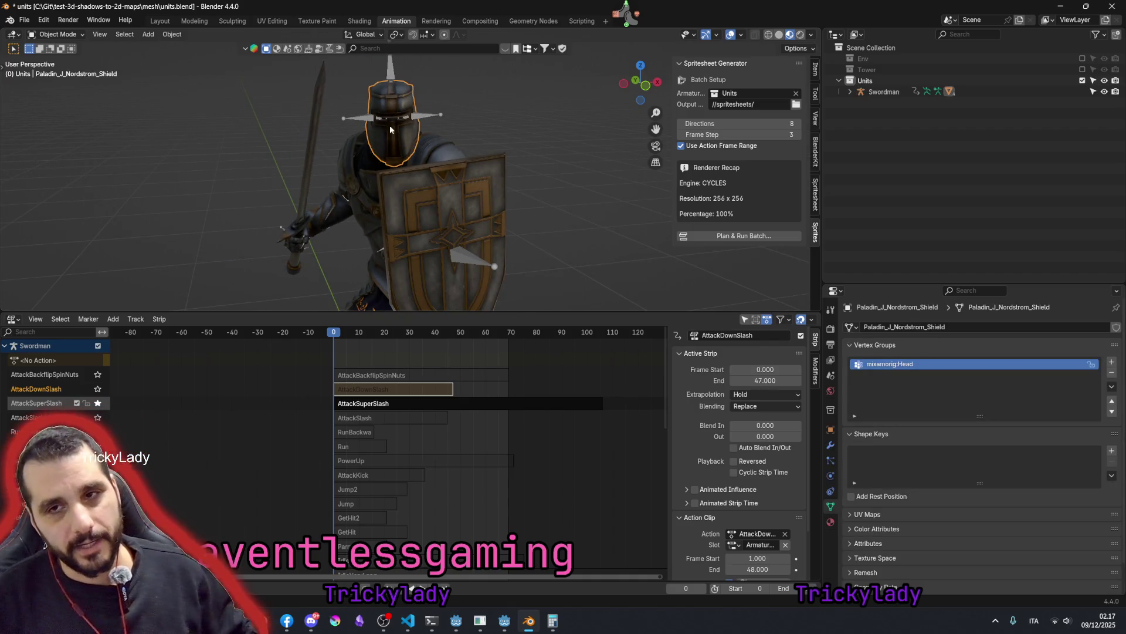
{"action": "left_click", "coordinate": [352, 179]}
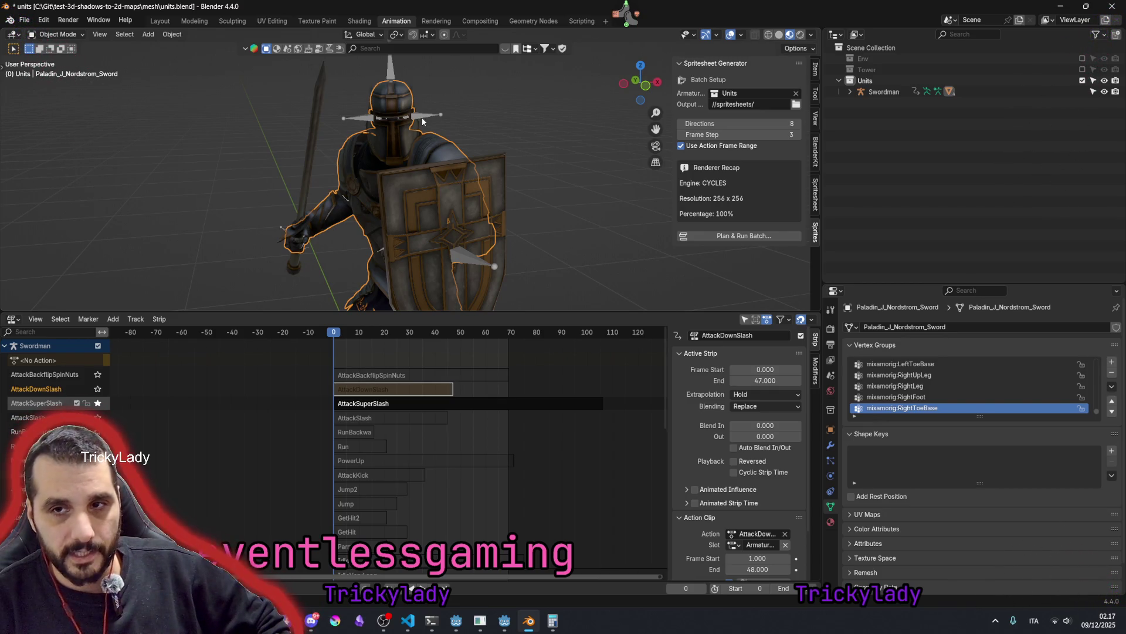
{"action": "left_click", "coordinate": [883, 92]}
{"action": "left_click", "coordinate": [850, 92]}
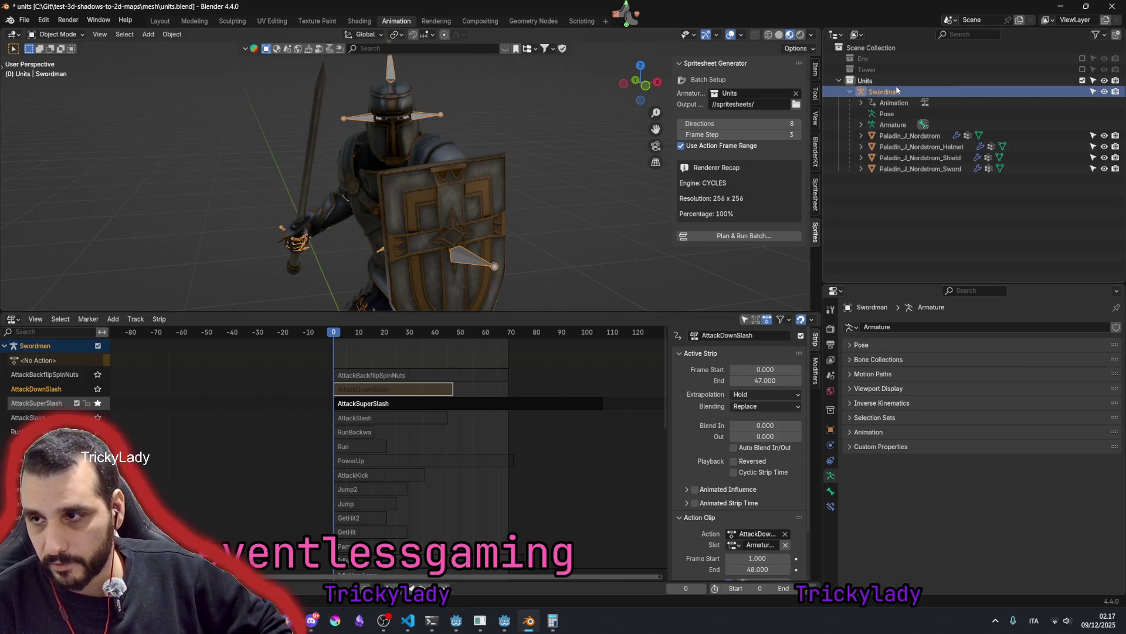
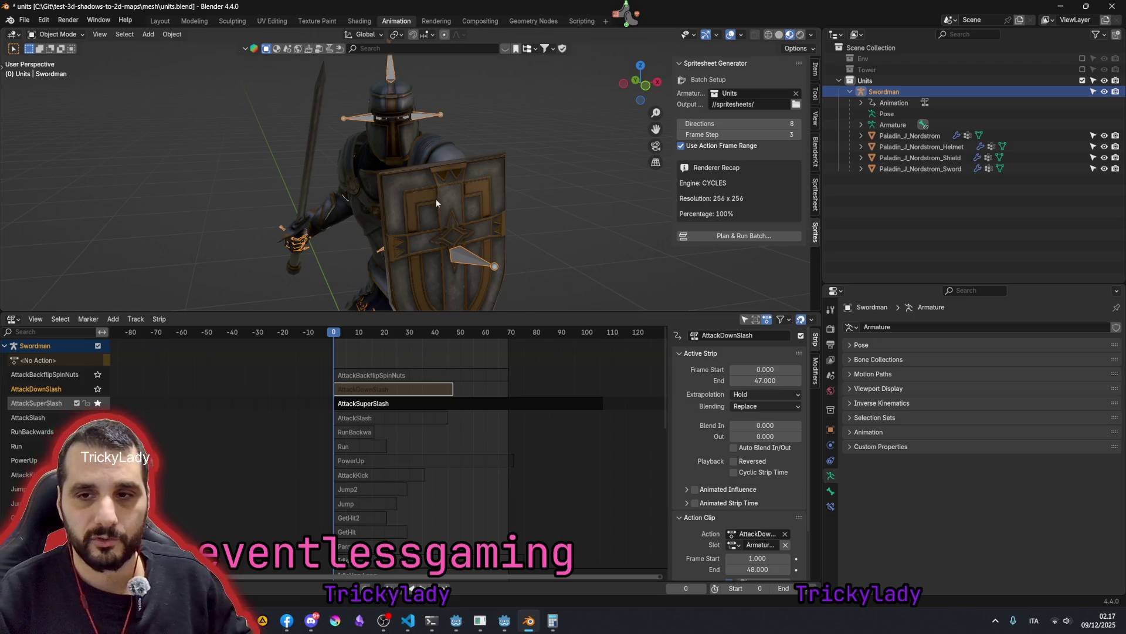
{"action": "scroll", "coordinate": [436, 198], "scroll_direction": "down", "scroll_amount": 3}
- Tilt the view down onto the knight, box-select it, then clear the selection
{"action": "middle_click_drag", "start_coordinate": [446, 190], "coordinate": [441, 209]}
{"action": "left_click_drag", "start_coordinate": [328, 83], "coordinate": [539, 307]}
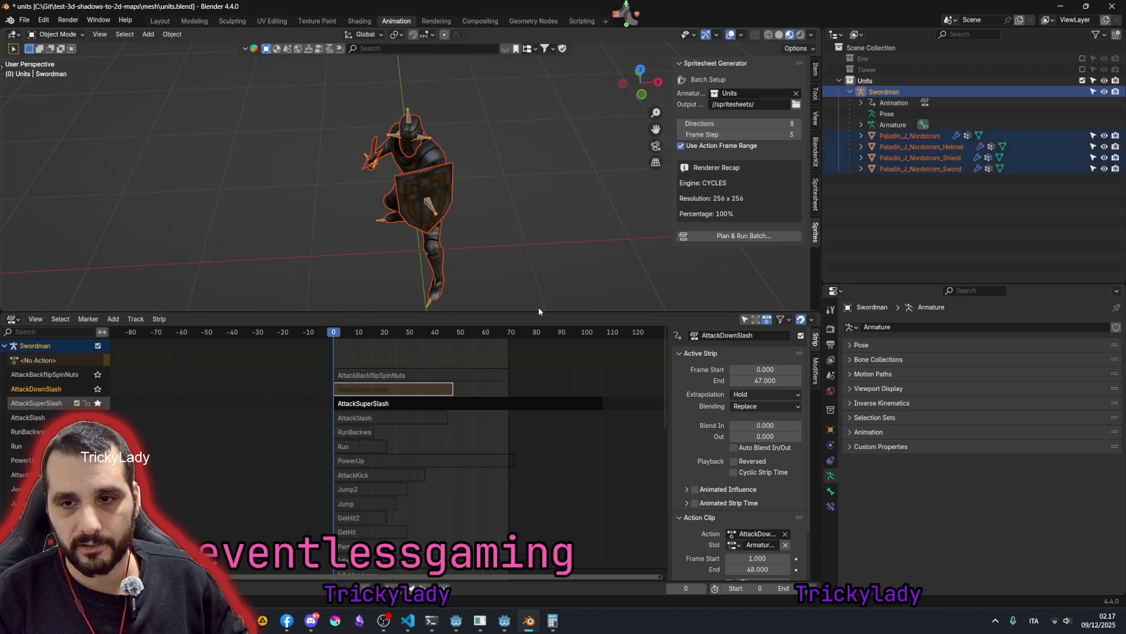
{"action": "left_click", "coordinate": [477, 147]}
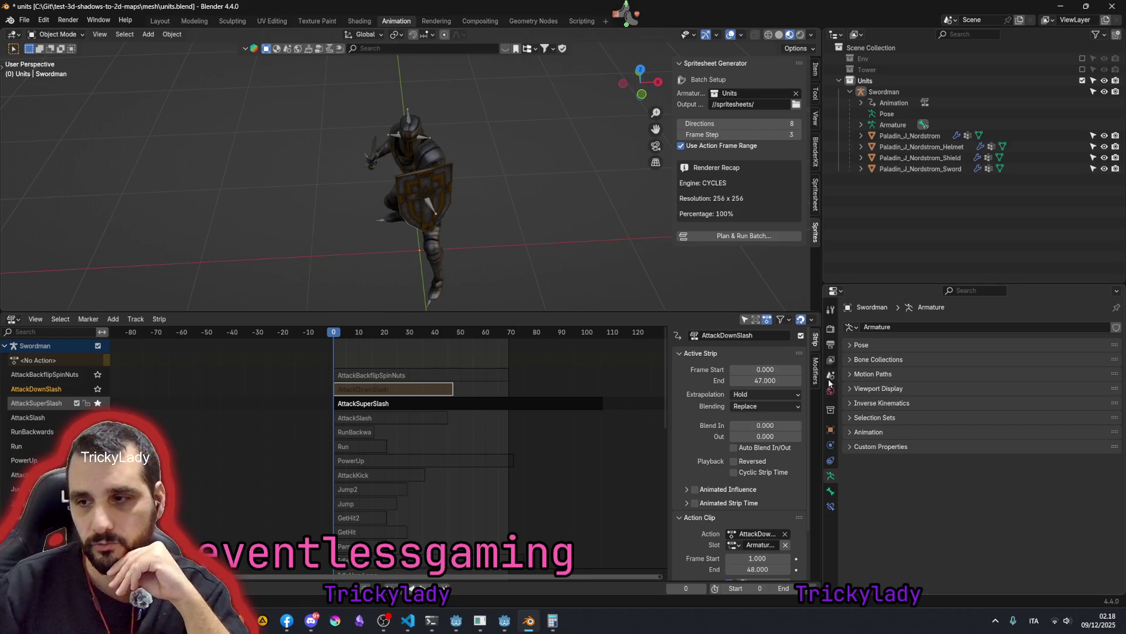
{"action": "left_click", "coordinate": [830, 328]}
{"action": "scroll", "coordinate": [978, 342], "scroll_direction": "down", "scroll_amount": 3}
{"action": "scroll", "coordinate": [981, 343], "scroll_direction": "down", "scroll_amount": 1}
{"action": "scroll", "coordinate": [987, 344], "scroll_direction": "down", "scroll_amount": 1}
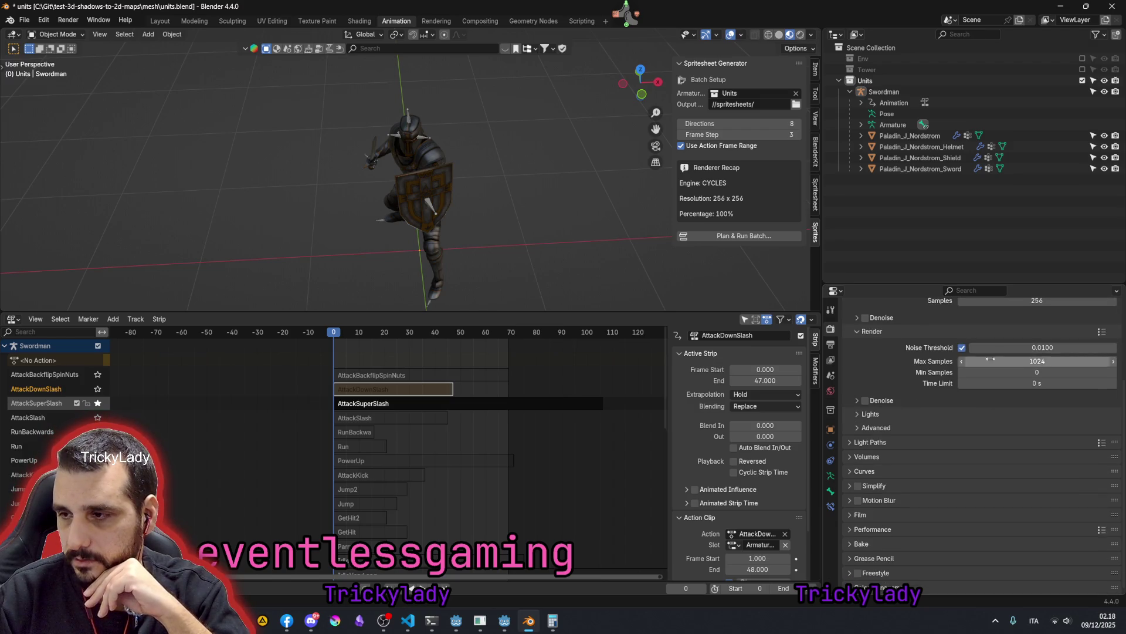
- Set Resolution X and Y to 128 in Output Properties, then bring up the batch plan
{"action": "left_click", "coordinate": [830, 343]}
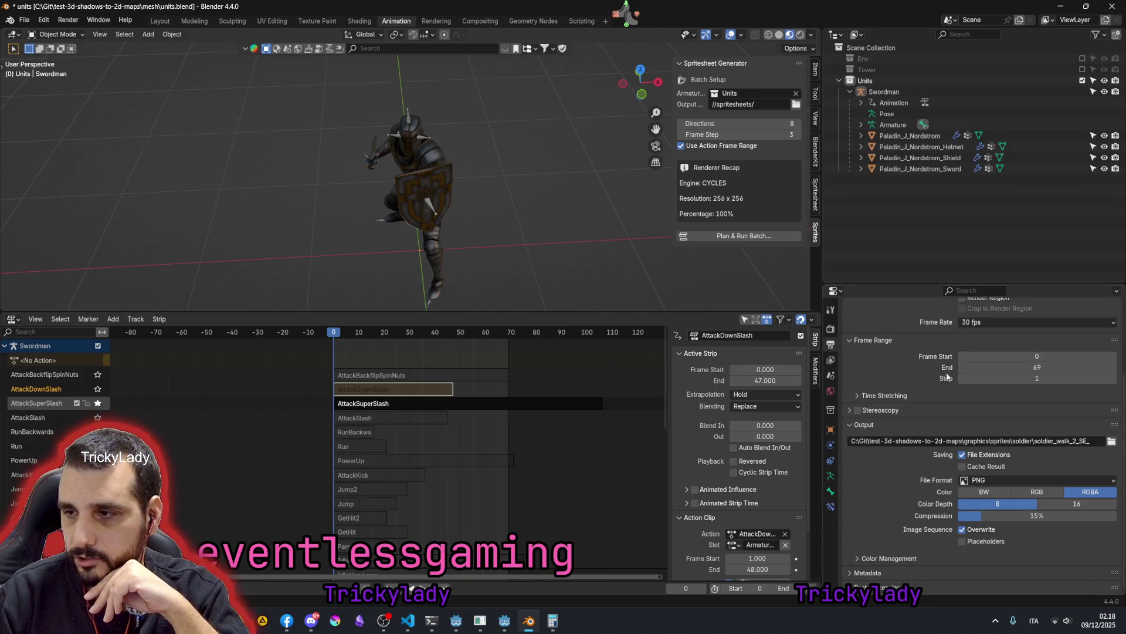
{"action": "scroll", "coordinate": [1012, 370], "scroll_direction": "up", "scroll_amount": 3}
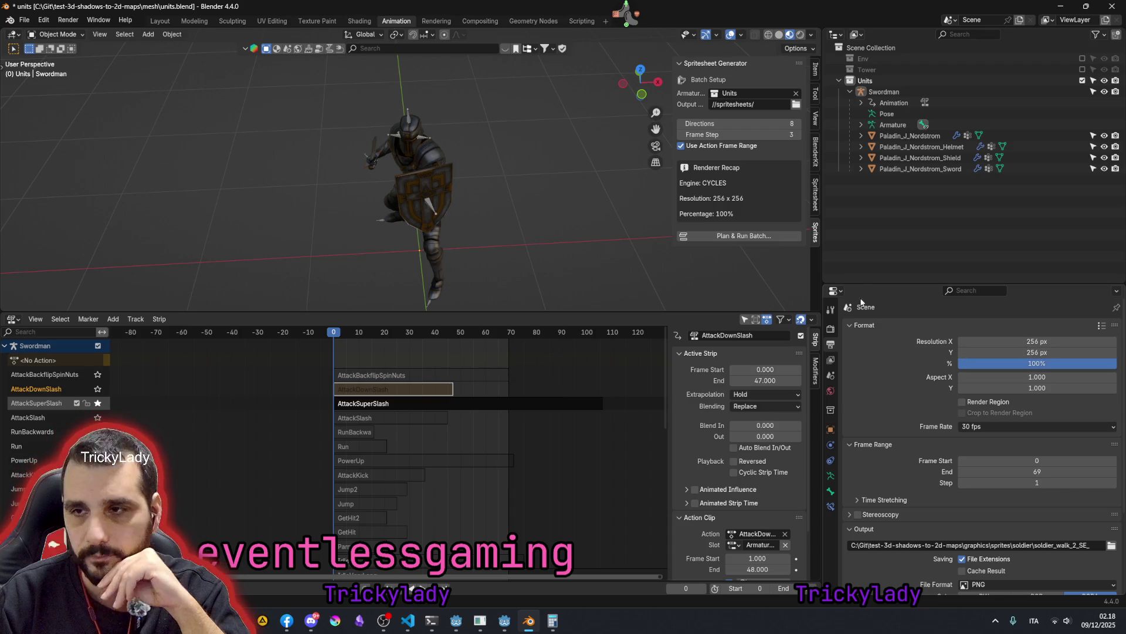
{"action": "left_click", "coordinate": [1059, 341]}
{"action": "type", "text": "1287"}
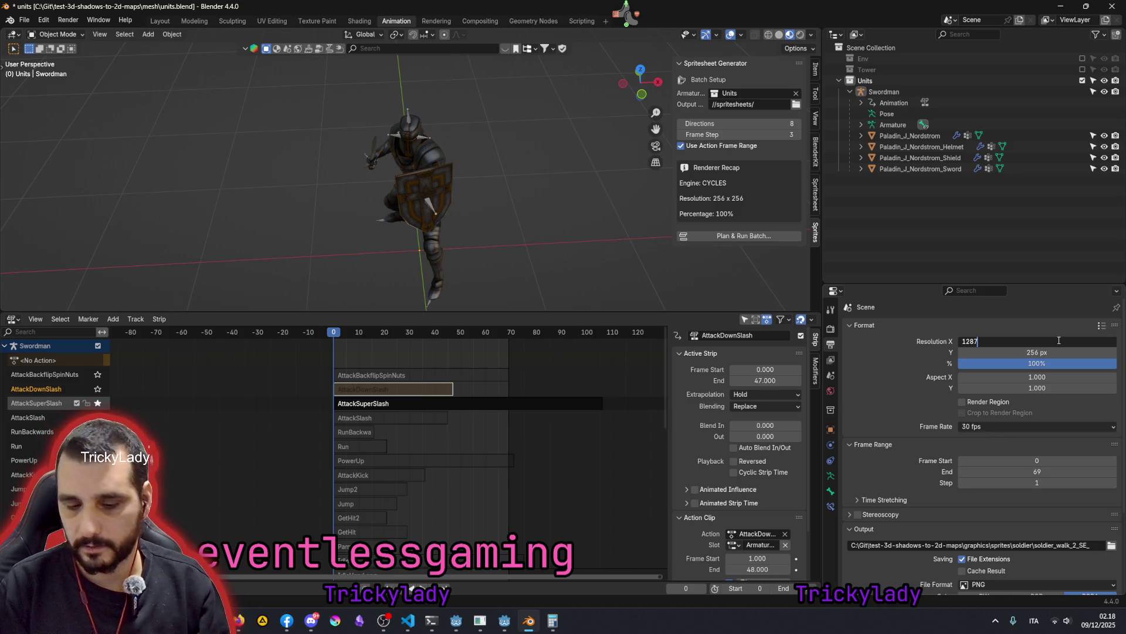
{"action": "key", "text": "Tab"}
{"action": "type", "text": "12"}
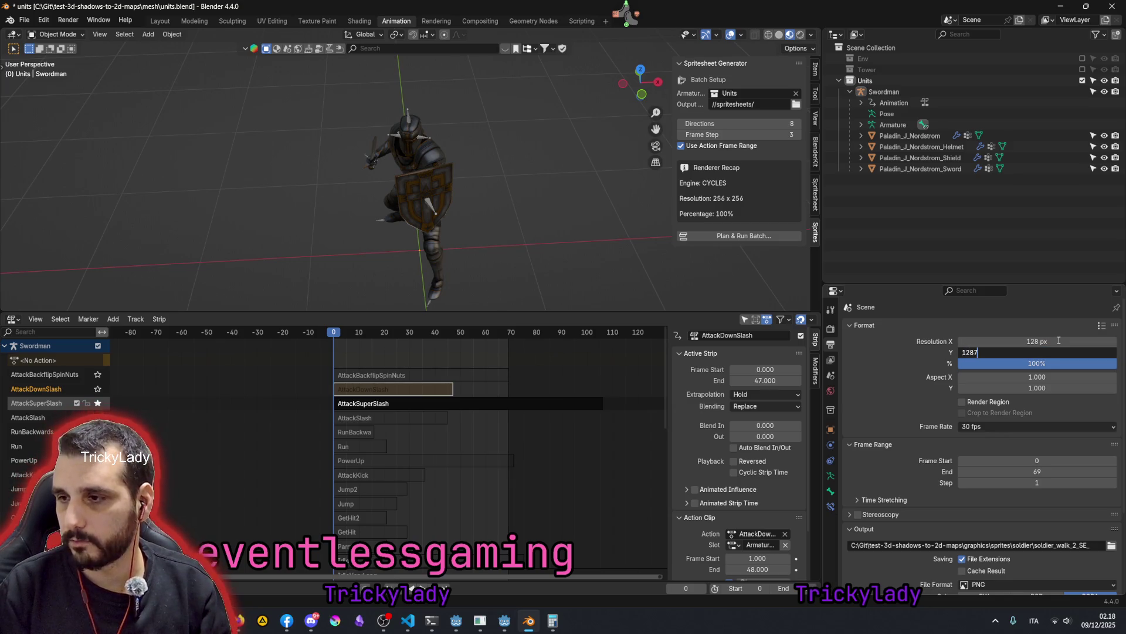
{"action": "key", "text": "Return"}
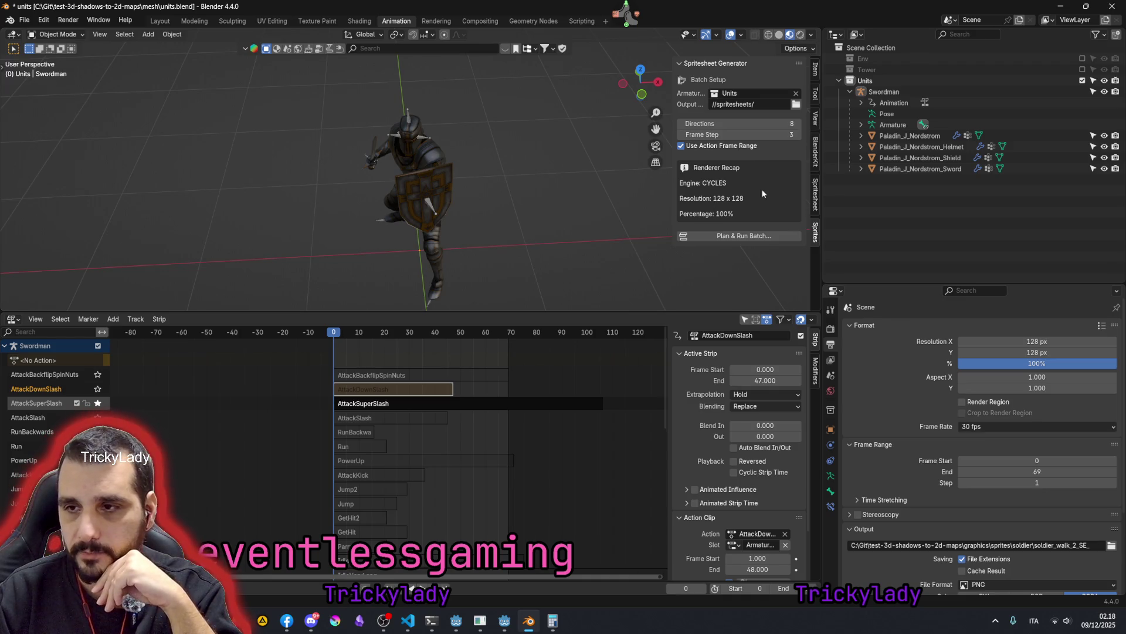
{"action": "left_click", "coordinate": [742, 235]}
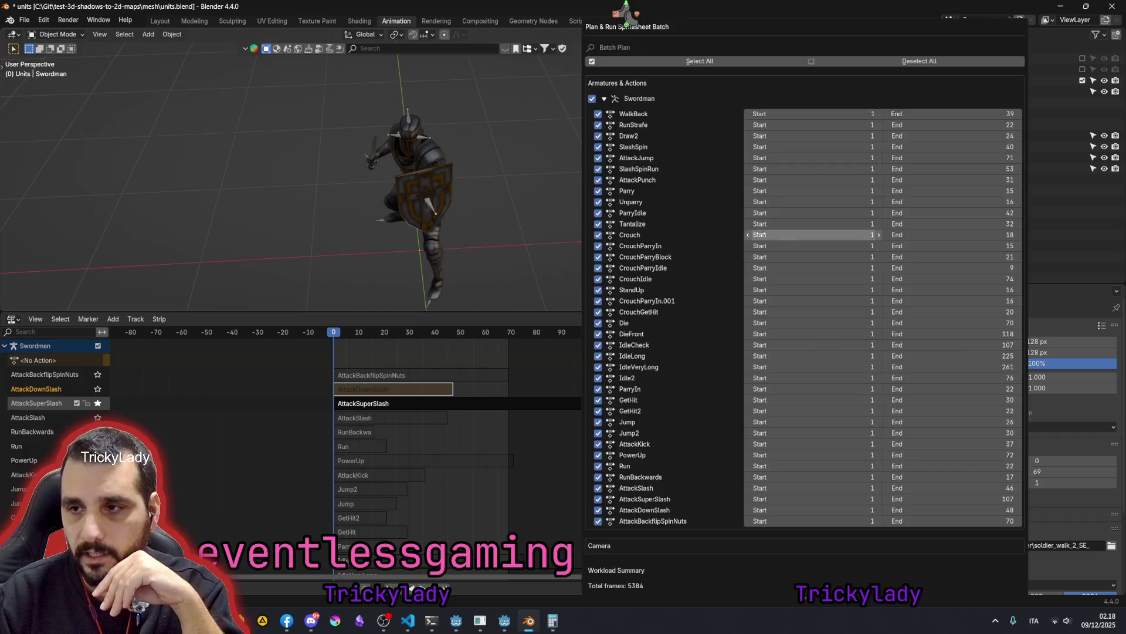
{"action": "scroll", "coordinate": [713, 417], "scroll_direction": "up", "scroll_amount": 2}
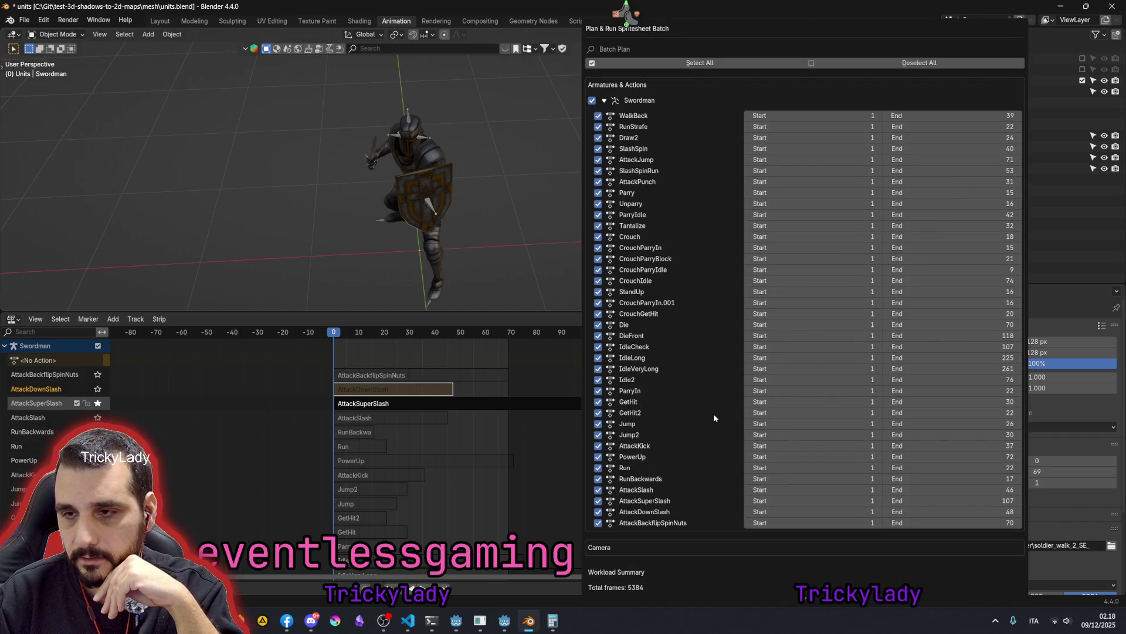
{"action": "scroll", "coordinate": [703, 221], "scroll_direction": "down", "scroll_amount": 2}
{"action": "scroll", "coordinate": [903, 126], "scroll_direction": "up", "scroll_amount": 2}
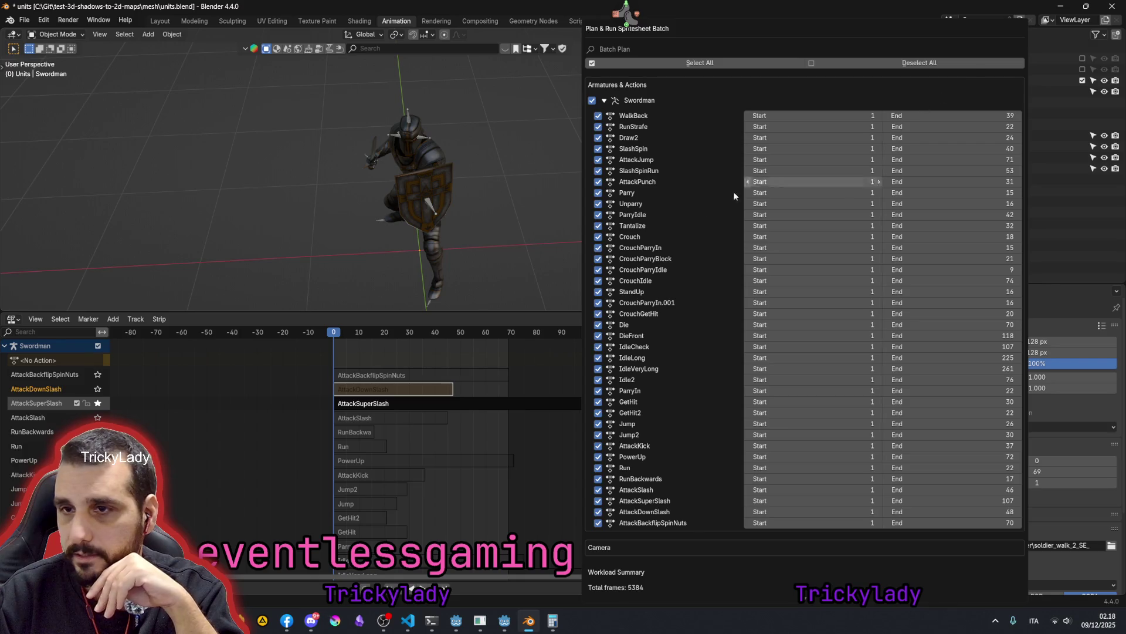
- Close the Swordman batch plan dialog so the preview render starts
{"action": "left_click", "coordinate": [552, 183]}
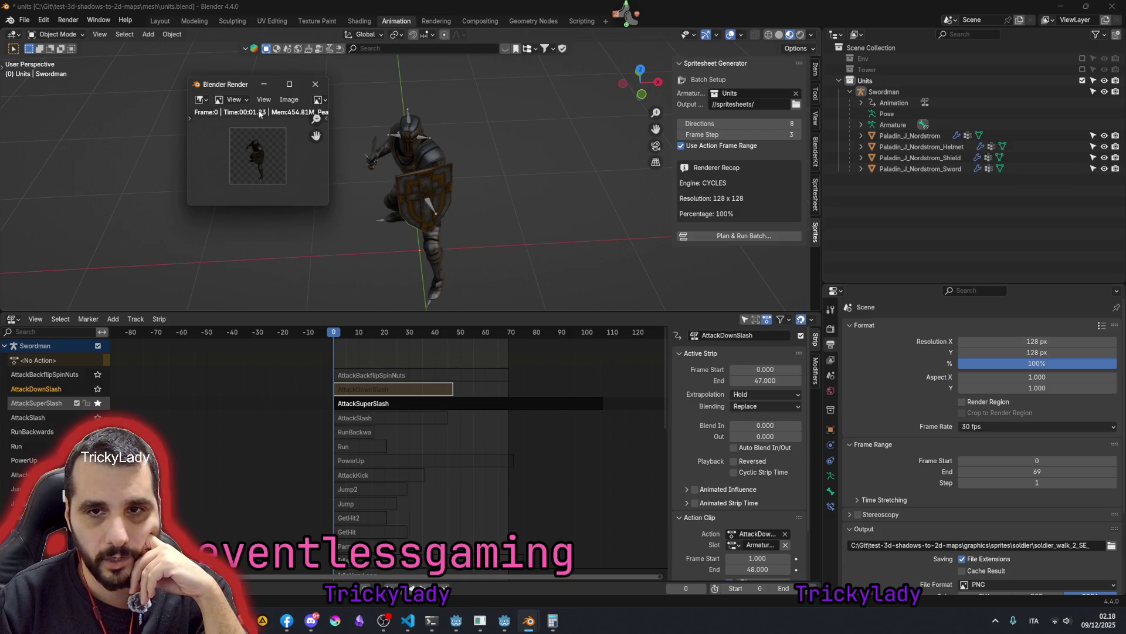
- Switch to camera view with Numpad 0, render two F12 test frames and dismiss each result
{"action": "left_click", "coordinate": [314, 84]}
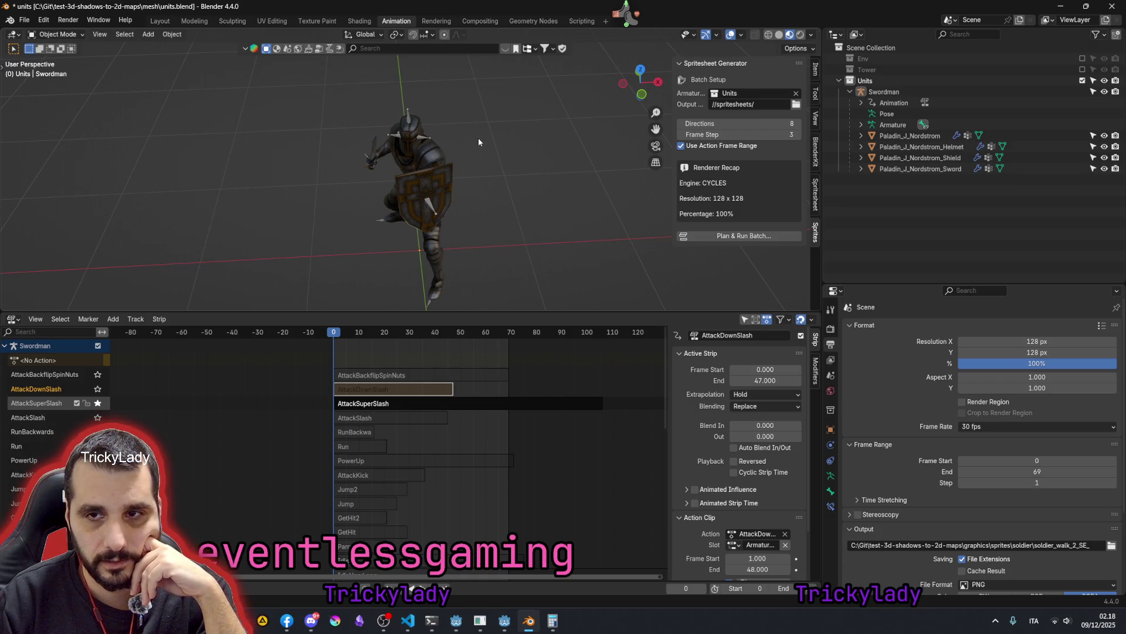
{"action": "key", "text": "KP_0"}
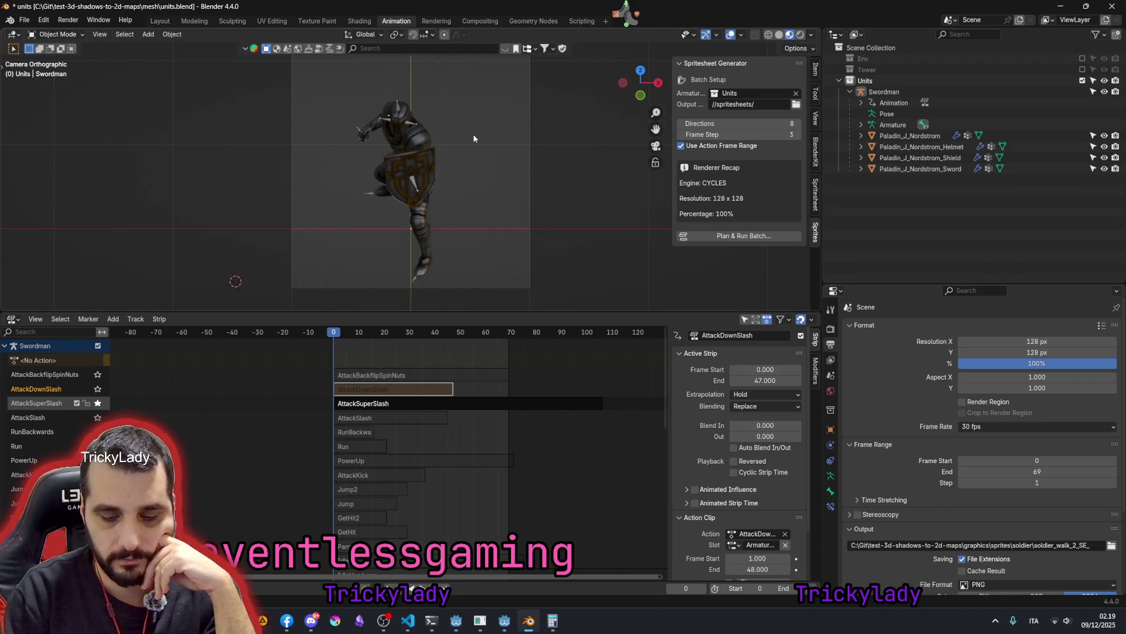
{"action": "key", "text": "F12"}
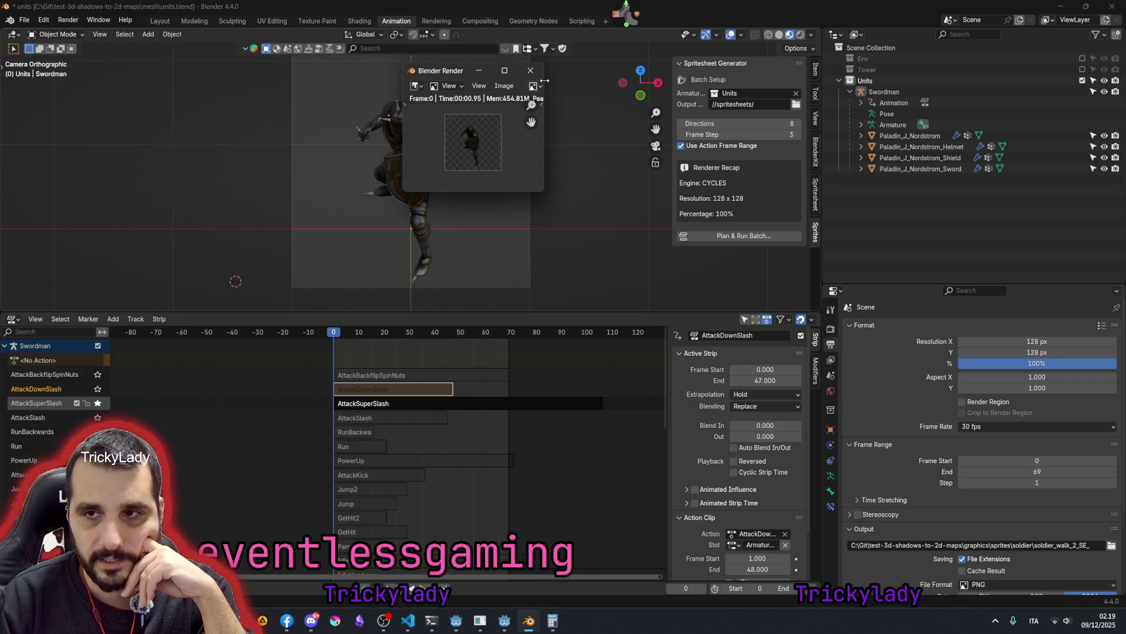
{"action": "left_click", "coordinate": [530, 70]}
{"action": "key", "text": "F12"}
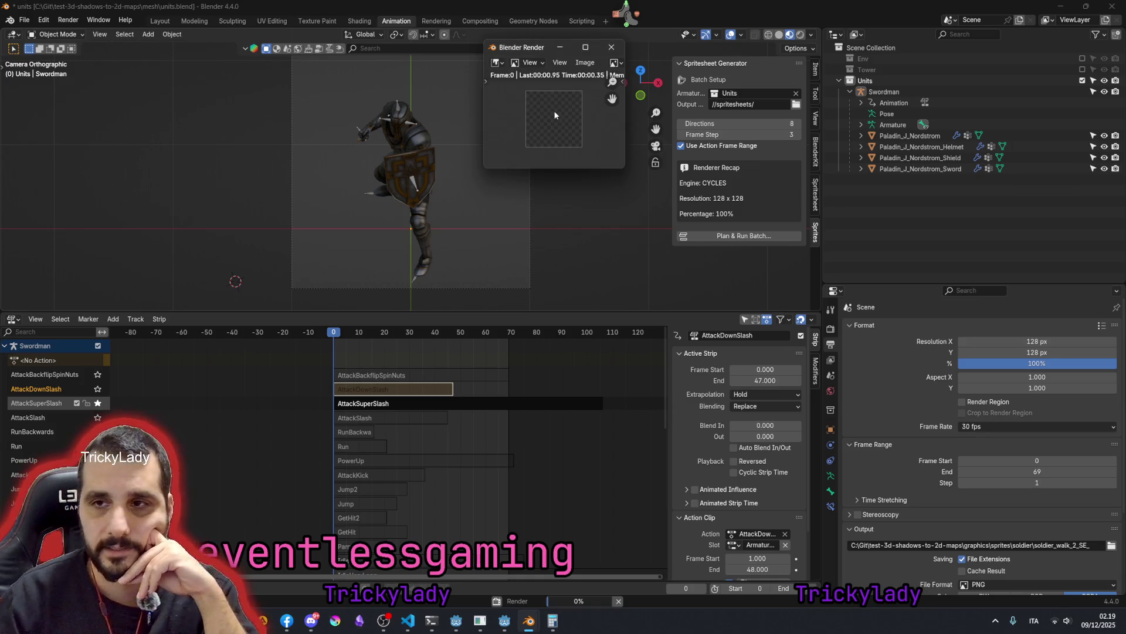
{"action": "left_click", "coordinate": [610, 46]}
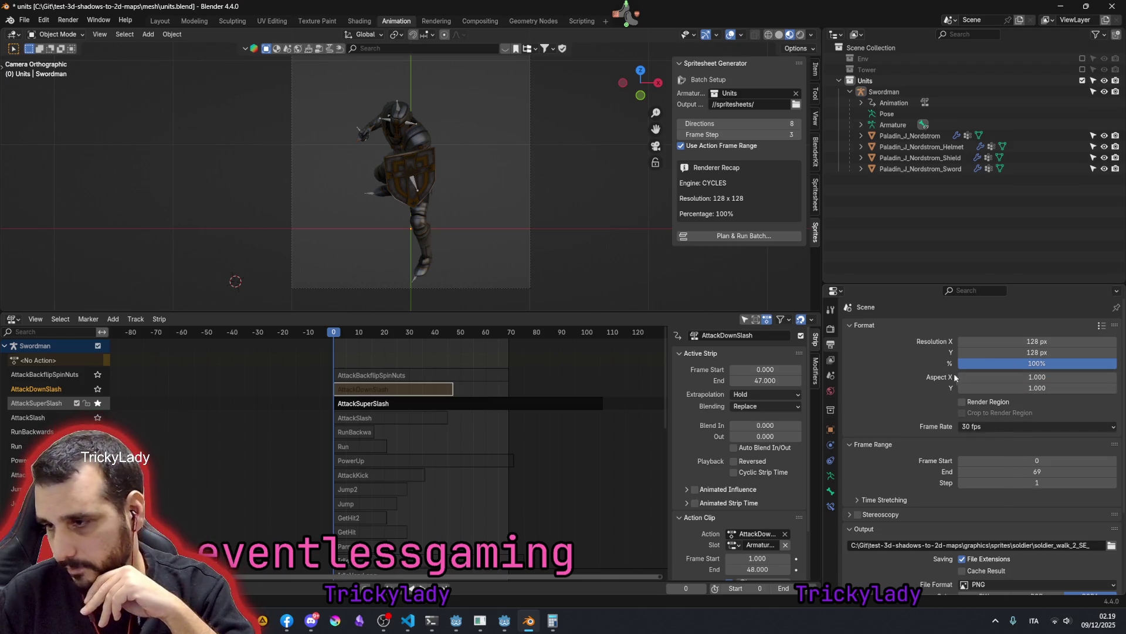
{"action": "left_click", "coordinate": [866, 326]}
- Review the Cycles render engine and feature set choices in Render Properties
{"action": "left_click", "coordinate": [831, 328]}
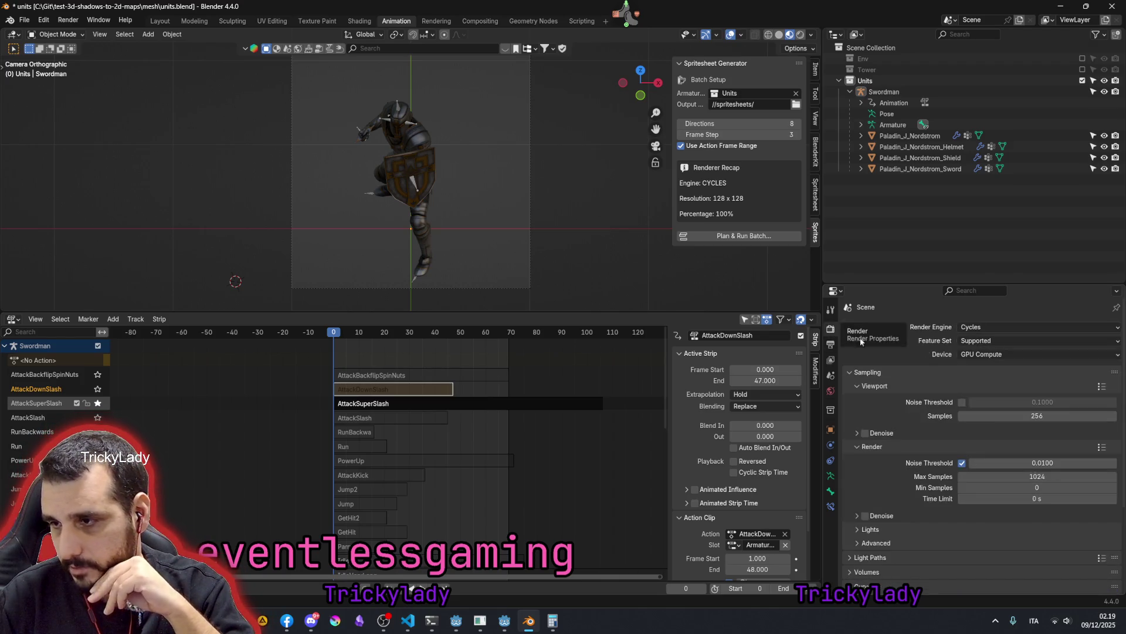
{"action": "left_click", "coordinate": [976, 328]}
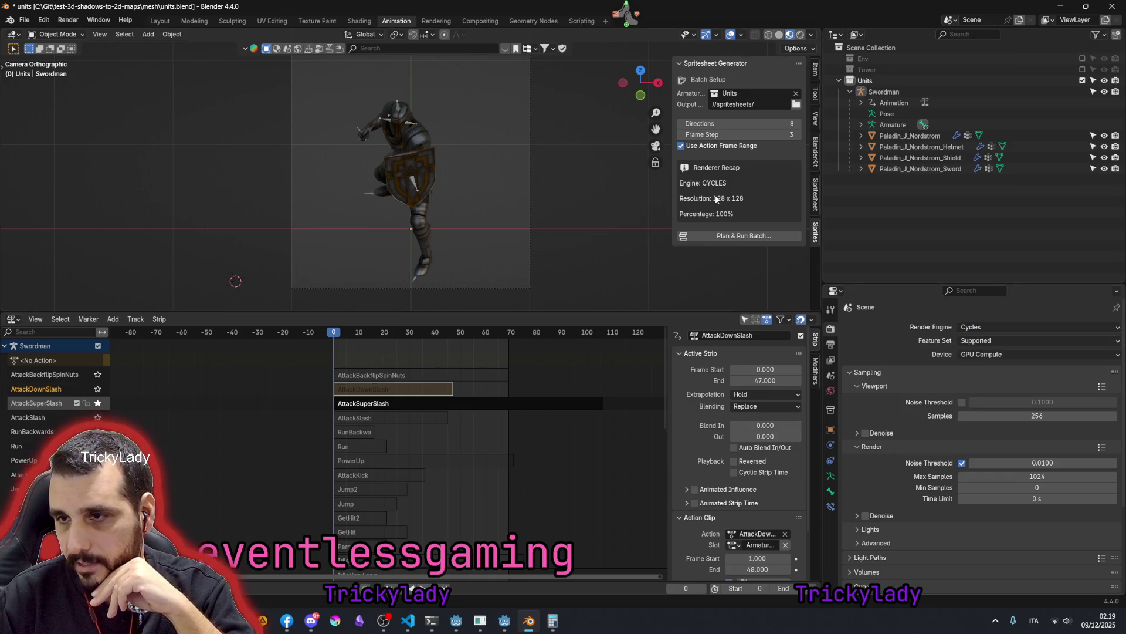
{"action": "left_click", "coordinate": [981, 341]}
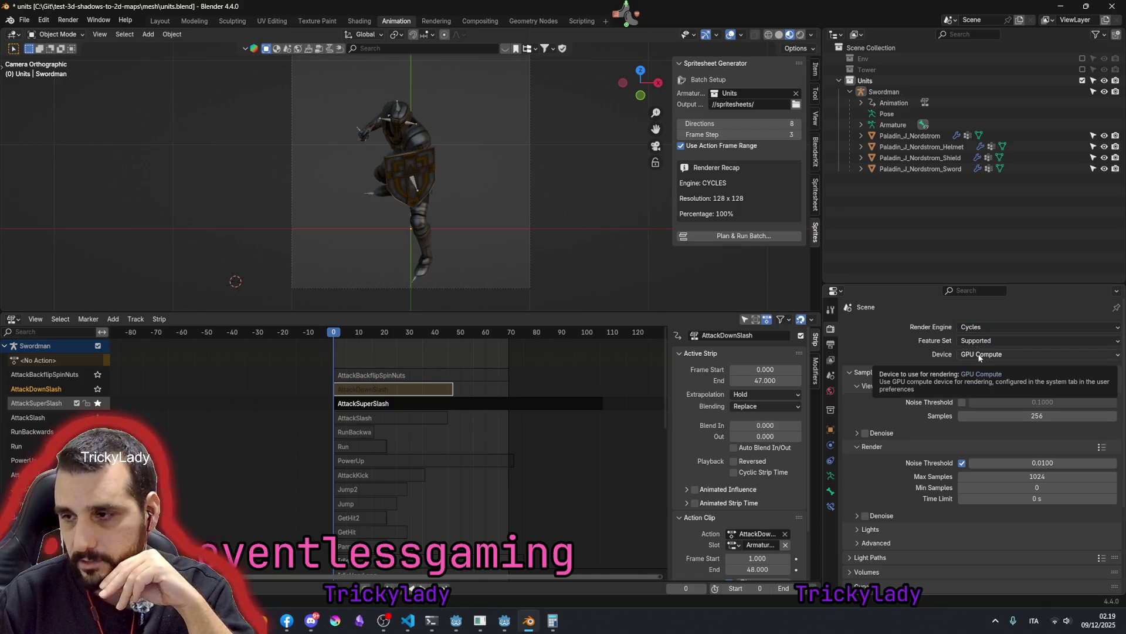
{"action": "left_click", "coordinate": [979, 342]}
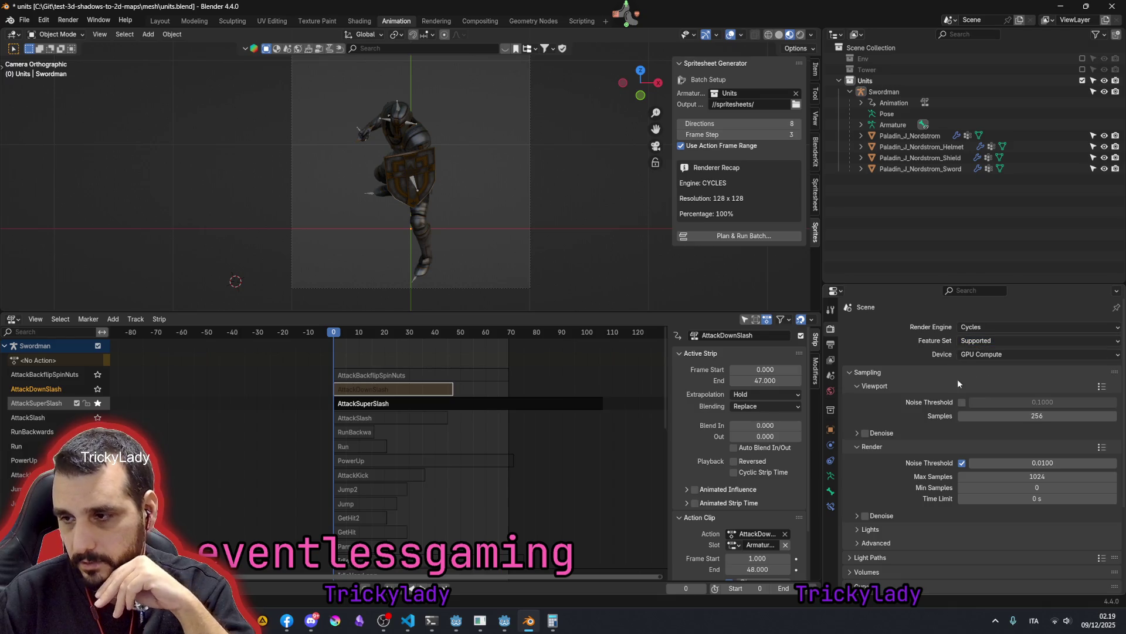
- Set viewport samples to 128 and max render samples to 256, then render a test frame
{"action": "left_click", "coordinate": [1000, 416]}
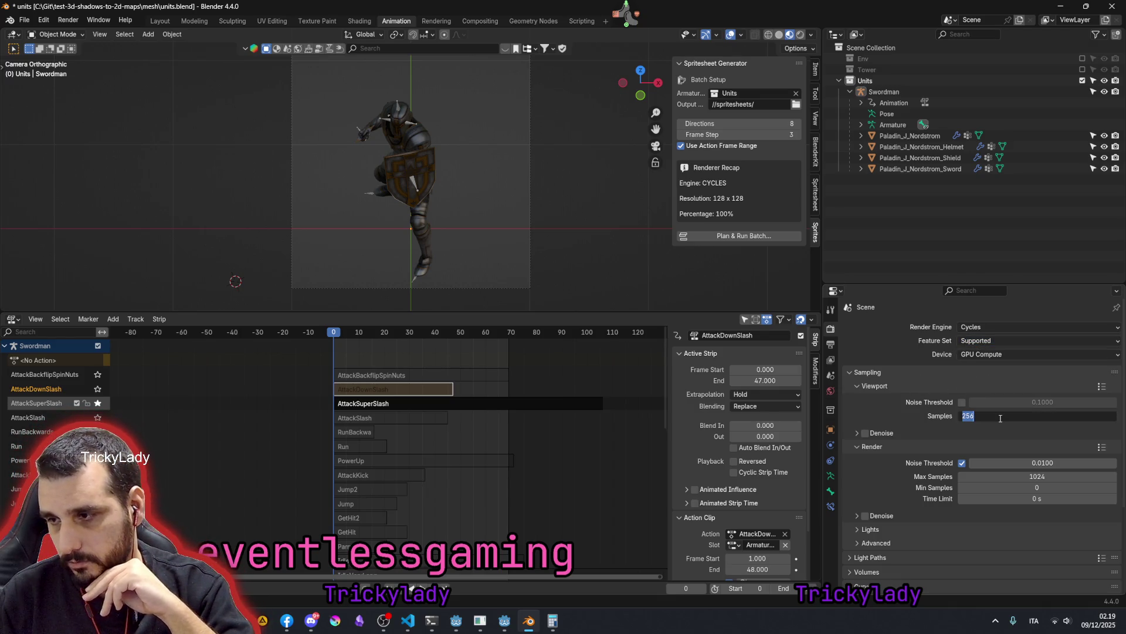
{"action": "type", "text": "128"}
{"action": "key", "text": "Return"}
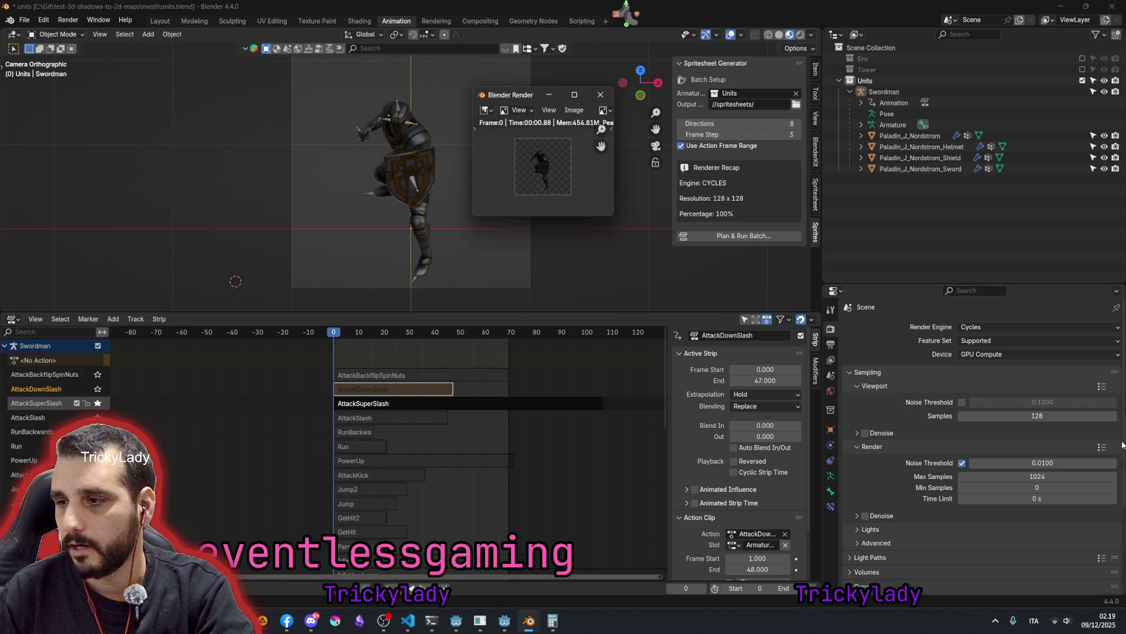
{"action": "double_click", "coordinate": [1038, 476]}
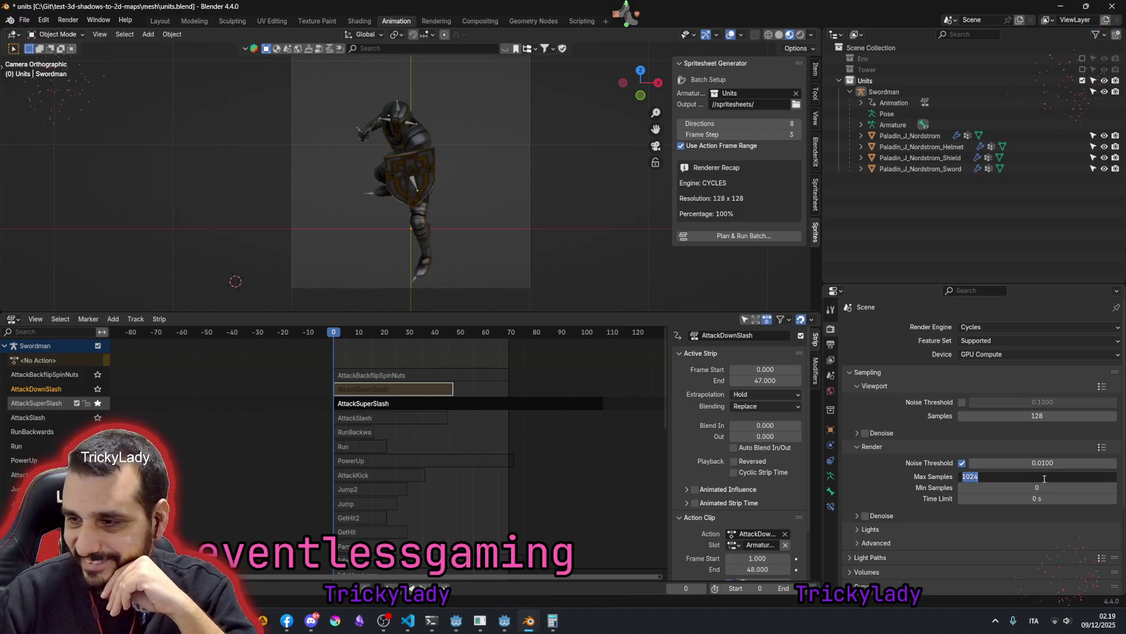
{"action": "type", "text": "256"}
{"action": "key", "text": "Return"}
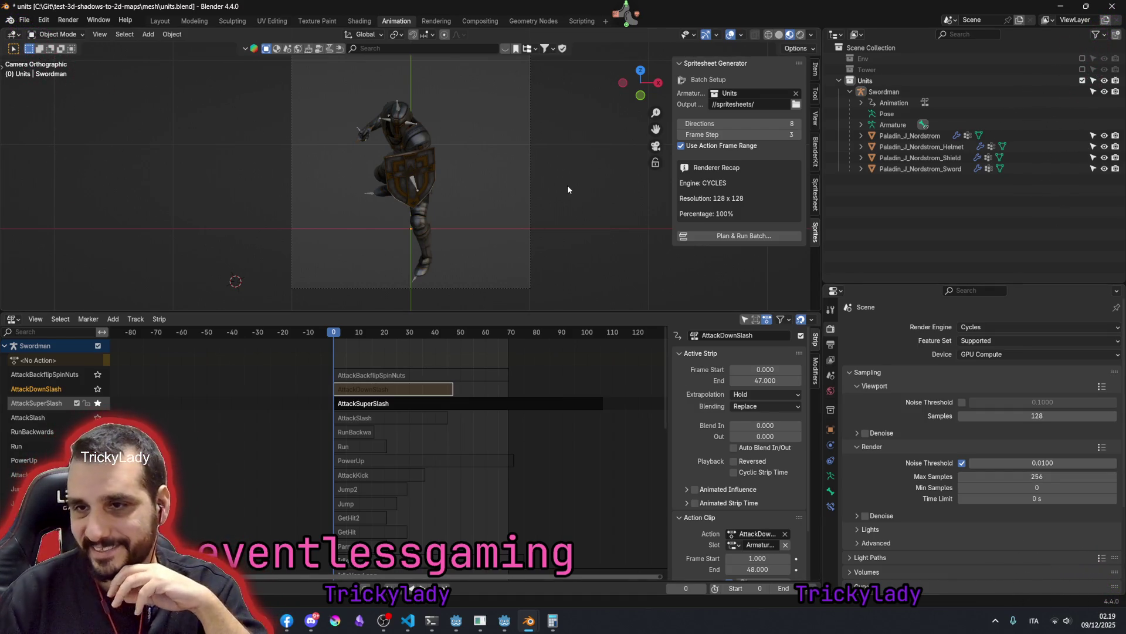
{"action": "key", "text": "F12"}
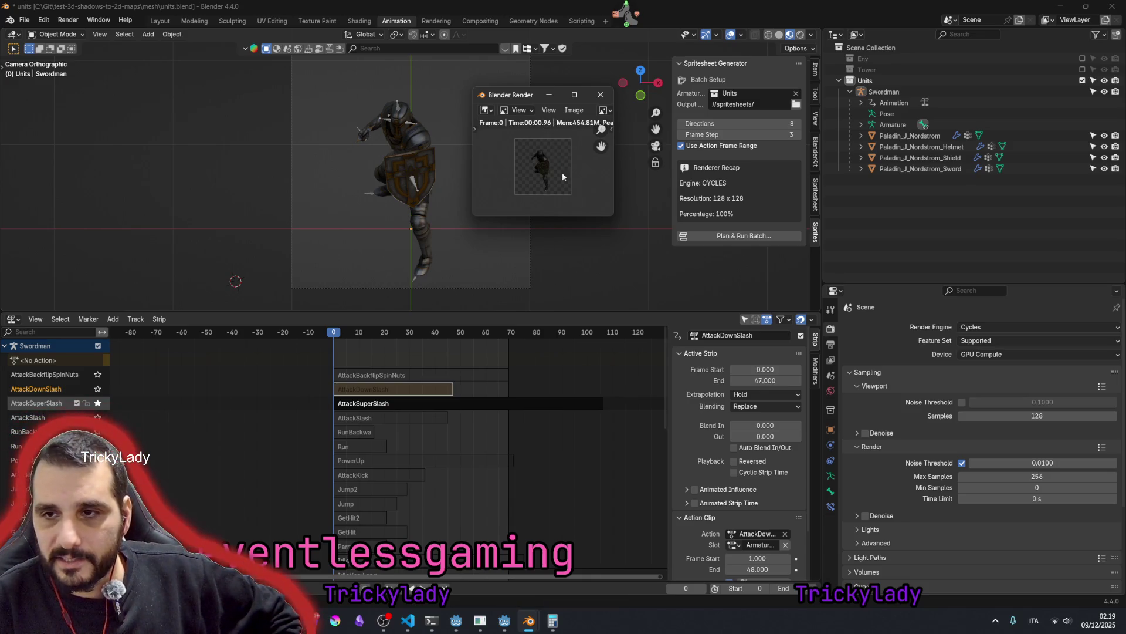
- Enable Render Denoise in Cycles settings and re-render the knight test frame, then launch Calculator
{"action": "mouse_move", "coordinate": [614, 216]}
{"action": "left_mouse_down"}
{"action": "mouse_move", "coordinate": [702, 324]}
{"action": "mouse_move", "coordinate": [727, 332]}
{"action": "left_mouse_up"}
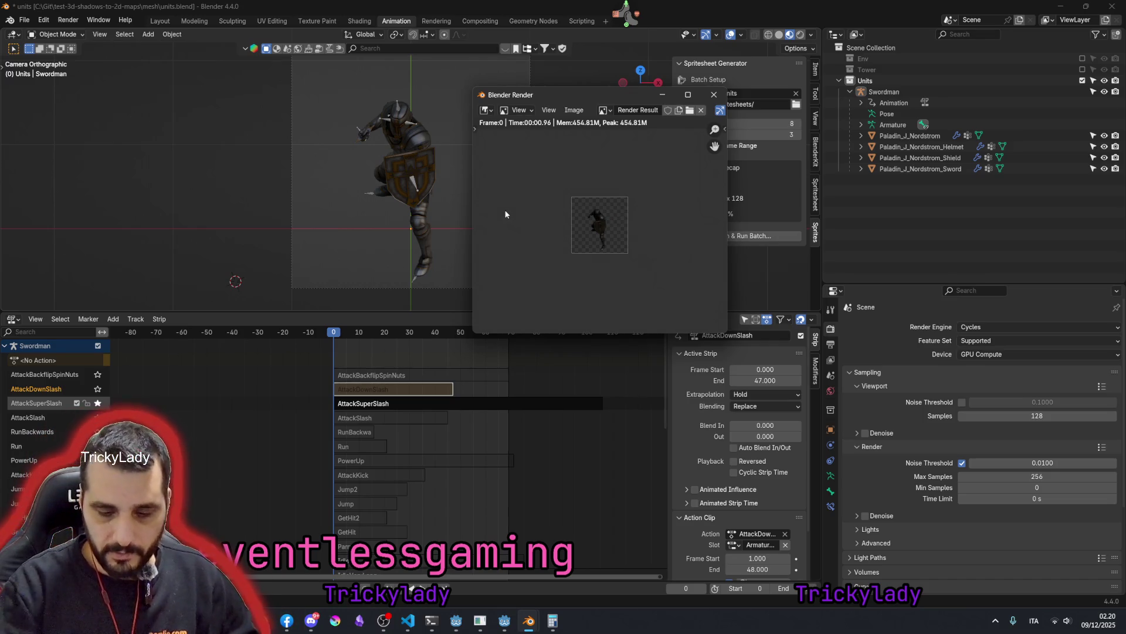
{"action": "key", "text": "F12"}
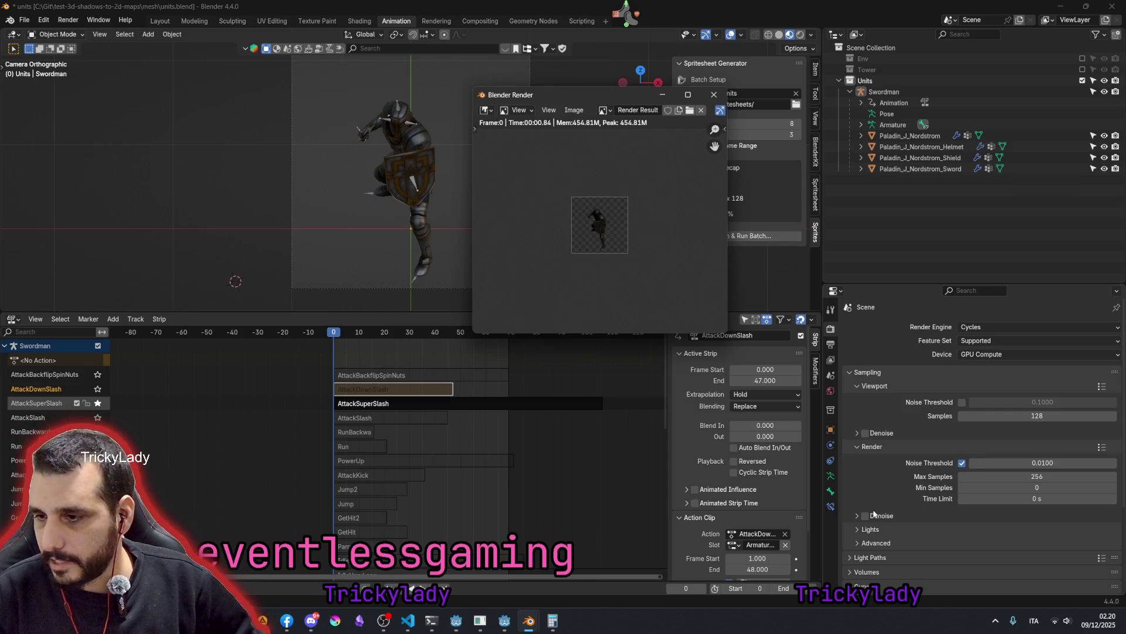
{"action": "scroll", "coordinate": [882, 479], "scroll_direction": "down", "scroll_amount": 4}
{"action": "left_click", "coordinate": [866, 427]}
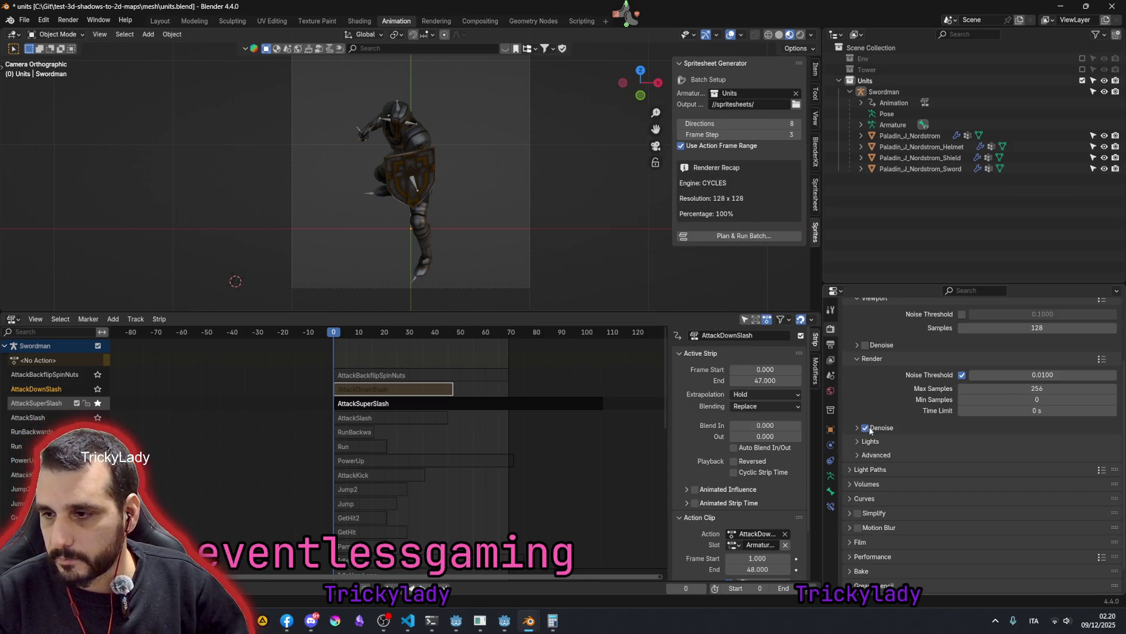
{"action": "key", "text": "F12"}
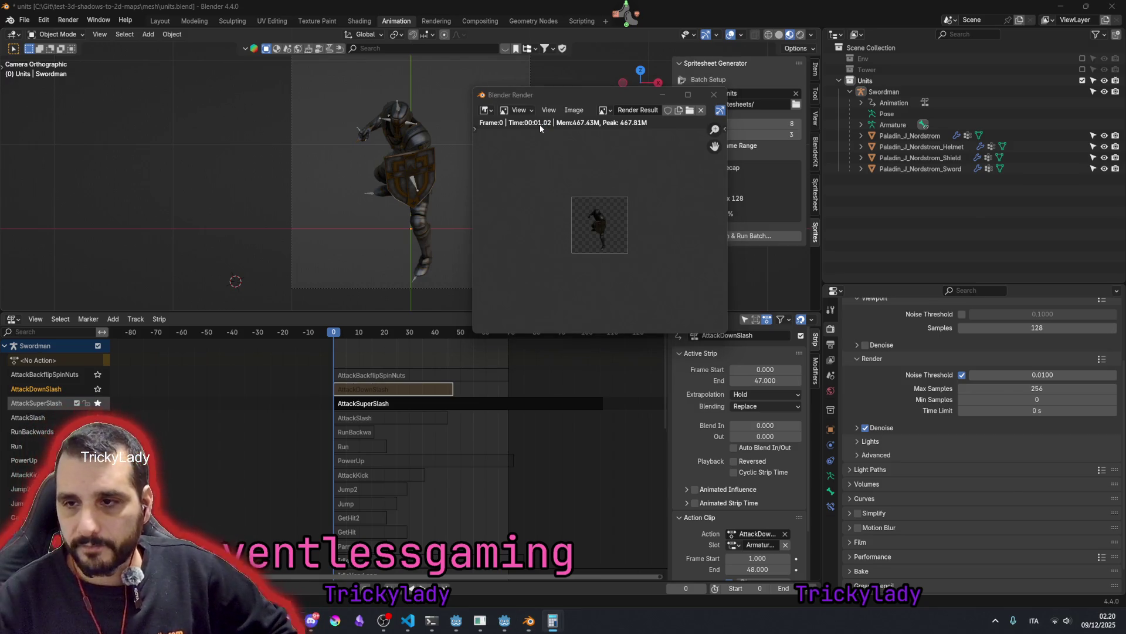
{"action": "key", "text": "XF86Calculator"}
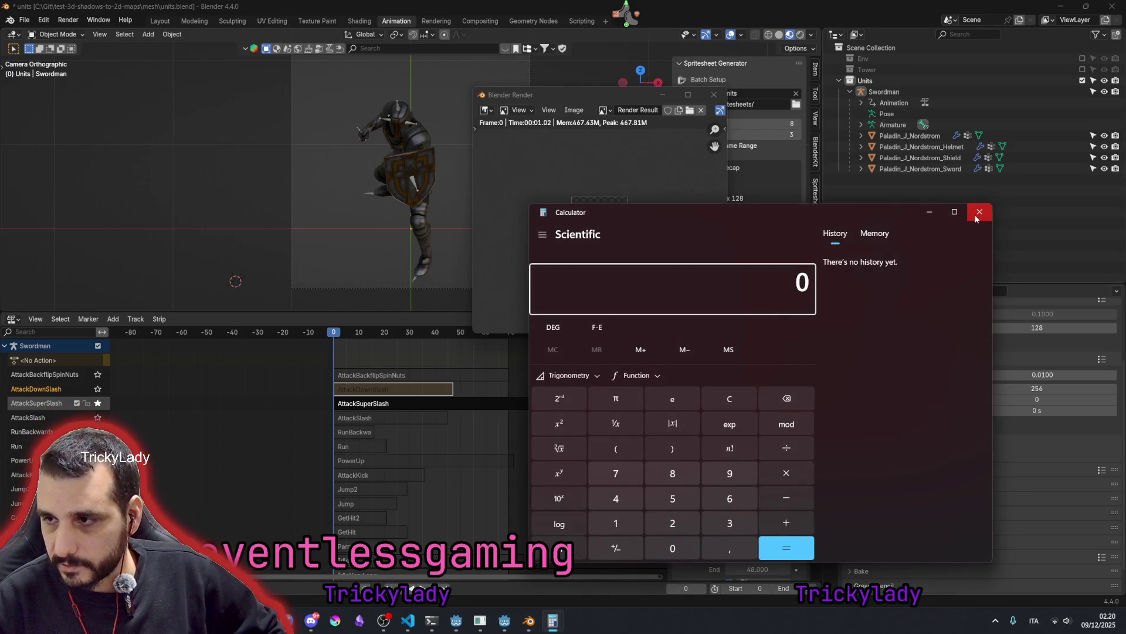
- Divide 5380 by 60 twice in Calculator (≈1.49), close it and the render result
{"action": "left_click", "coordinate": [553, 621]}
{"action": "left_click", "coordinate": [553, 623]}
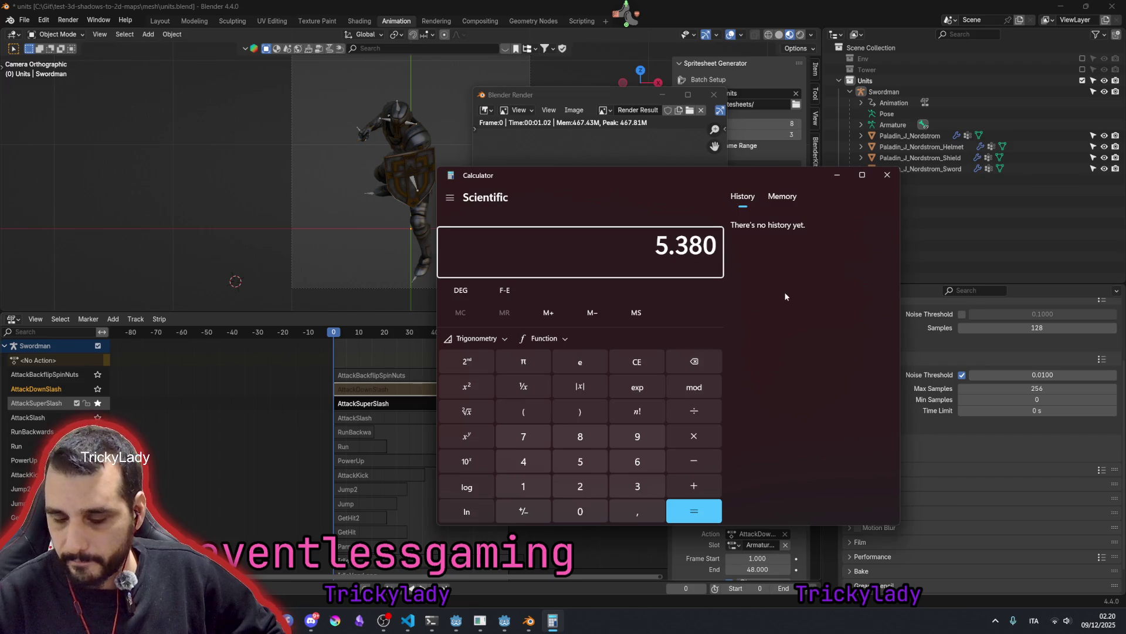
{"action": "type", "text": "/60"}
{"action": "key", "text": "Return"}
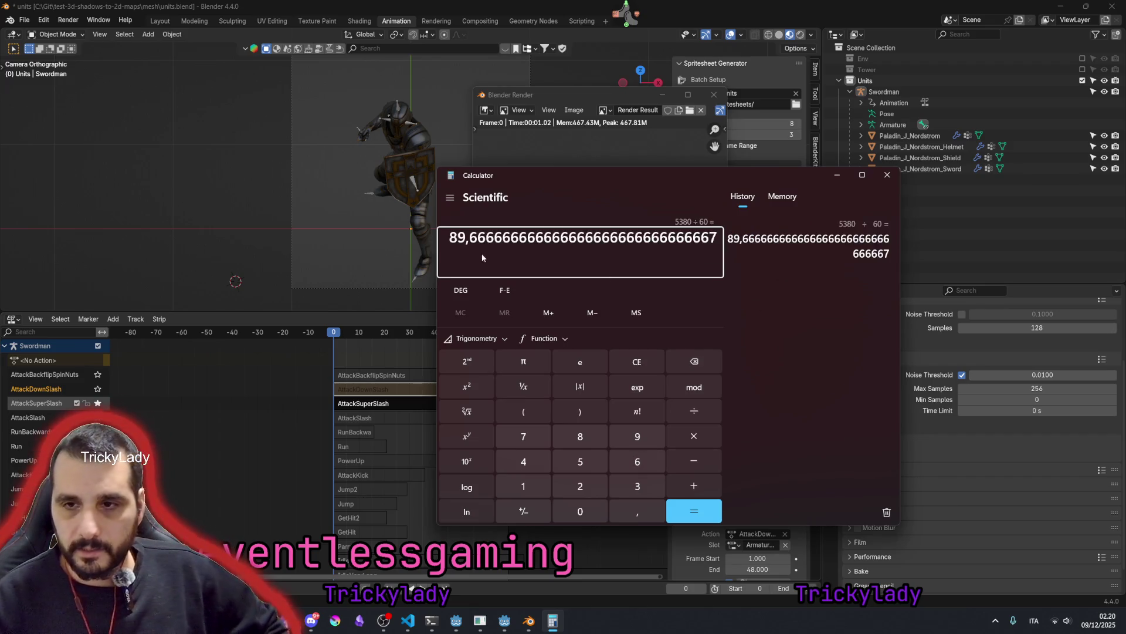
{"action": "type", "text": "/60"}
{"action": "key", "text": "Return"}
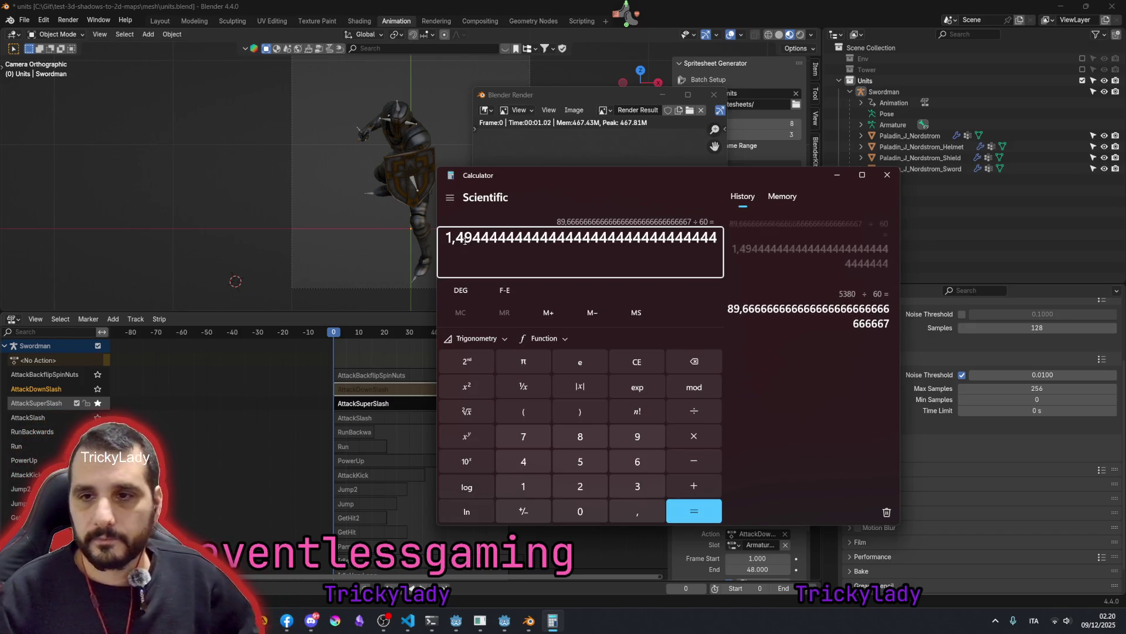
{"action": "left_click_drag", "start_coordinate": [455, 238], "coordinate": [482, 238]}
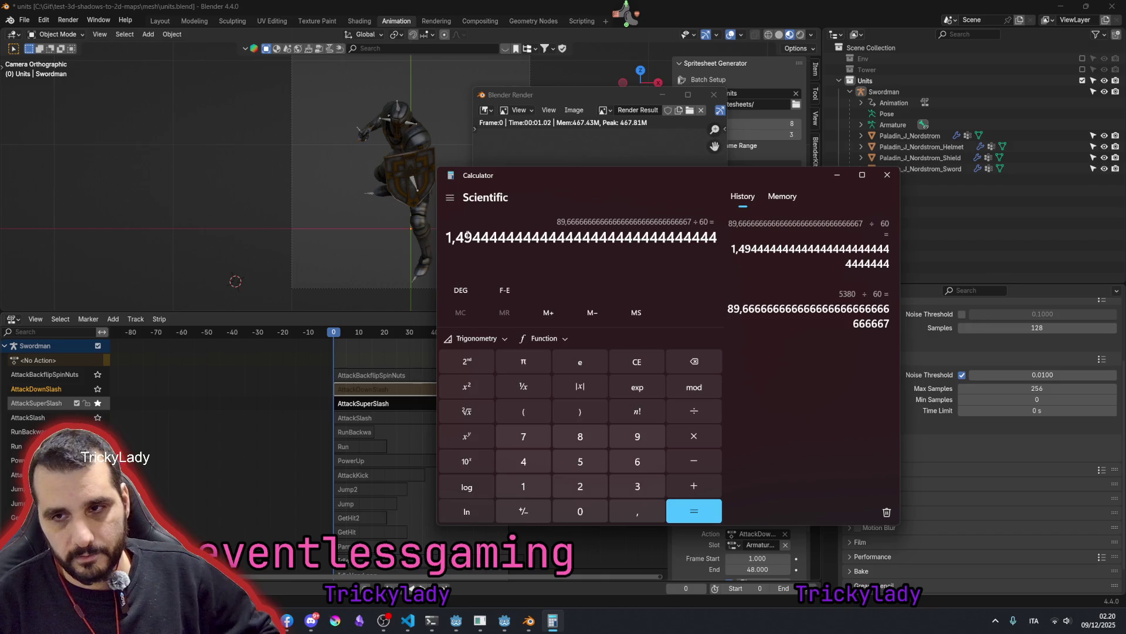
{"action": "left_click", "coordinate": [887, 176]}
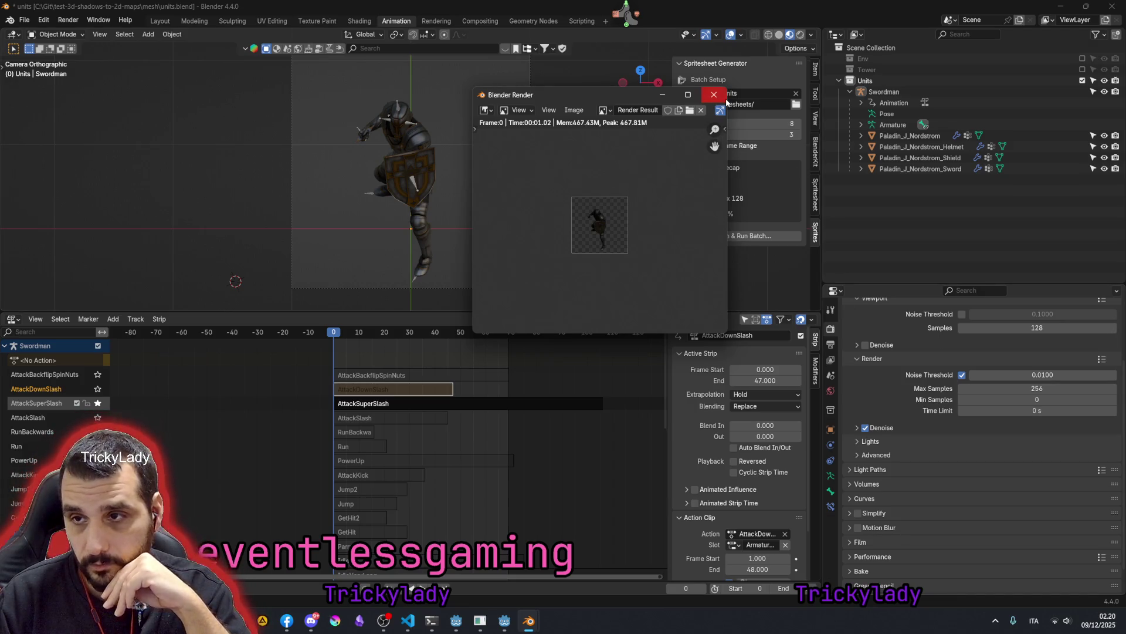
{"action": "left_click", "coordinate": [720, 97]}
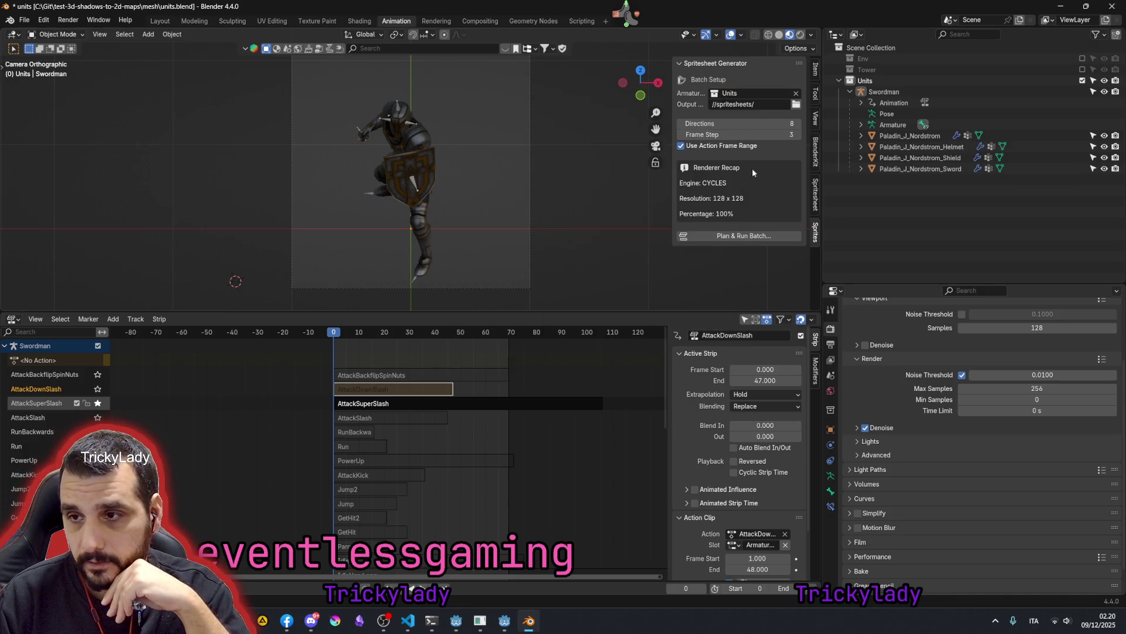
- Review the batch plan of all Swordman actions (5384 frames) and accept it
{"action": "left_click", "coordinate": [722, 236]}
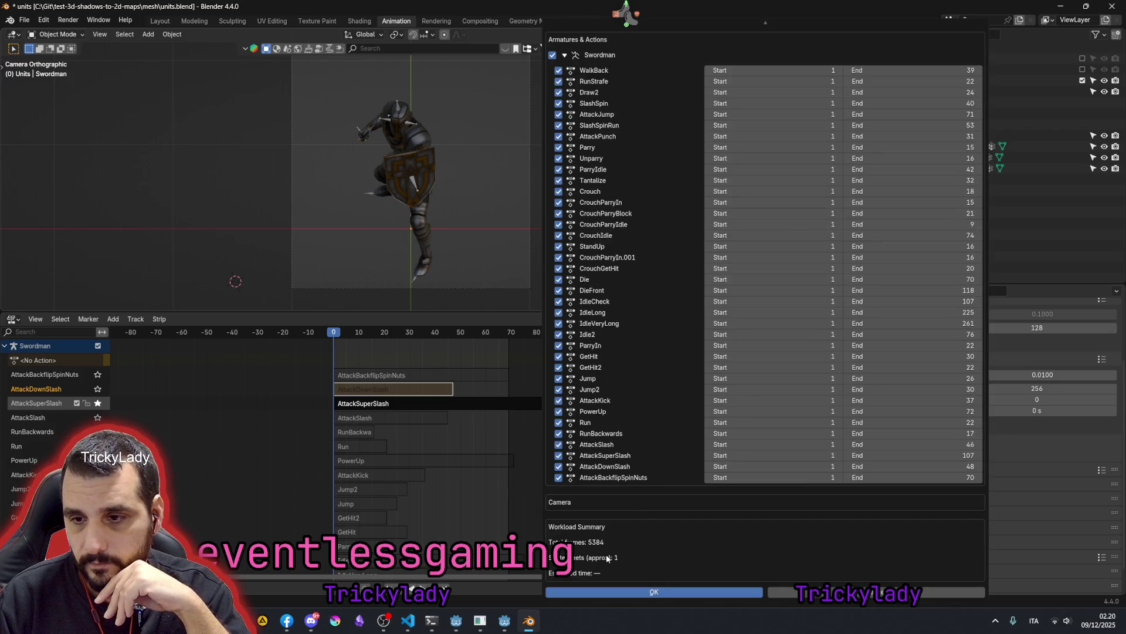
{"action": "scroll", "coordinate": [608, 171], "scroll_direction": "up", "scroll_amount": 2}
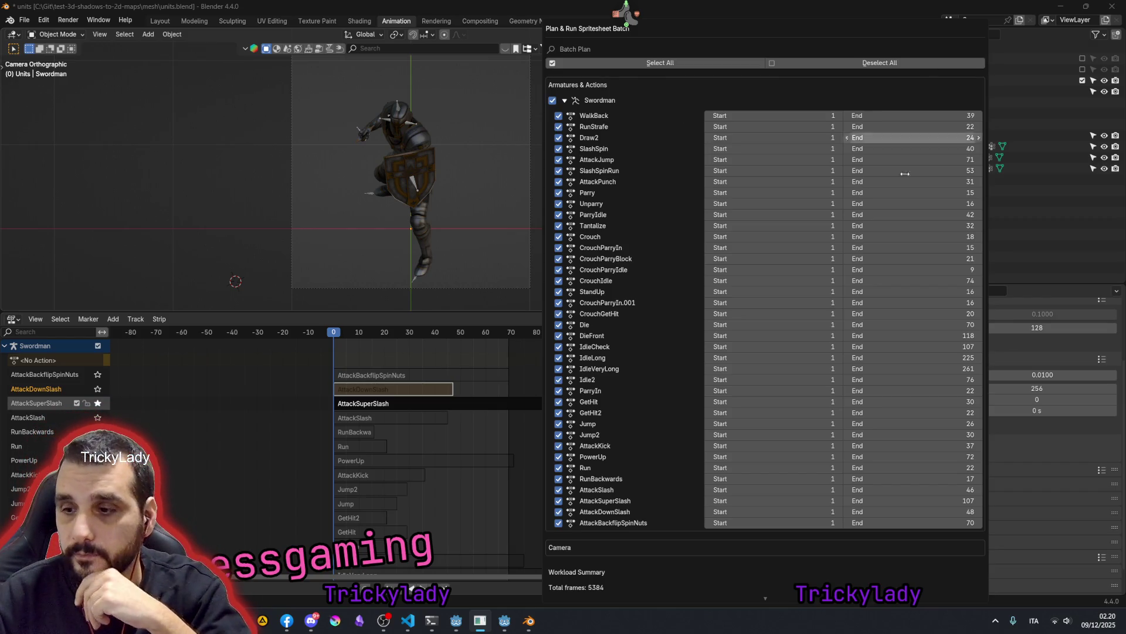
{"action": "left_click", "coordinate": [474, 173]}
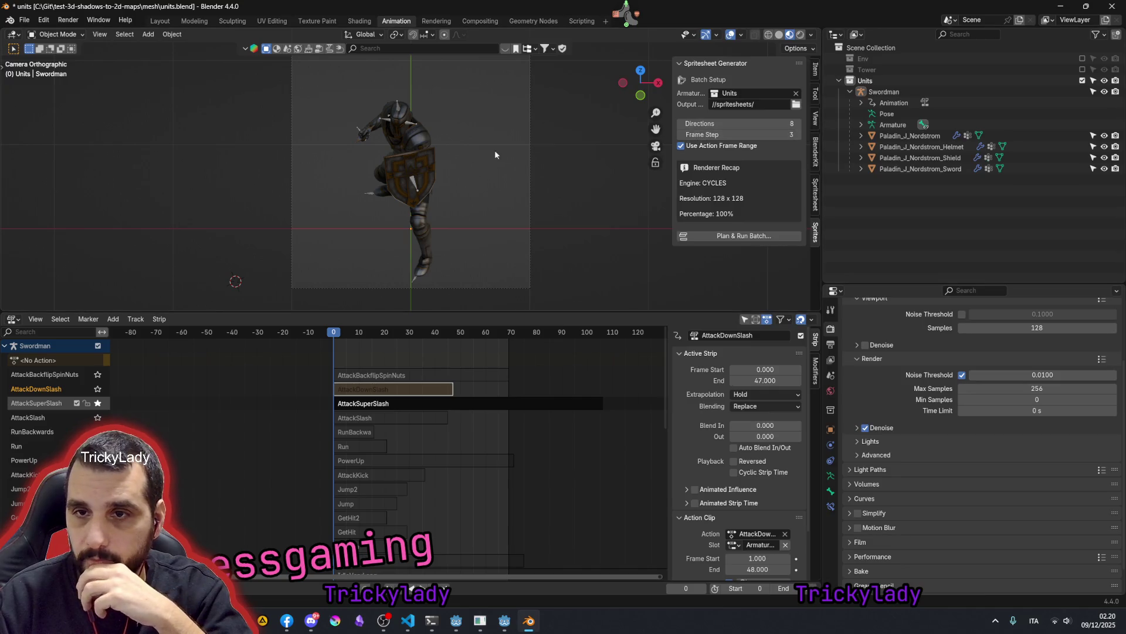
- Select the Swordman object and rotate it 45° around Z, scrubbing the timeline to check
{"action": "left_click_drag", "start_coordinate": [328, 95], "coordinate": [496, 310]}
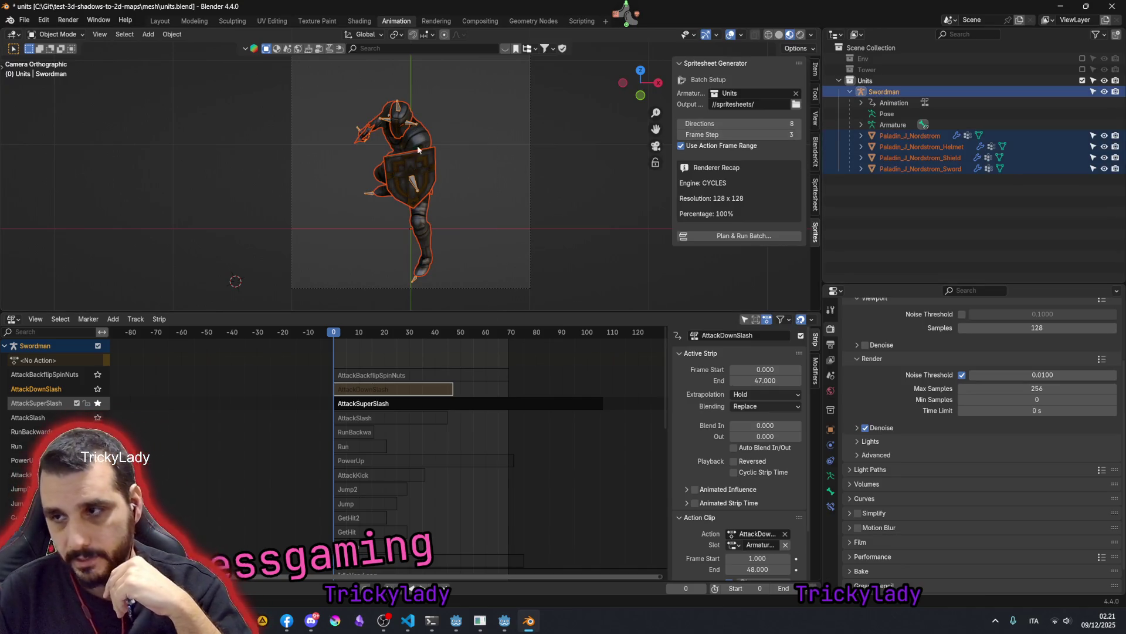
{"action": "left_click", "coordinate": [865, 81]}
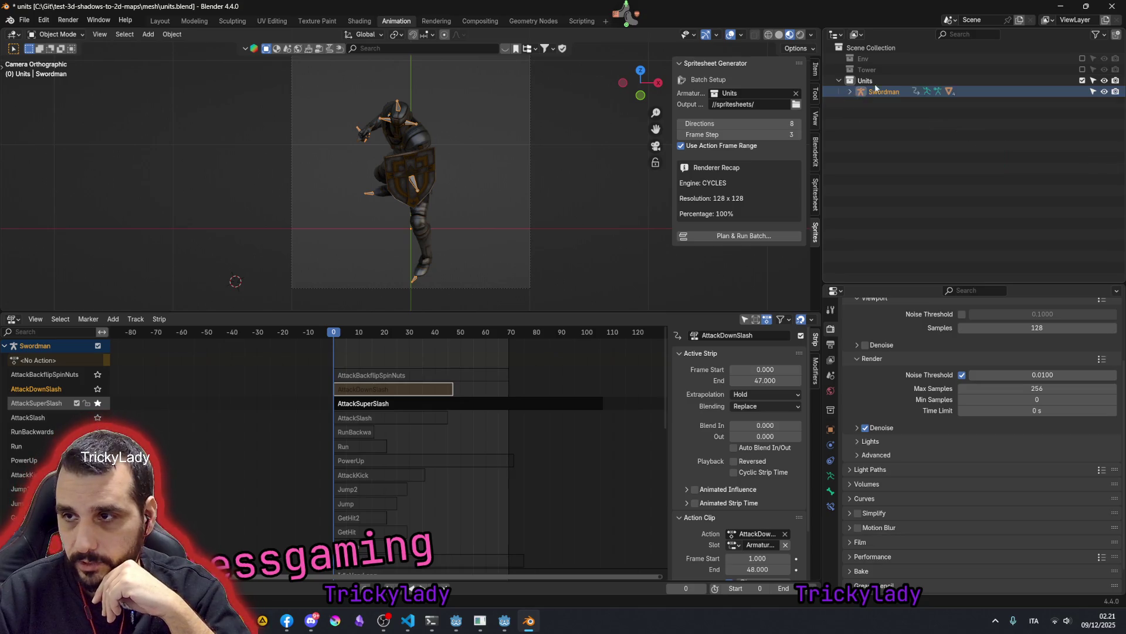
{"action": "left_click", "coordinate": [879, 94]}
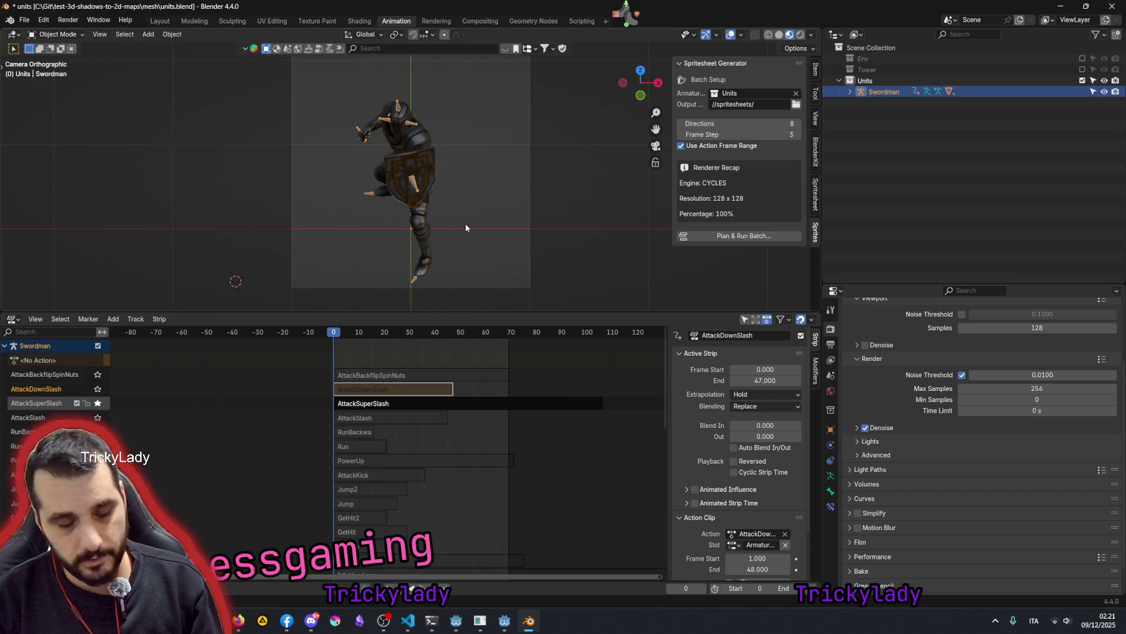
{"action": "key", "text": "r"}
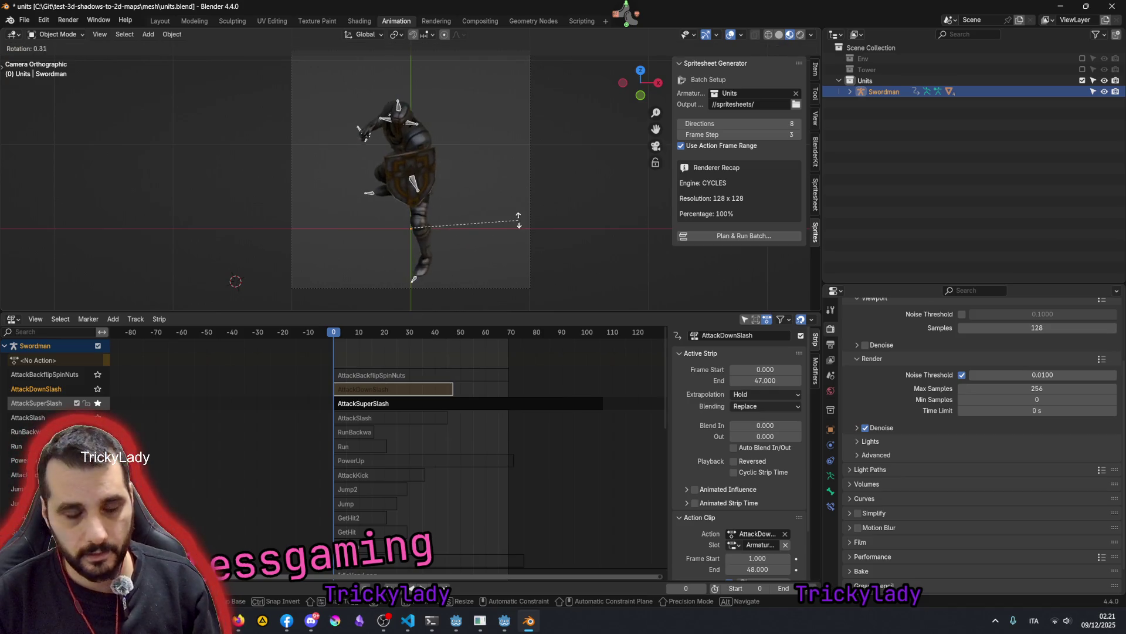
{"action": "key", "text": "z"}
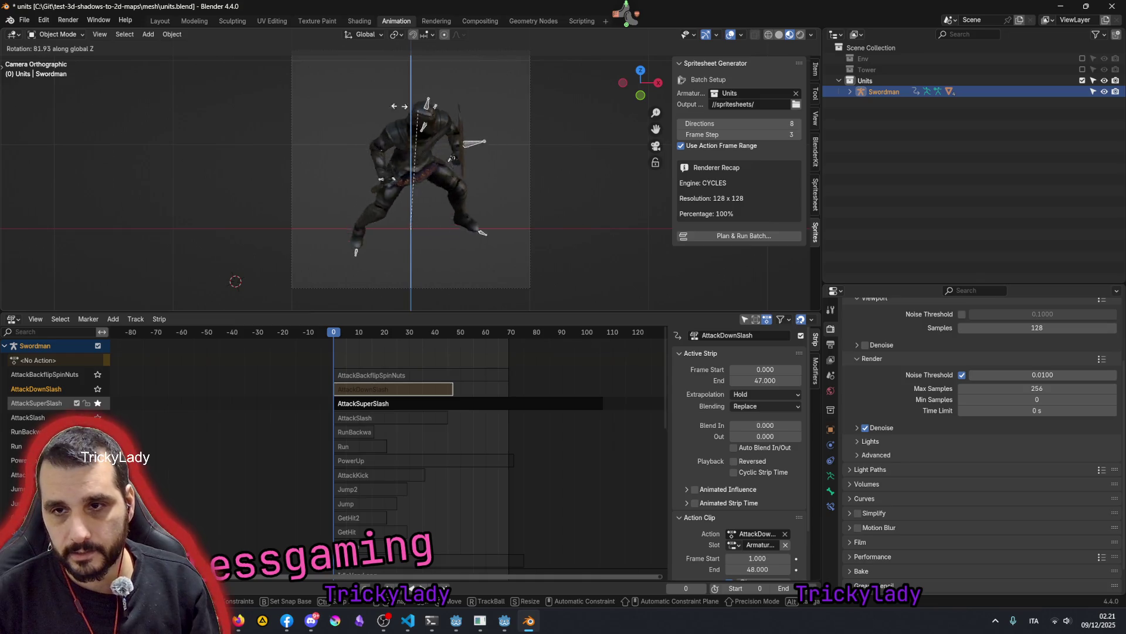
{"action": "type", "text": "45"}
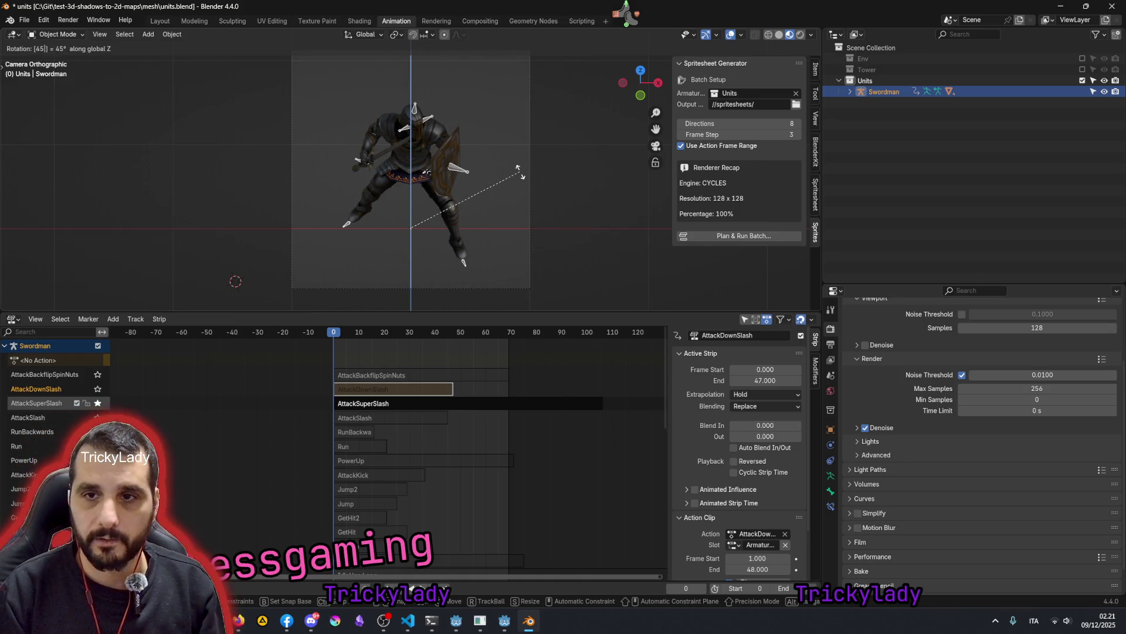
{"action": "key", "text": "Return"}
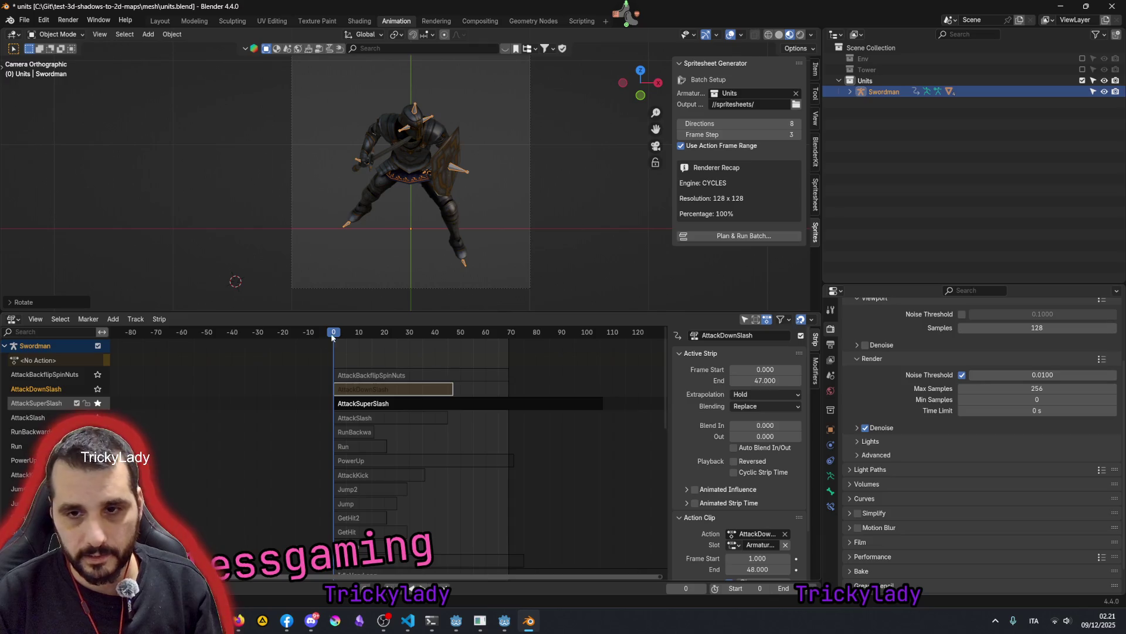
{"action": "left_click_drag", "start_coordinate": [333, 334], "coordinate": [320, 334]}
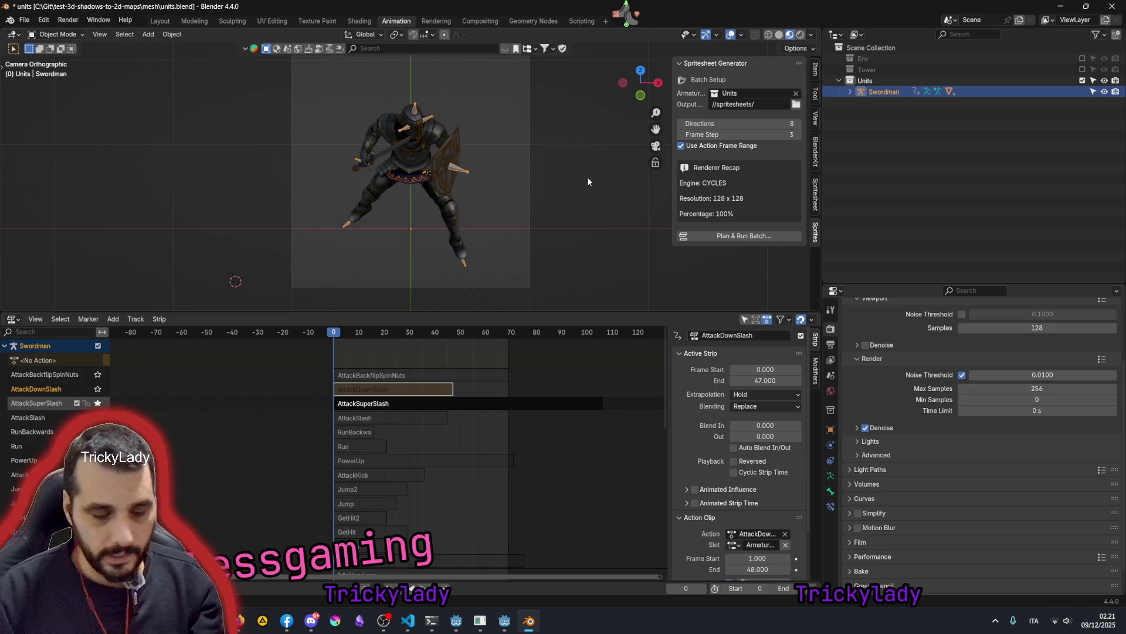
- Rotate the Swordman a further 90° and scrub the AttackDownSlash animation to verify the facing
{"action": "key", "text": "r"}
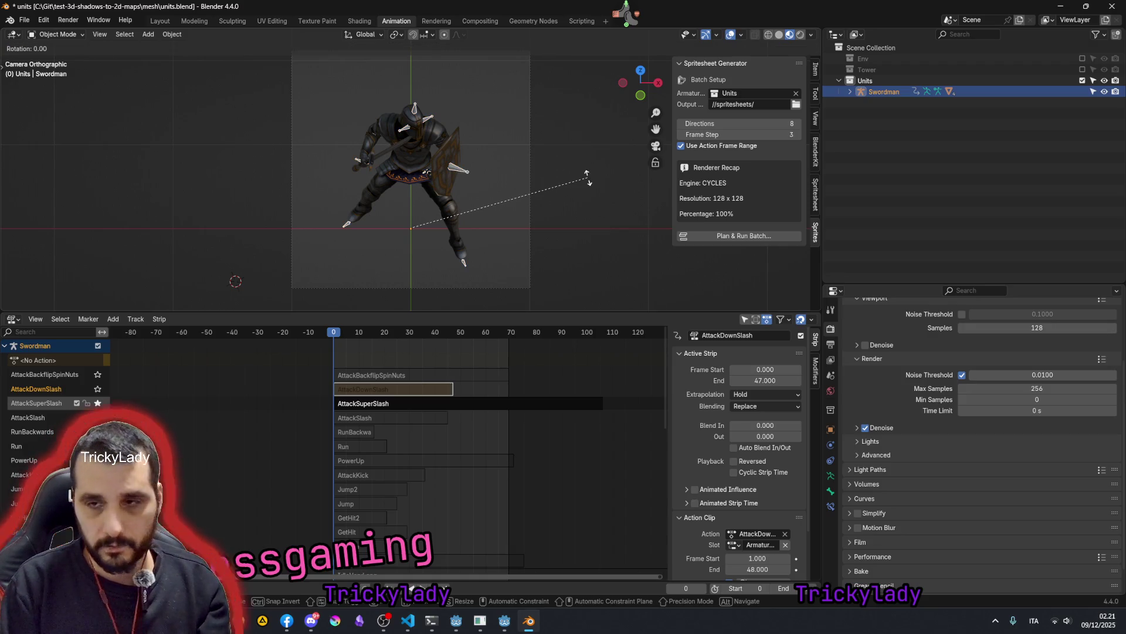
{"action": "type", "text": "9"}
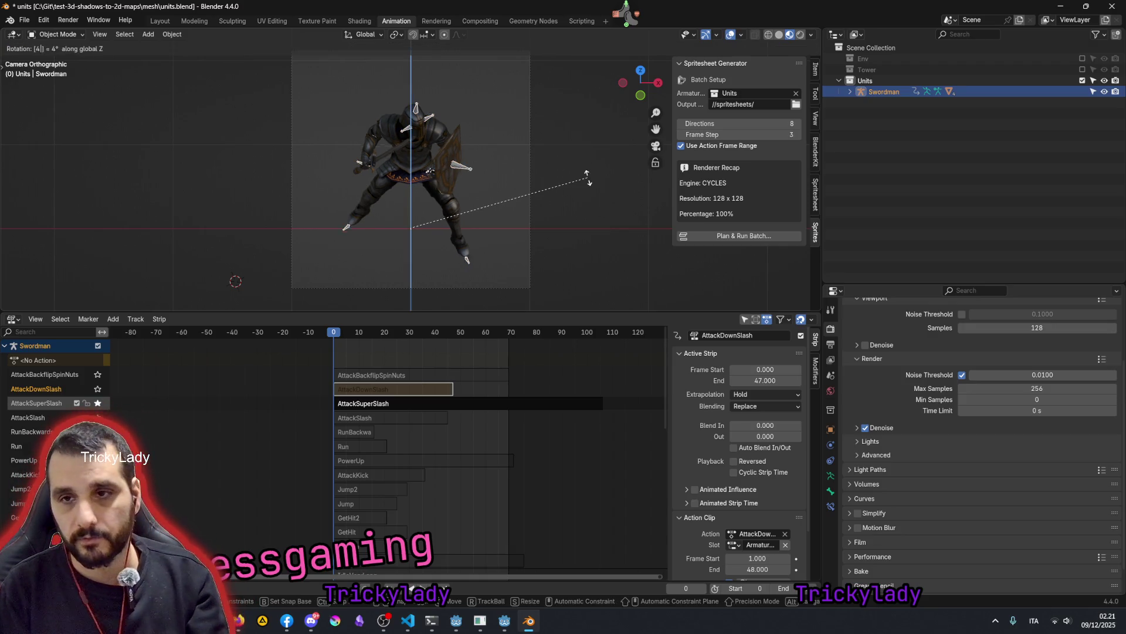
{"action": "type", "text": "0"}
{"action": "key", "text": "Return"}
{"action": "mouse_move", "coordinate": [333, 337]}
{"action": "left_mouse_down"}
{"action": "mouse_move", "coordinate": [468, 353]}
{"action": "mouse_move", "coordinate": [588, 345]}
{"action": "mouse_move", "coordinate": [334, 345]}
{"action": "mouse_move", "coordinate": [604, 335]}
{"action": "left_mouse_up"}
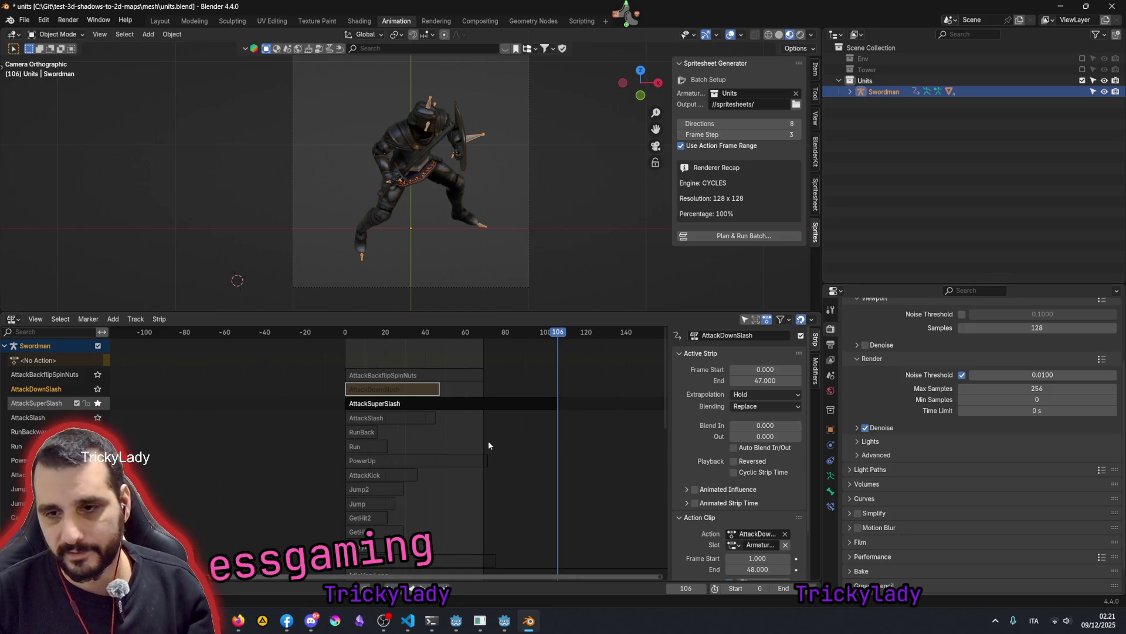
- Solo the IdleVeryLong track in the NLA editor and return to frame 0 with all strips in view
{"action": "key", "text": "Home"}
{"action": "left_click", "coordinate": [378, 401]}
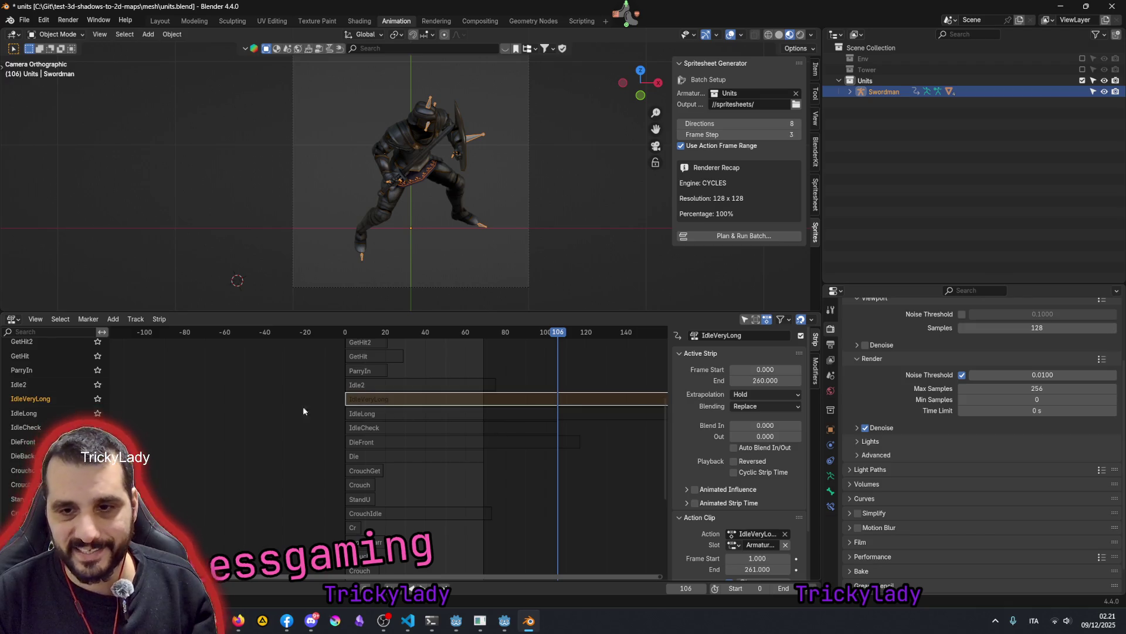
{"action": "left_click", "coordinate": [97, 398]}
{"action": "left_click_drag", "start_coordinate": [557, 334], "coordinate": [327, 329]}
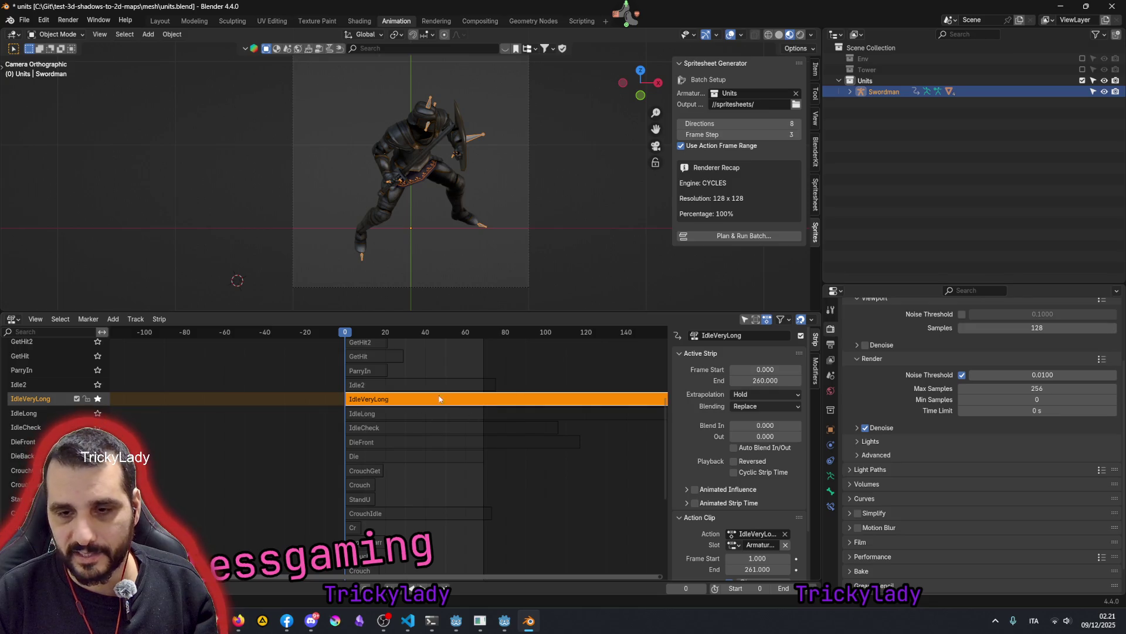
{"action": "key", "text": "Home"}
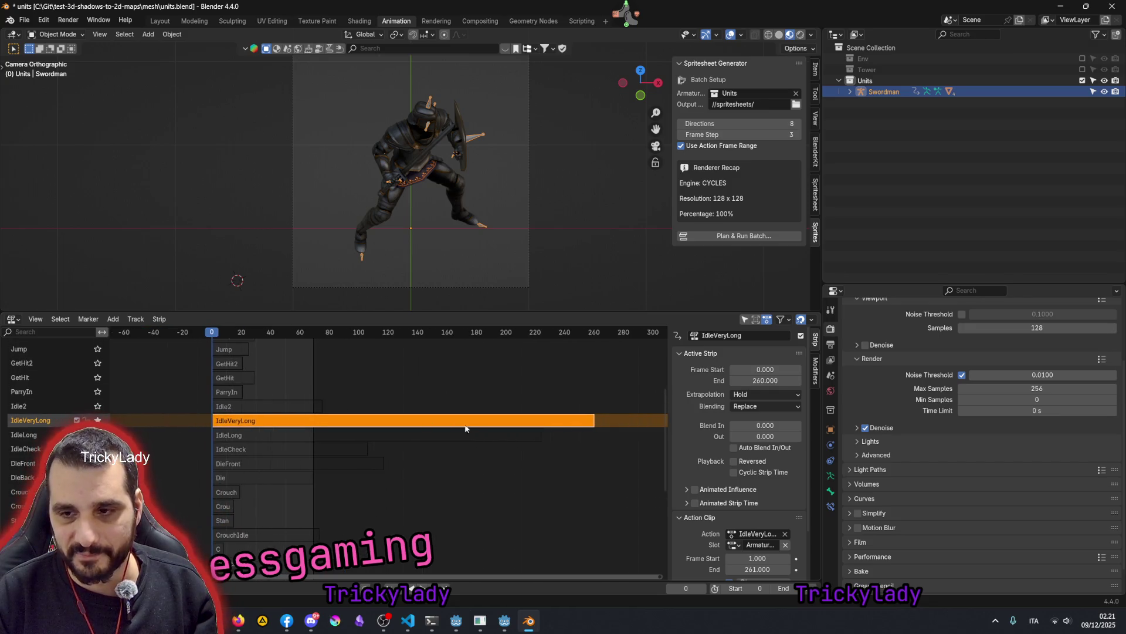
{"action": "scroll", "coordinate": [466, 429], "scroll_direction": "down", "scroll_amount": 1}
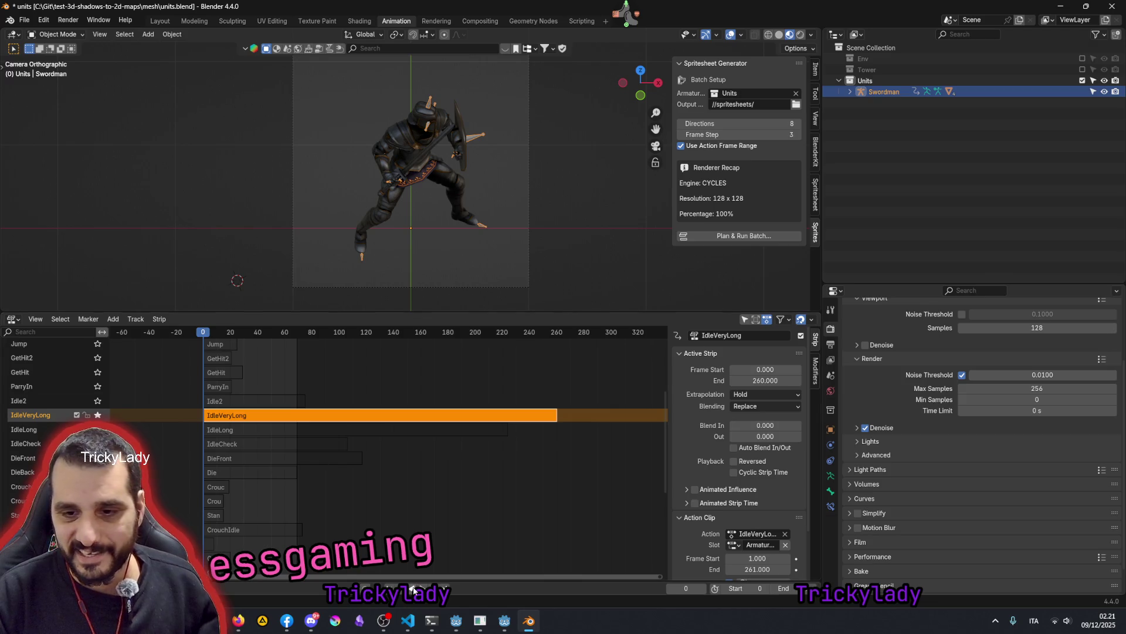
- Set the scene end frame to 260 to match the IdleVeryLong strip and deselect it
{"action": "left_click_drag", "start_coordinate": [581, 332], "coordinate": [556, 333]}
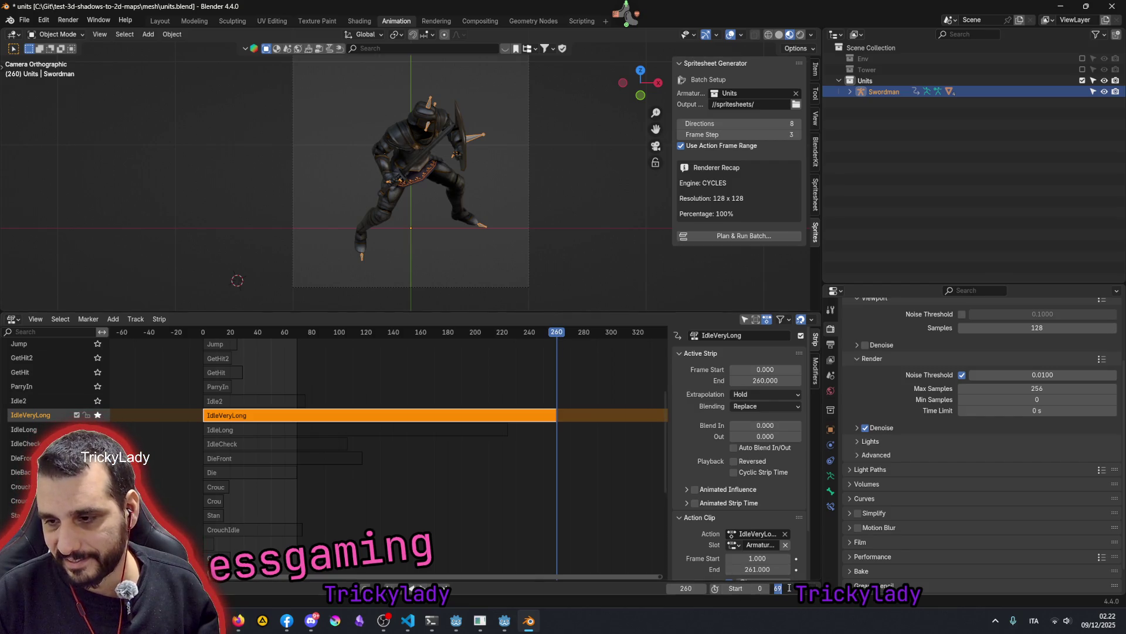
{"action": "key", "text": "Return"}
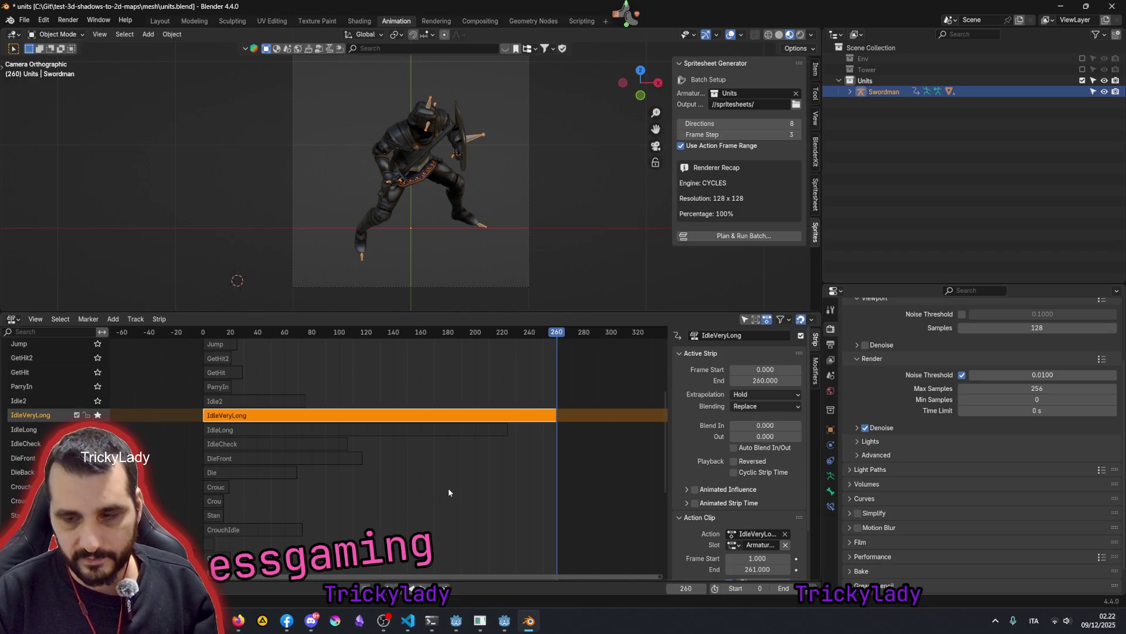
{"action": "left_click", "coordinate": [499, 374]}
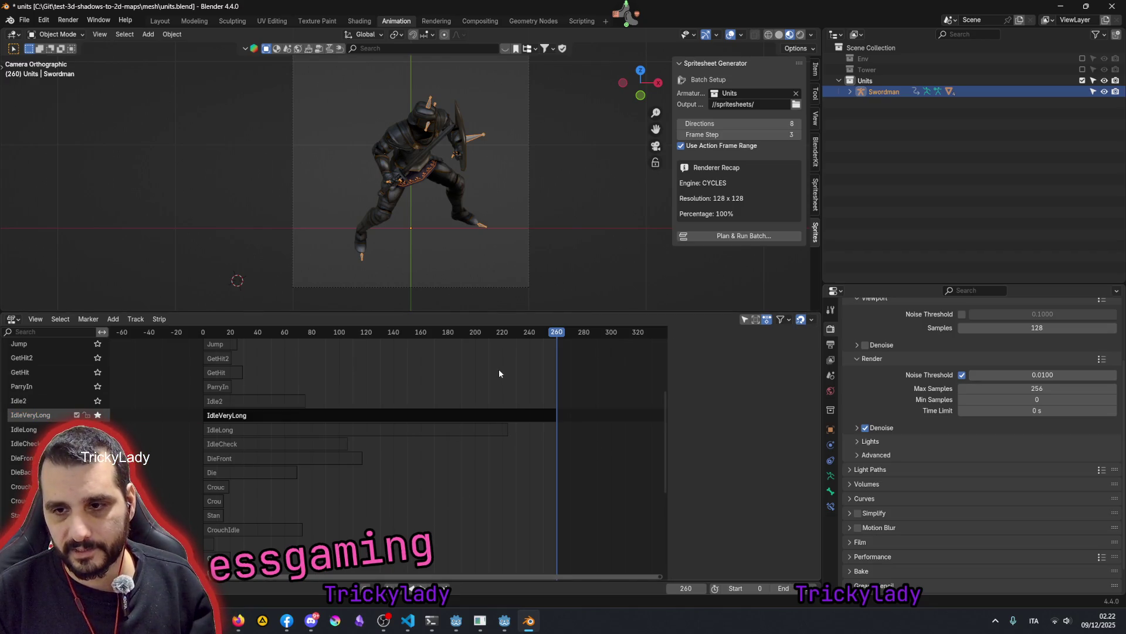
- Play the soloed IdleVeryLong action through once, stop it, and jump back to frame 0
{"action": "left_click", "coordinate": [422, 588]}
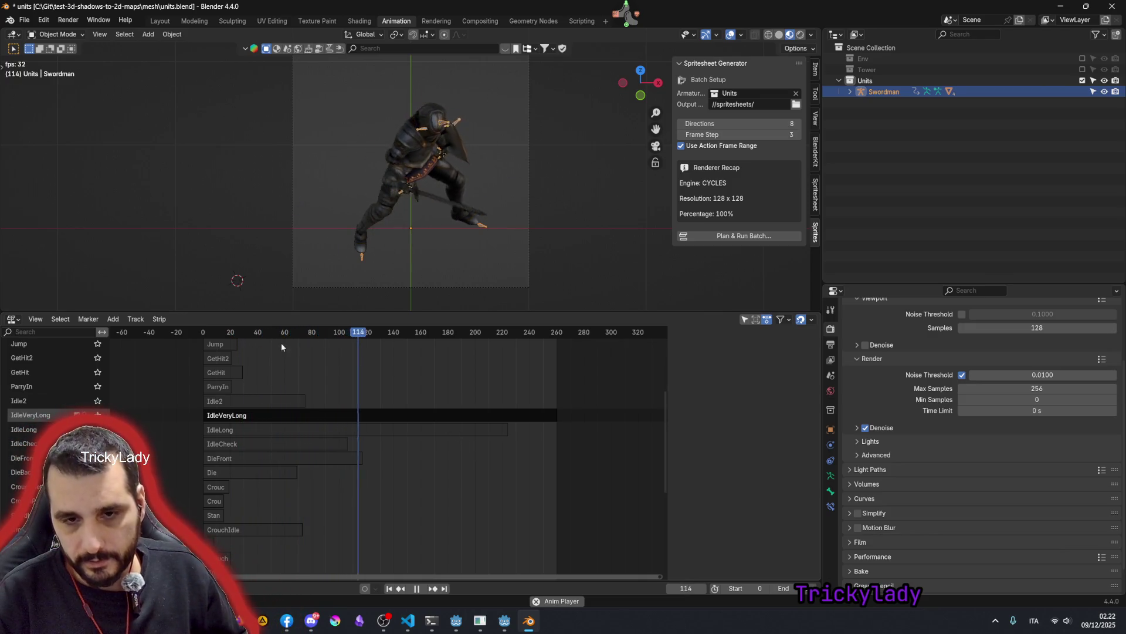
{"action": "left_click", "coordinate": [418, 588]}
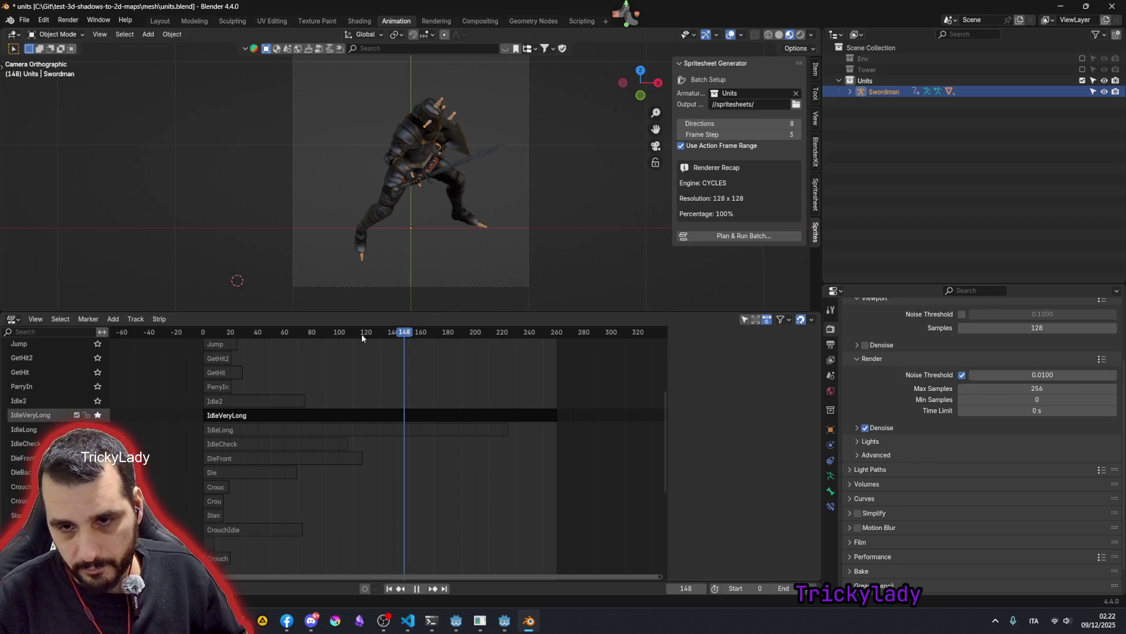
{"action": "key", "text": "shift+Left"}
{"action": "middle_click_drag", "start_coordinate": [235, 368], "coordinate": [269, 501]}
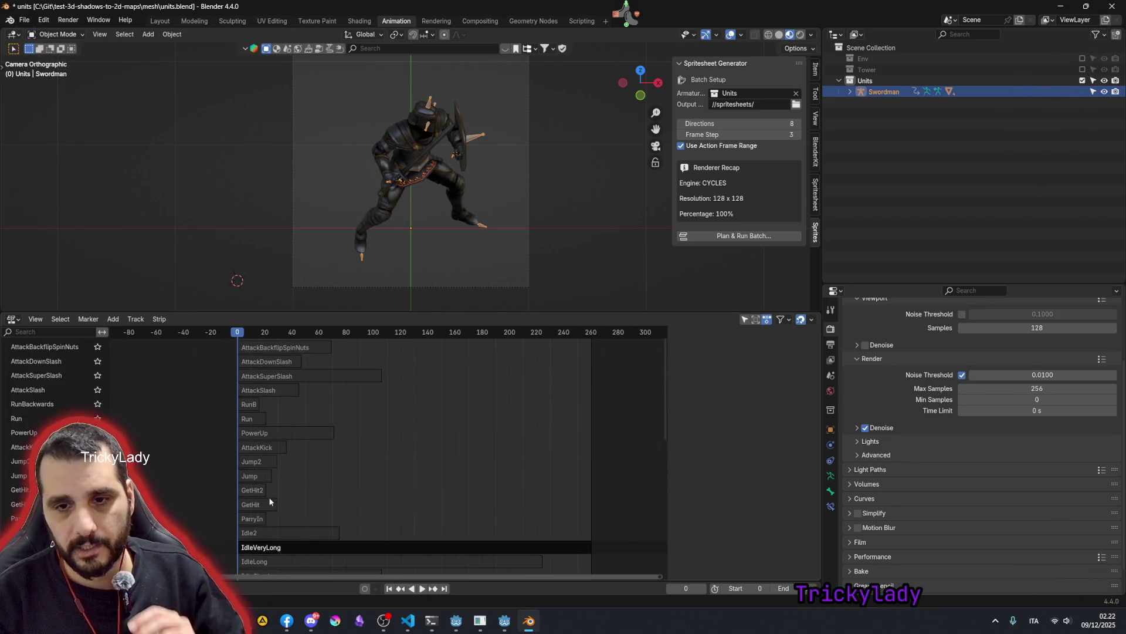
{"action": "scroll", "coordinate": [290, 392], "scroll_direction": "down", "scroll_amount": 3}
{"action": "middle_click_drag", "start_coordinate": [291, 392], "coordinate": [320, 450]}
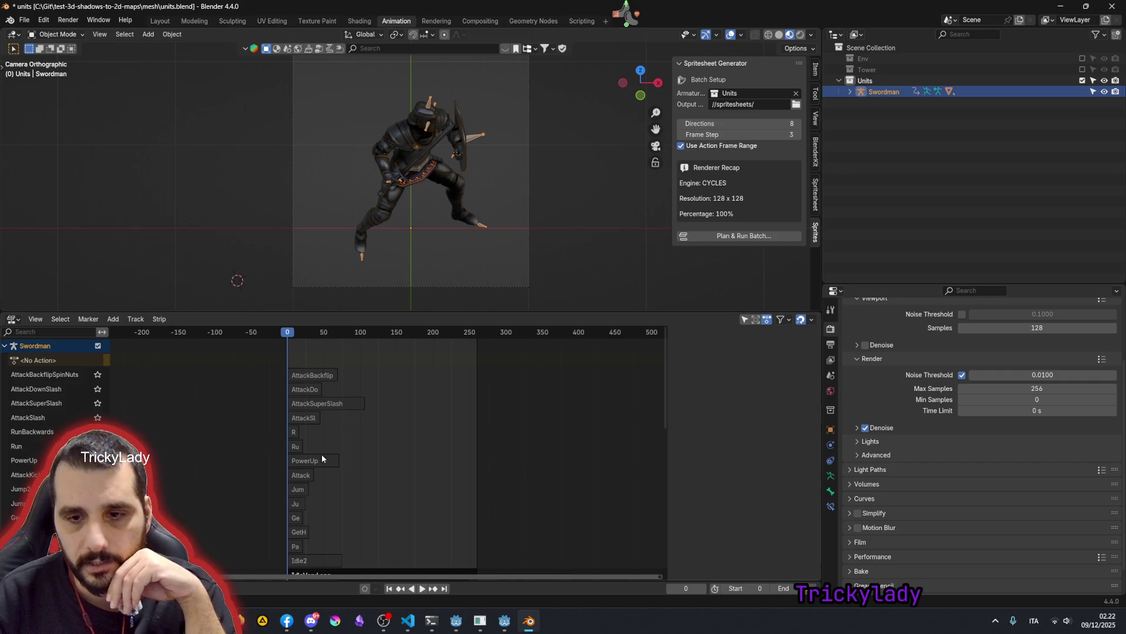